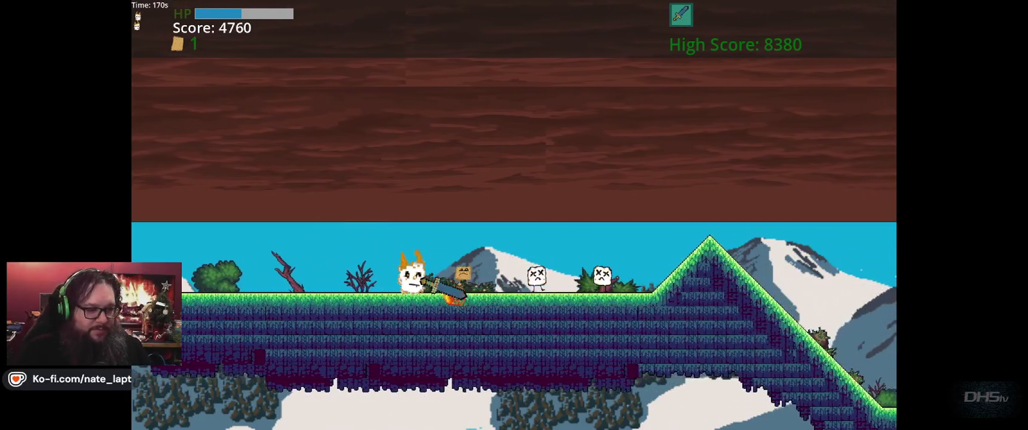
Run and jump through the level, stomping cardboard enemies and climbing platforms, to set an 8840 high score
key(space)
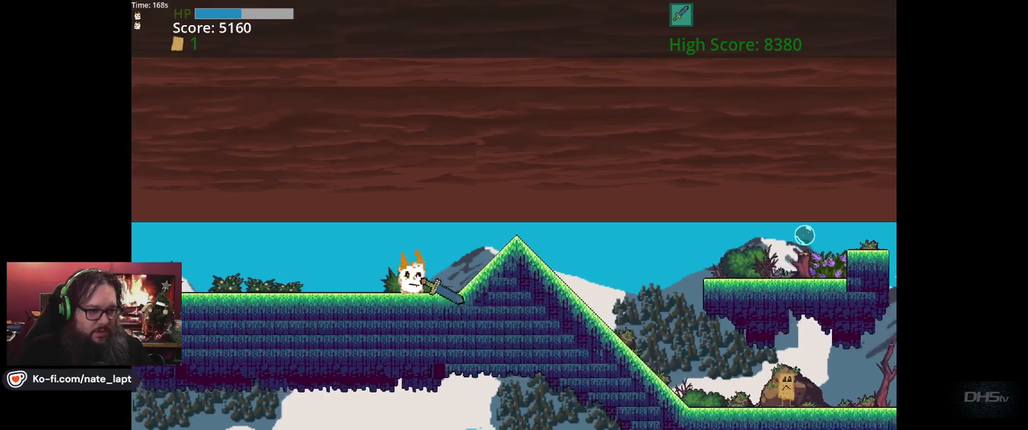
key(space)
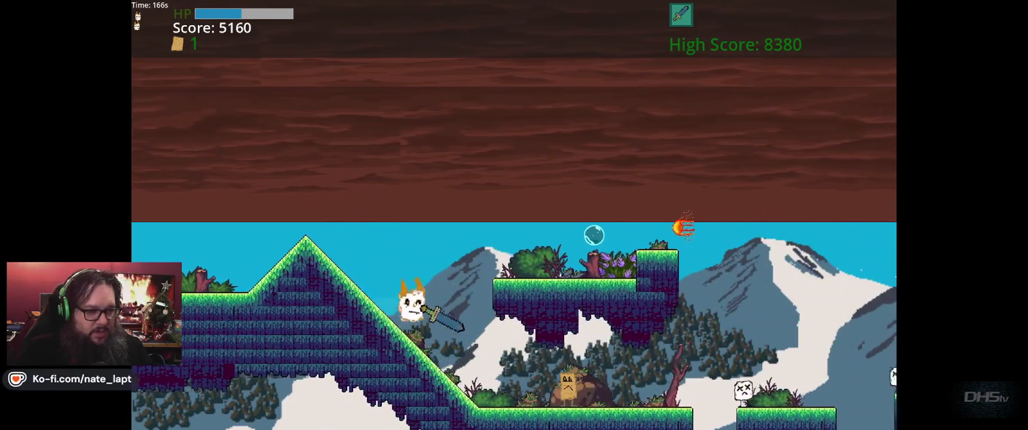
key(space)
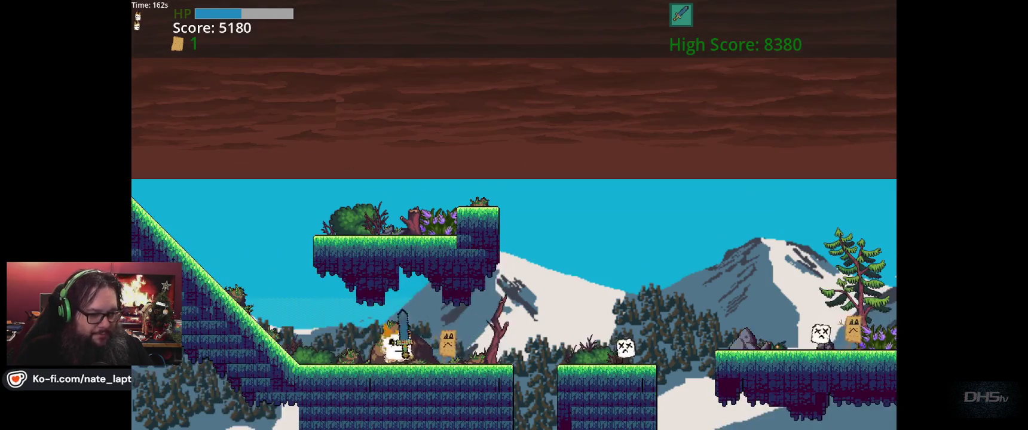
key(space)
key(space)
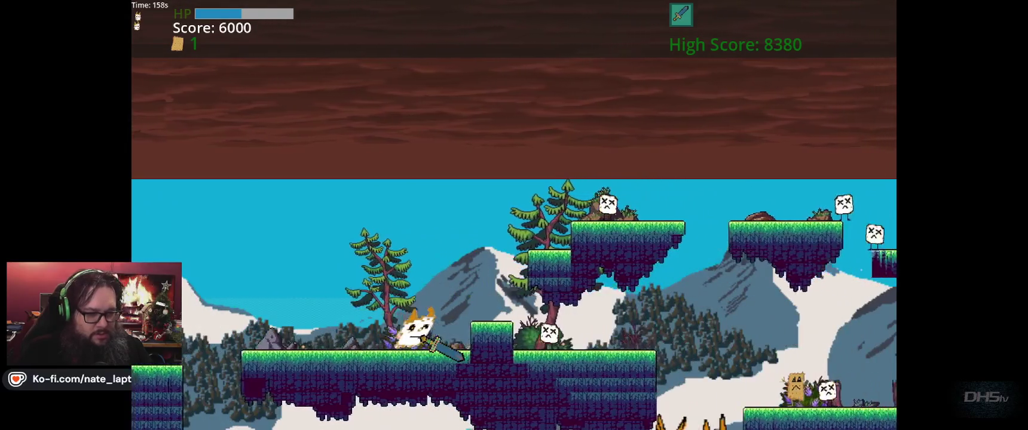
key(space)
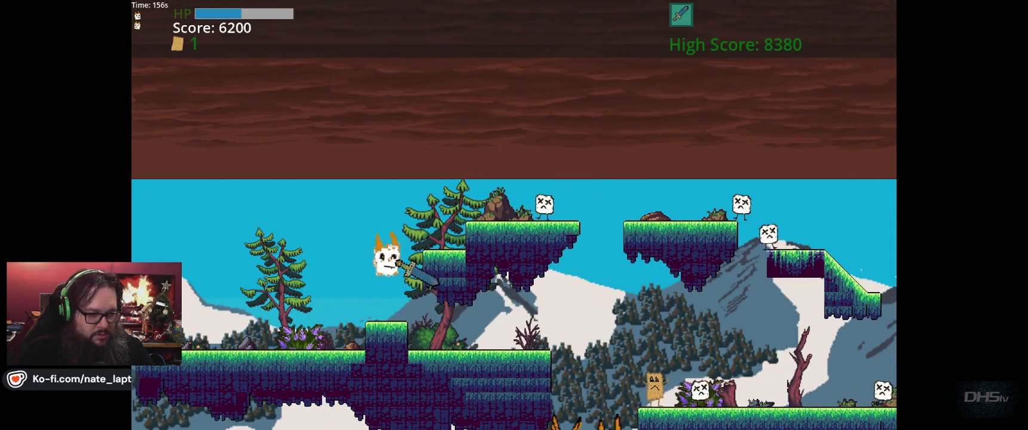
key(space)
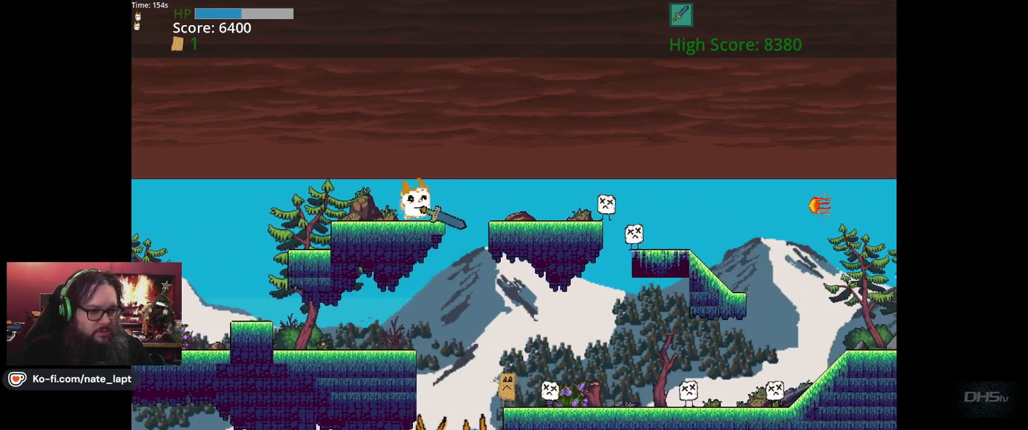
key(space)
key(Right)
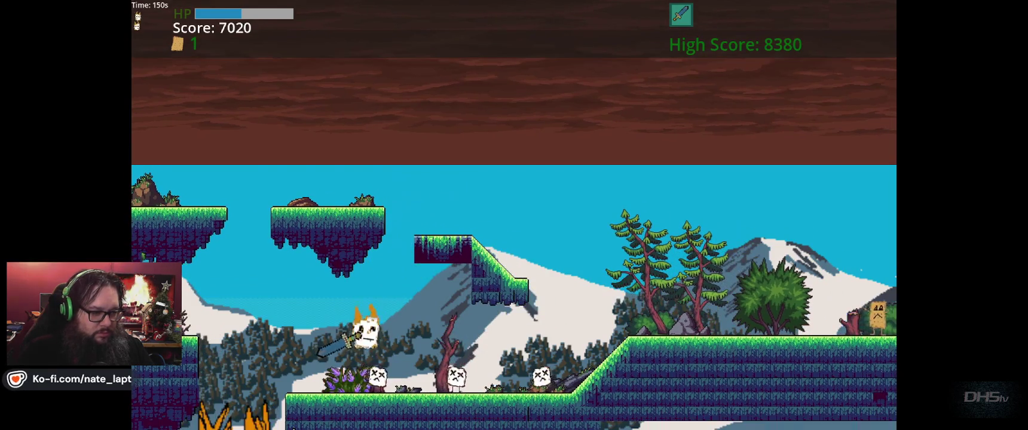
key(Right)
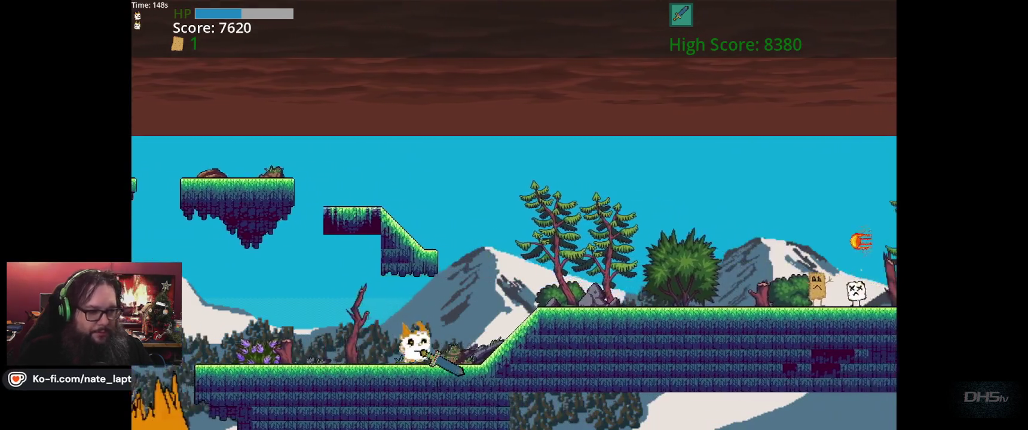
key(Right)
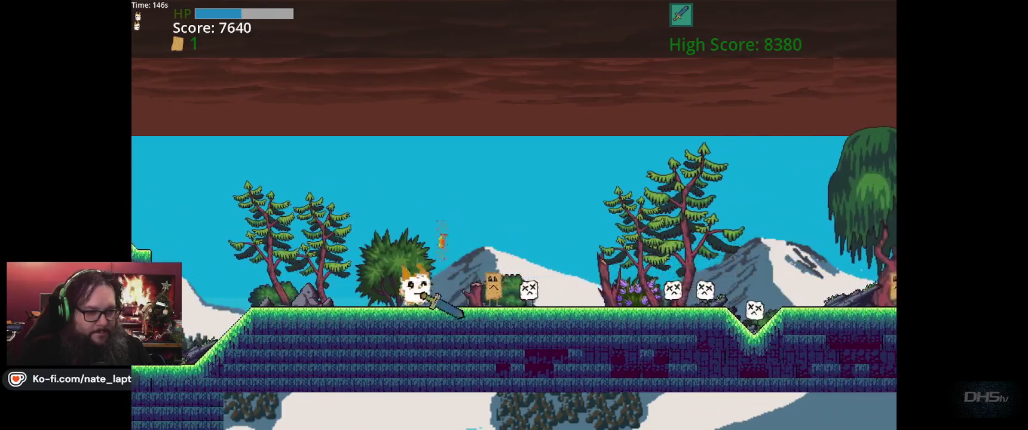
key(Right)
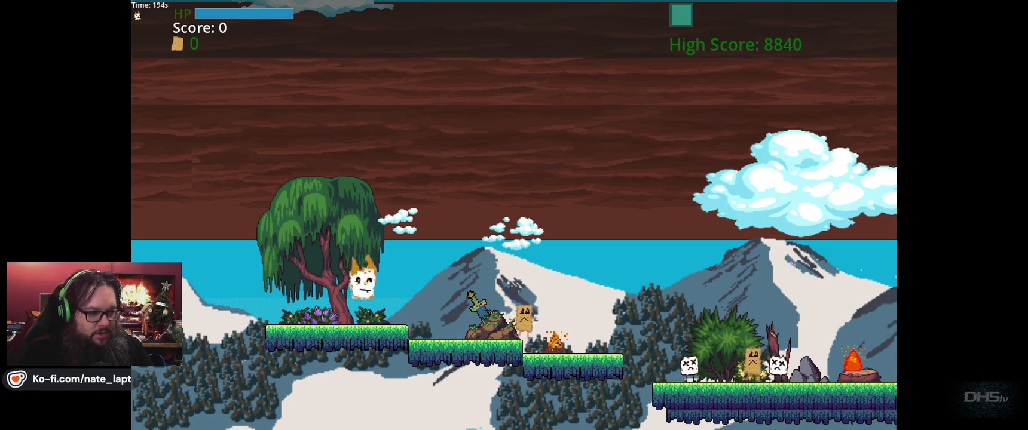
Grab the sword on the steps, jump across to the next platform, then pause the game
key(Right)
key(Right)
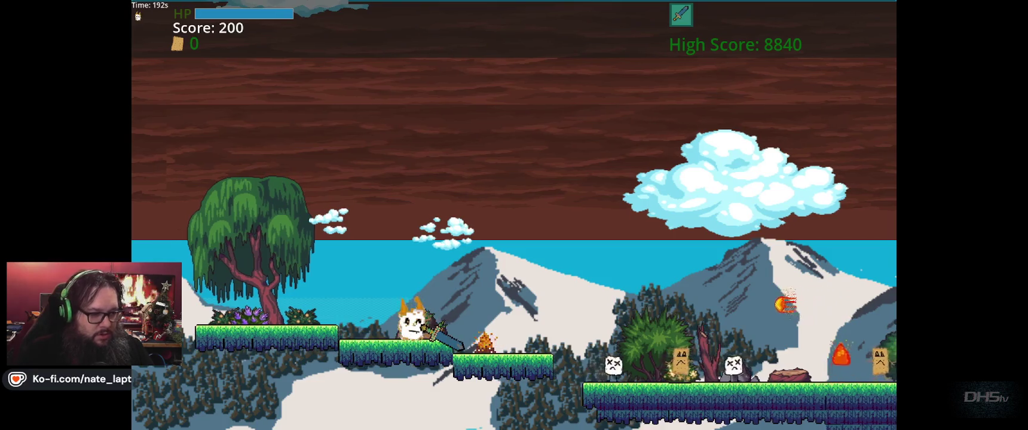
key(space)
key(Right)
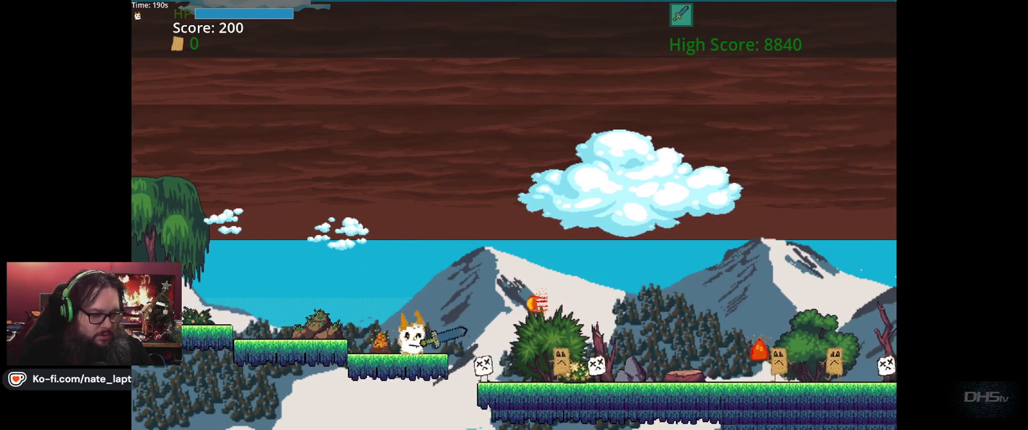
key(Escape)
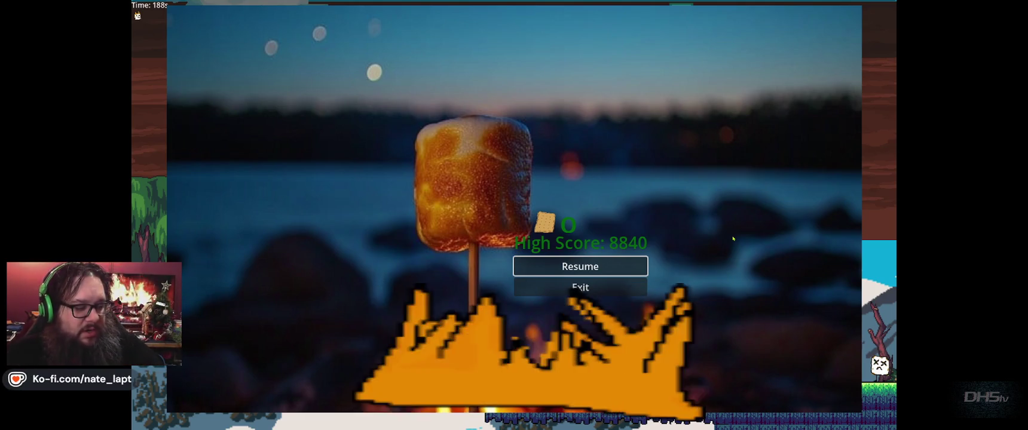
Resume the game and run right, slashing enemies on the lower ground and up the slope
key(Escape)
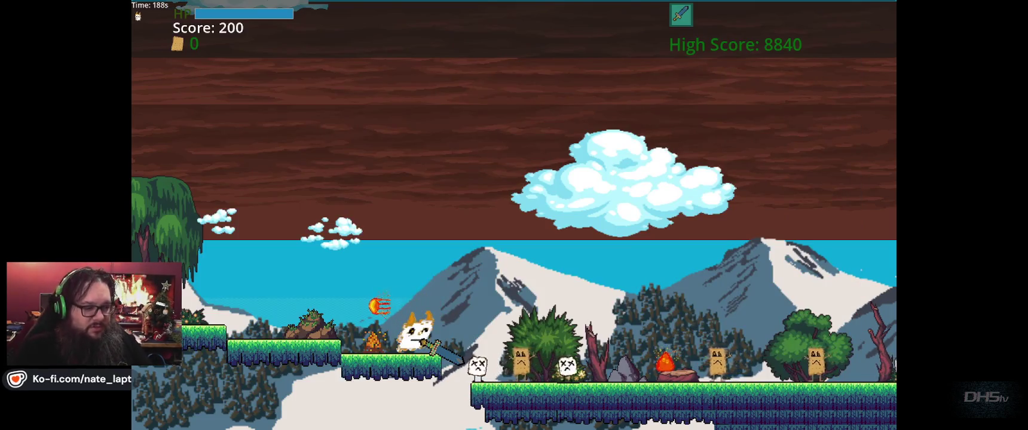
key(Right)
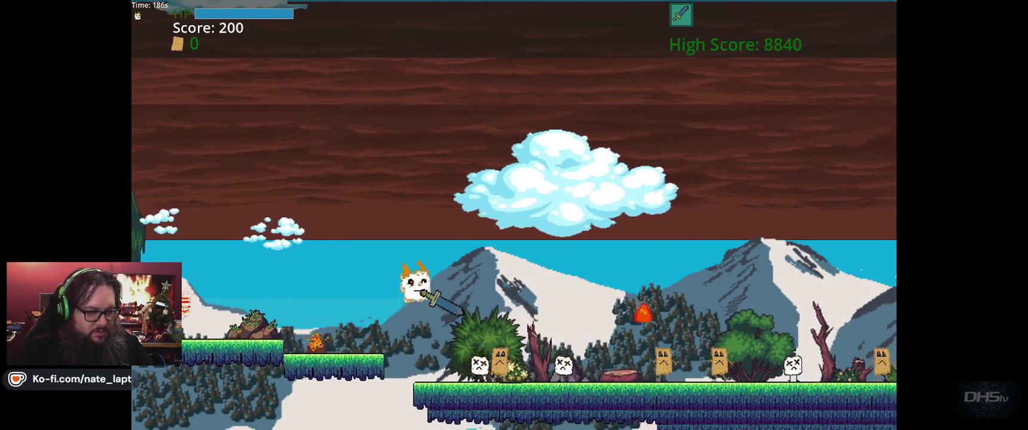
key(Right)
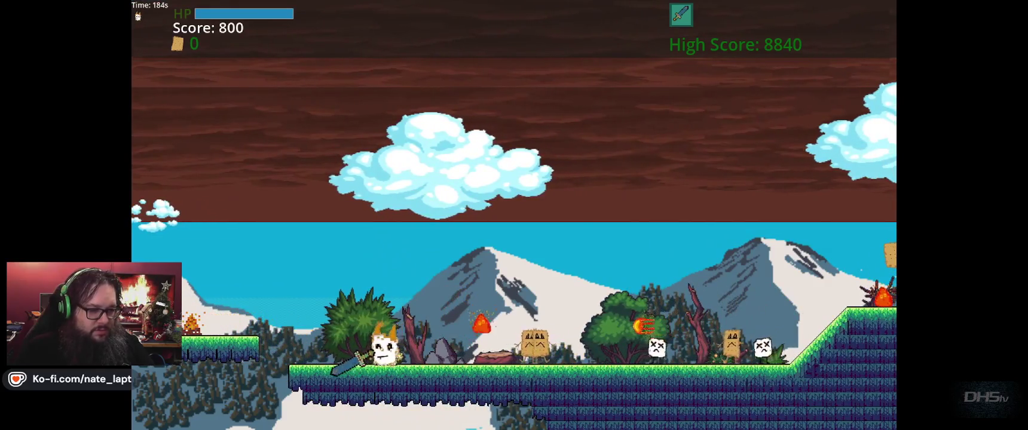
key(Right)
key(Right)
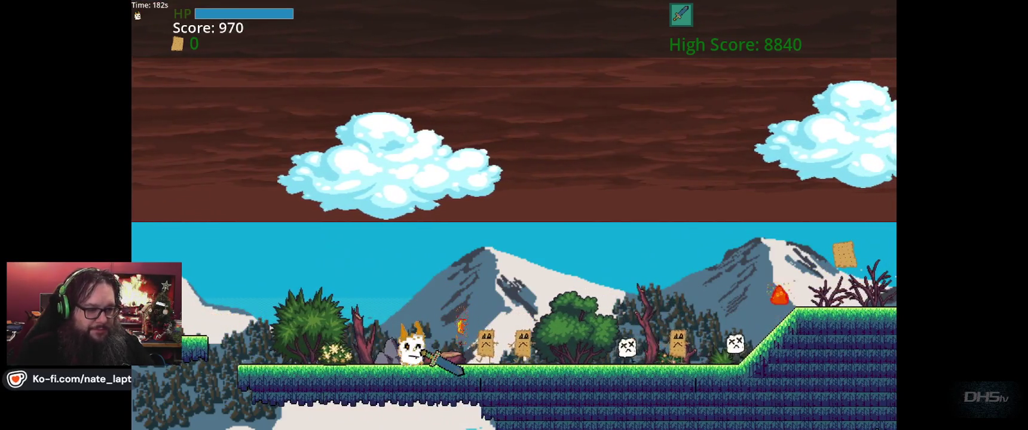
key(Right)
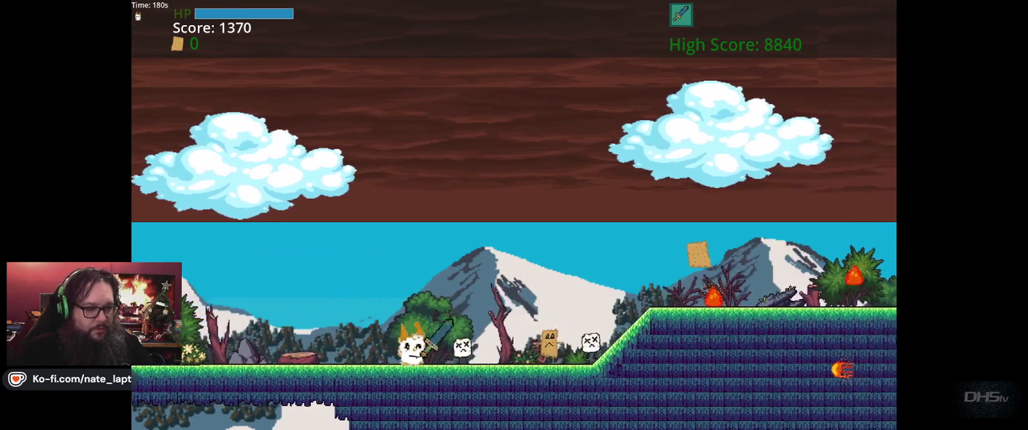
key(Right)
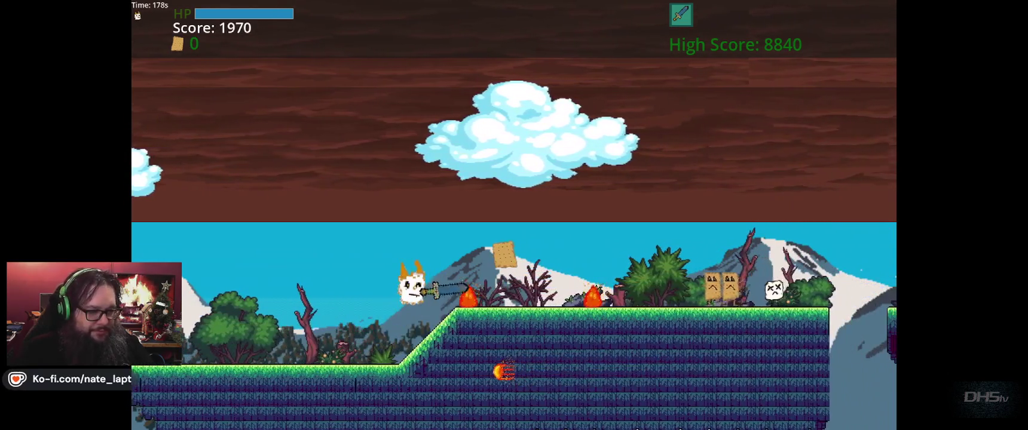
key(Right)
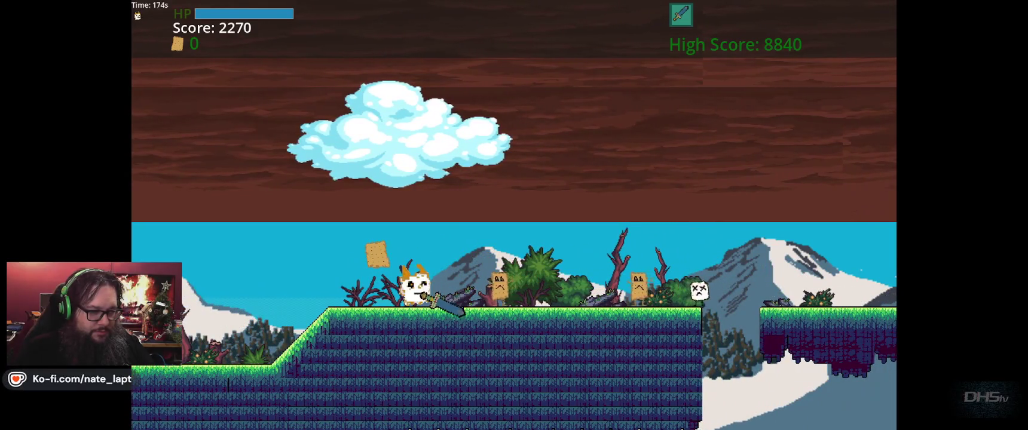
key(Right)
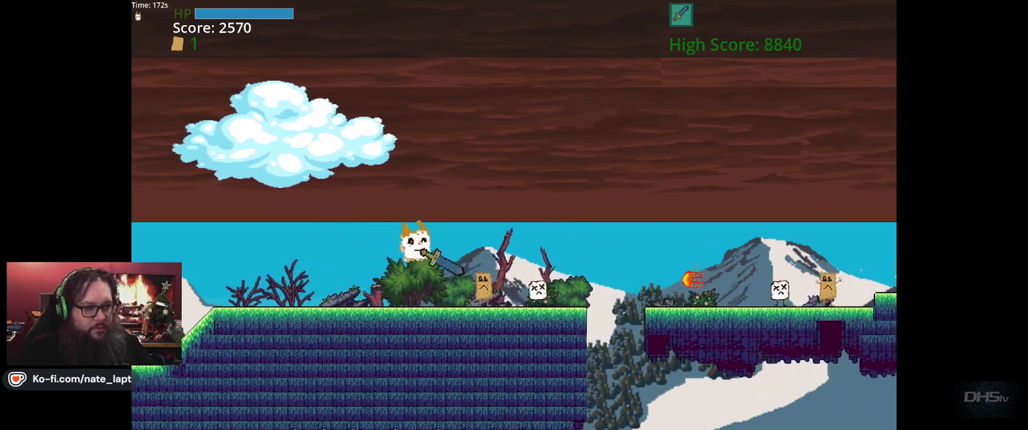
Keep running right, jumping across the gap, near the platform edge and over the hill
key(Right)
key(space)
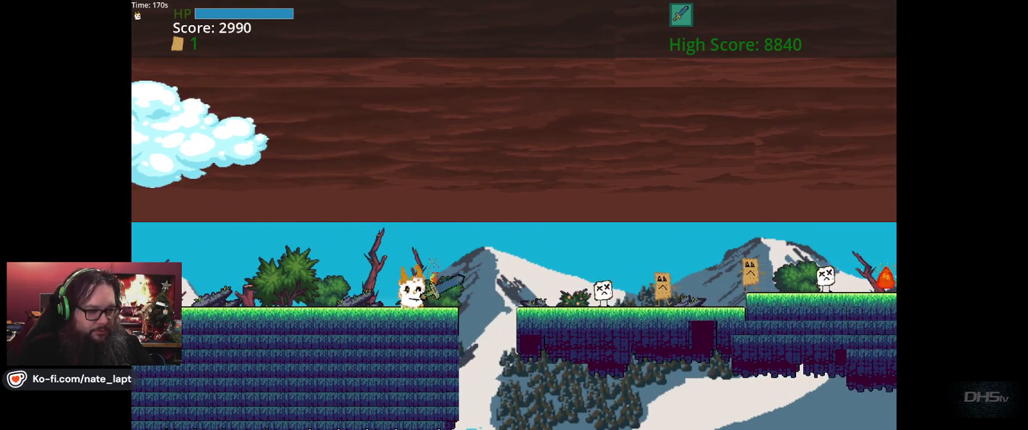
key(Right)
key(space)
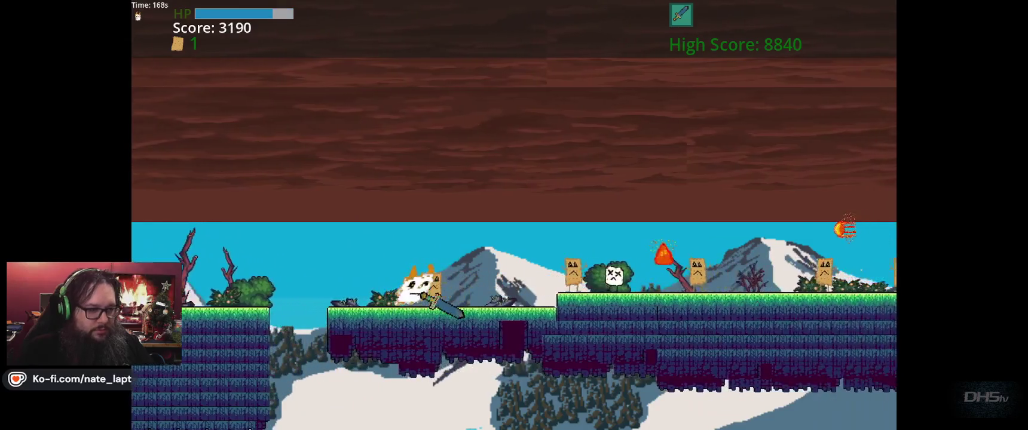
key(Right)
key(space)
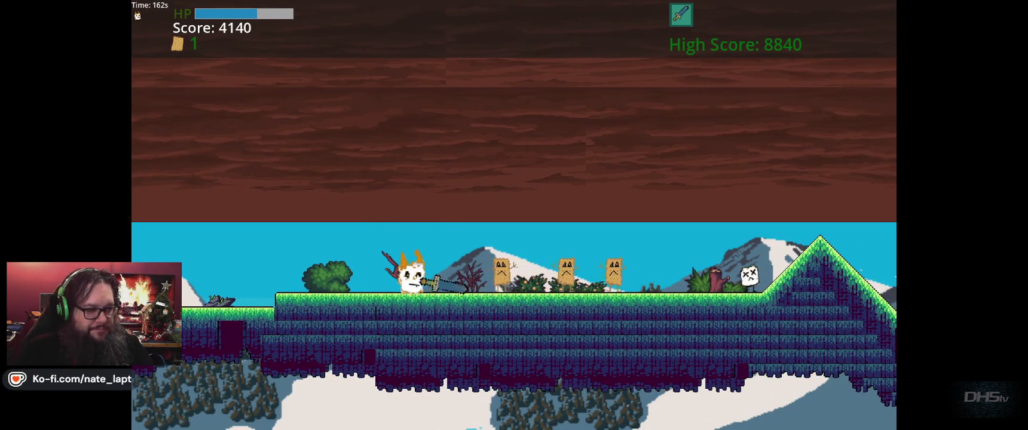
key(Right)
key(space)
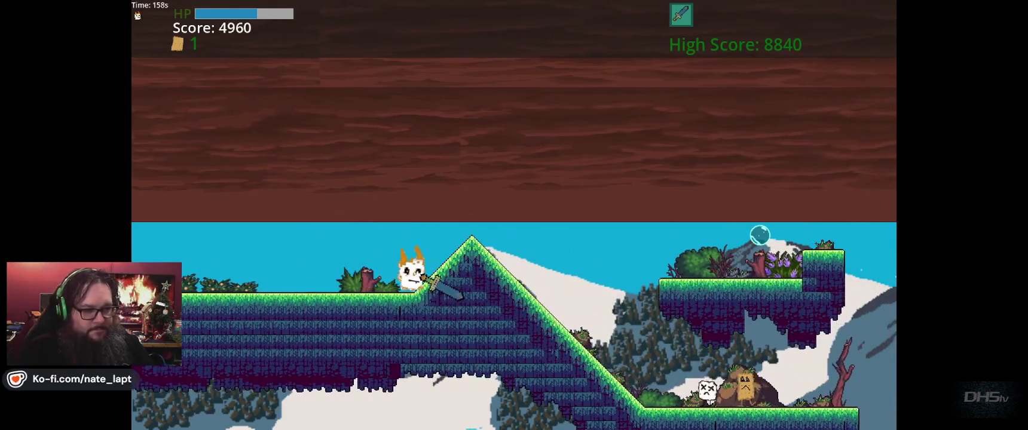
Leap onto the floating grass platform and hop back onto its left side
key(Right)
key(space)
key(Right)
key(space)
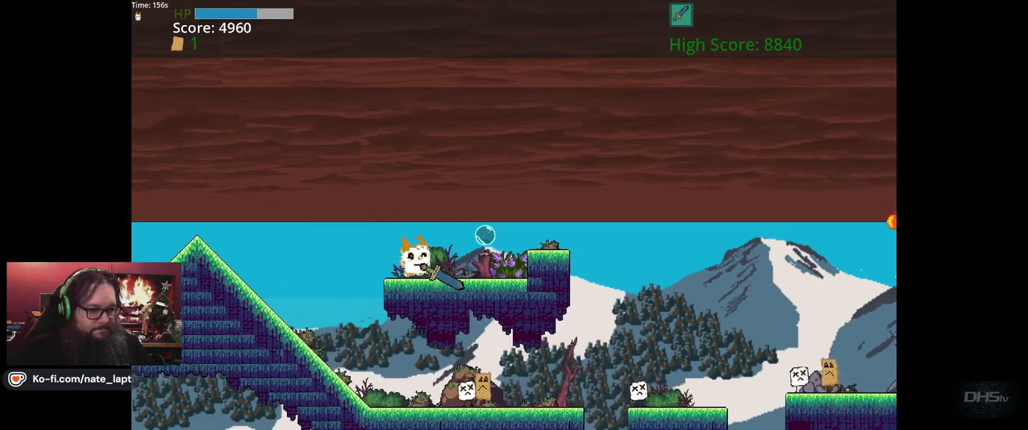
key(Right)
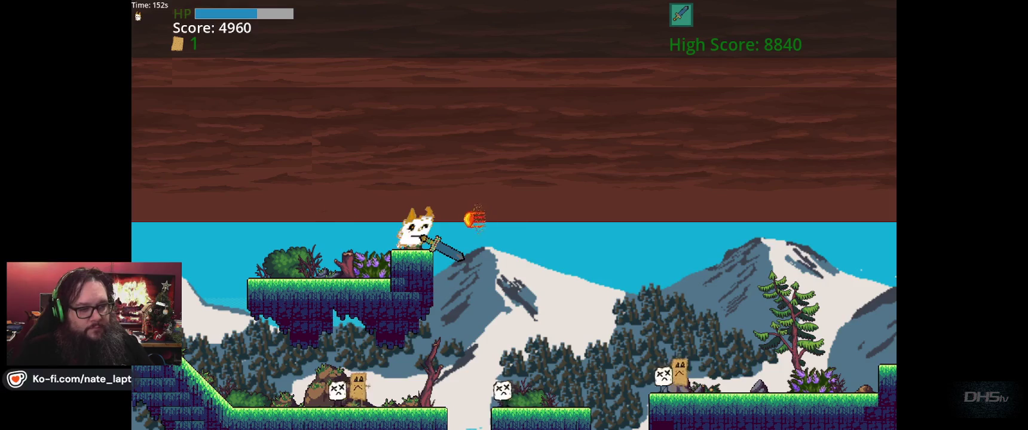
key(Left)
key(space)
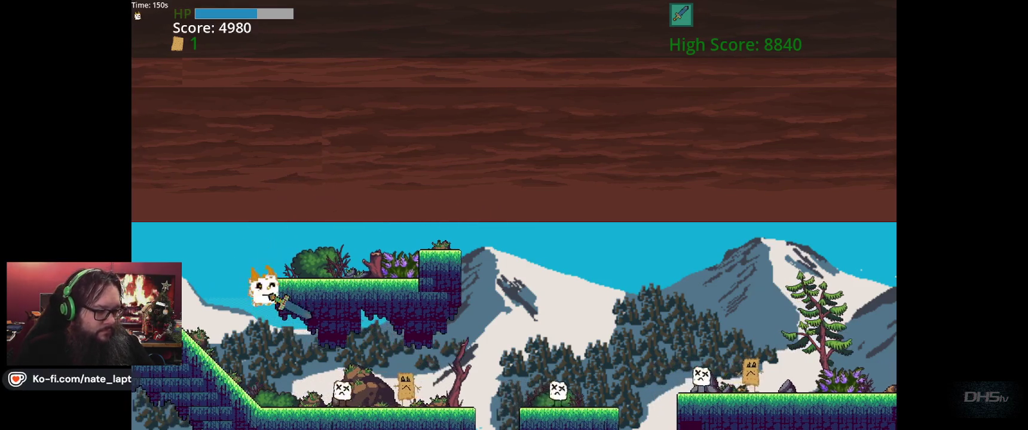
Drop onto the ghost enemy, then run and jump right through enemies and up the slope
key(Right)
key(Right)
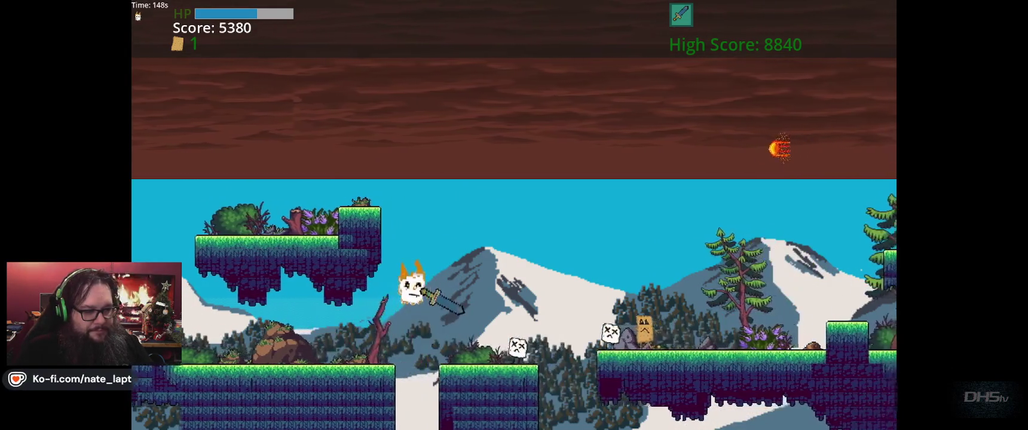
key(Right)
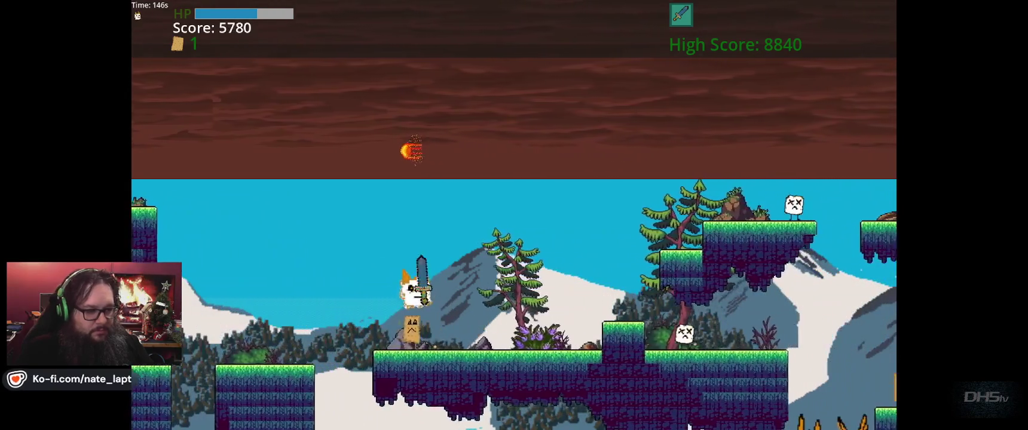
key(Right)
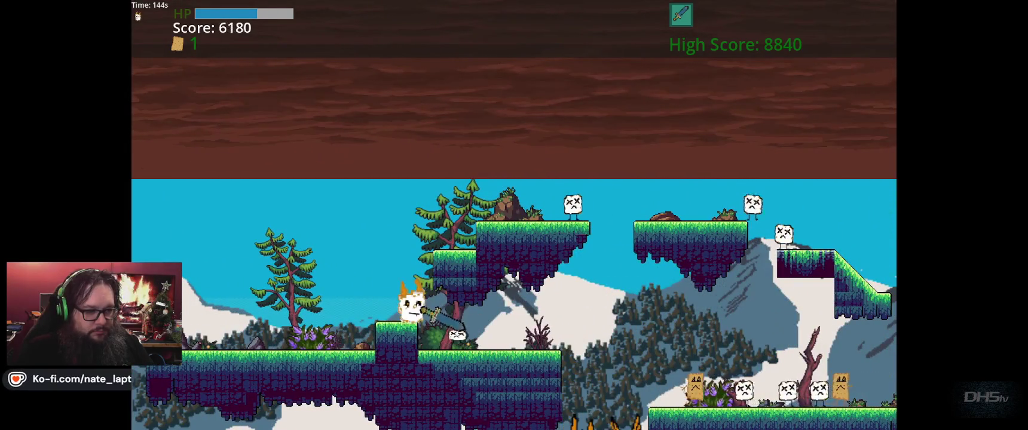
key(Up)
key(Right)
key(Up)
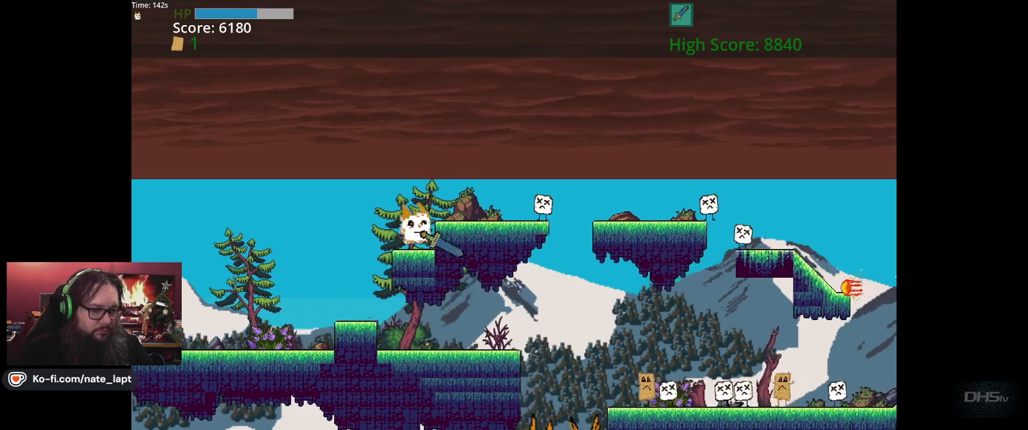
key(Up)
key(Right)
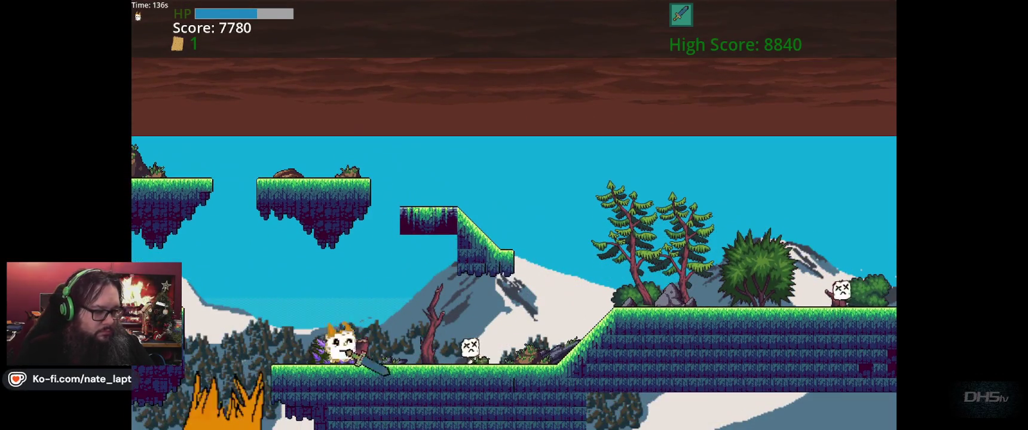
key(Right)
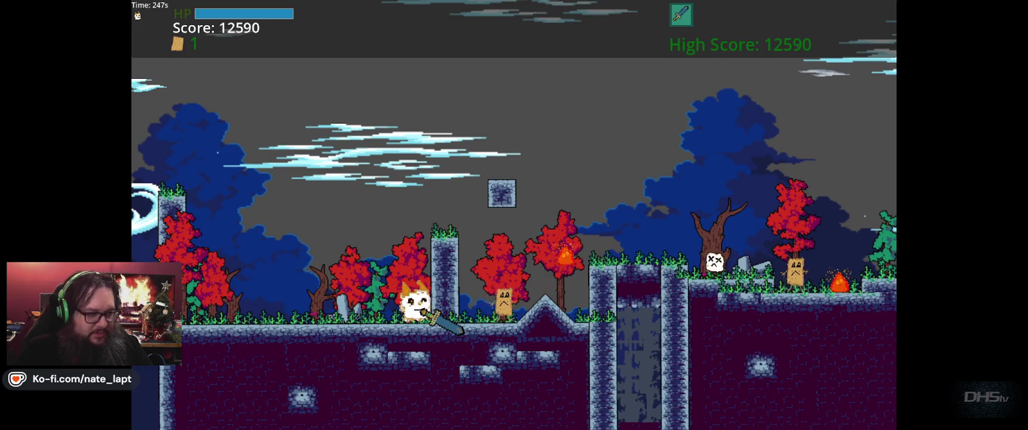
Pause the run at 12590 points and switch away from the game window
key(Escape)
key(alt+Tab)
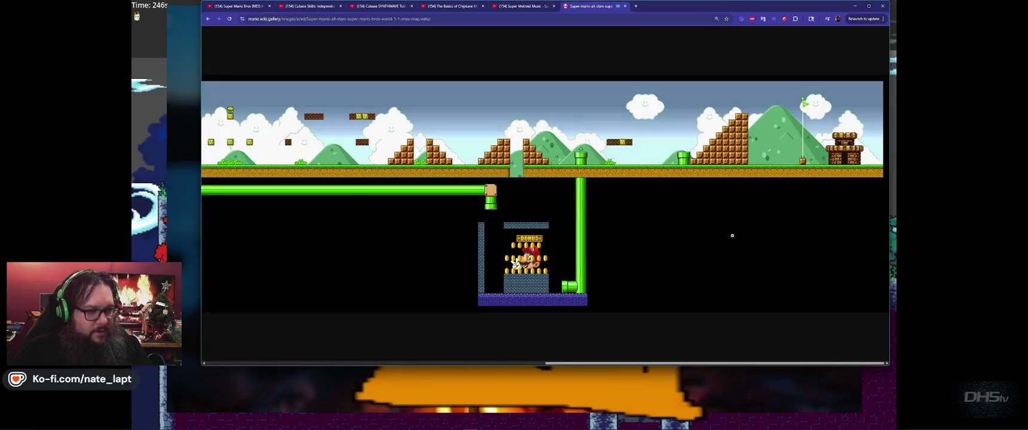
In the Godot editor, drag the Lvl2End area right to (6454, 543) and deselect it
key(alt+Tab)
key(alt+Tab)
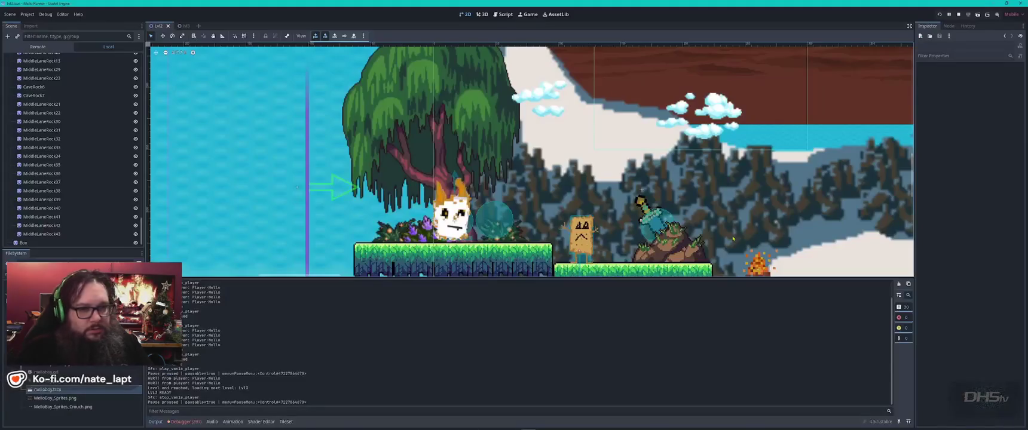
scroll(805, 217, down, 8)
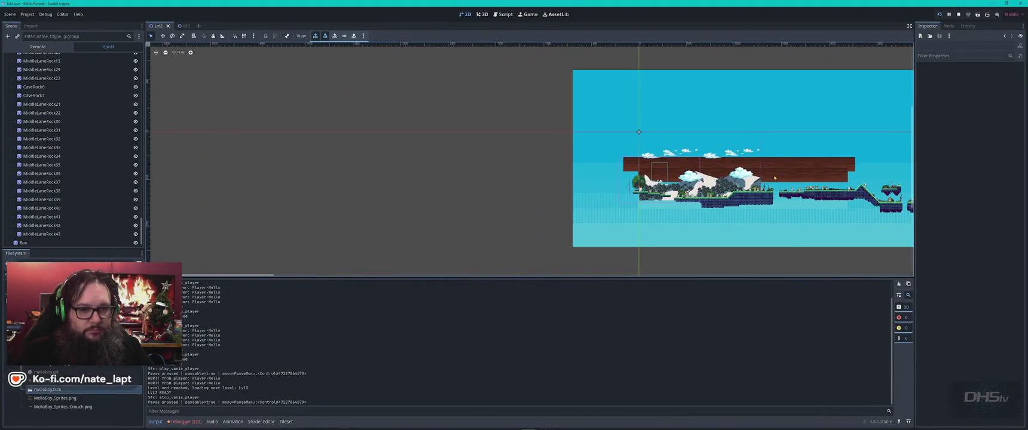
scroll(253, 164, up, 3)
scroll(597, 240, up, 10)
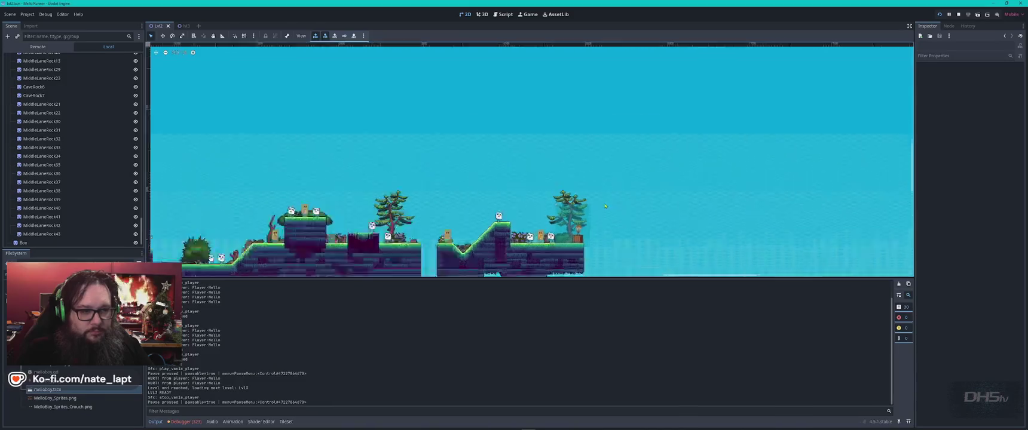
scroll(582, 240, down, 2)
drag(583, 239, 619, 238)
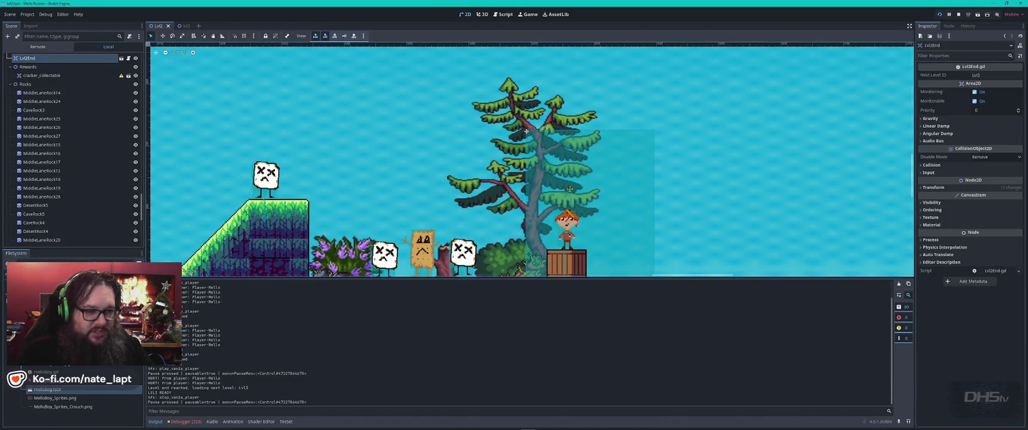
scroll(693, 217, down, 3)
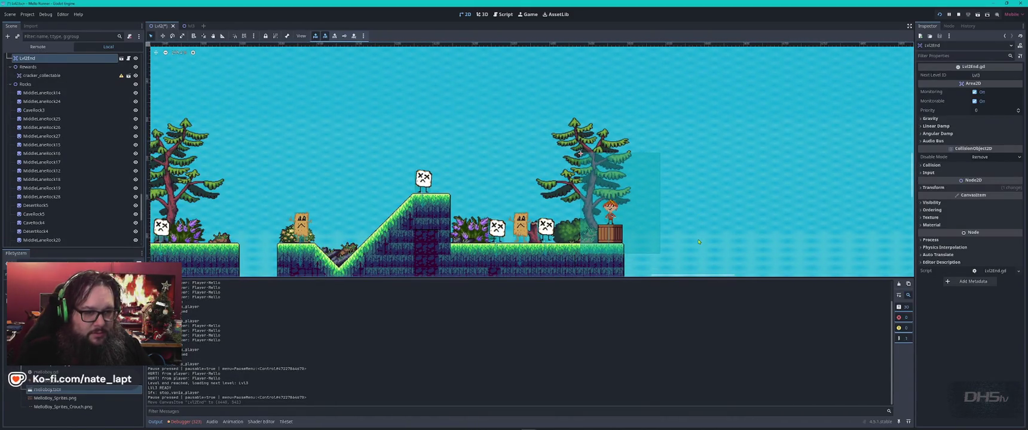
scroll(664, 197, down, 3)
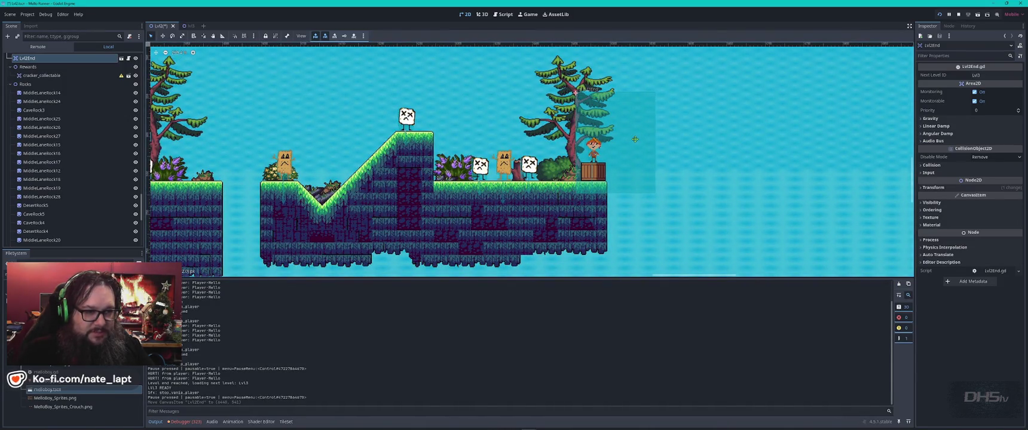
drag(635, 139, 640, 139)
click(732, 152)
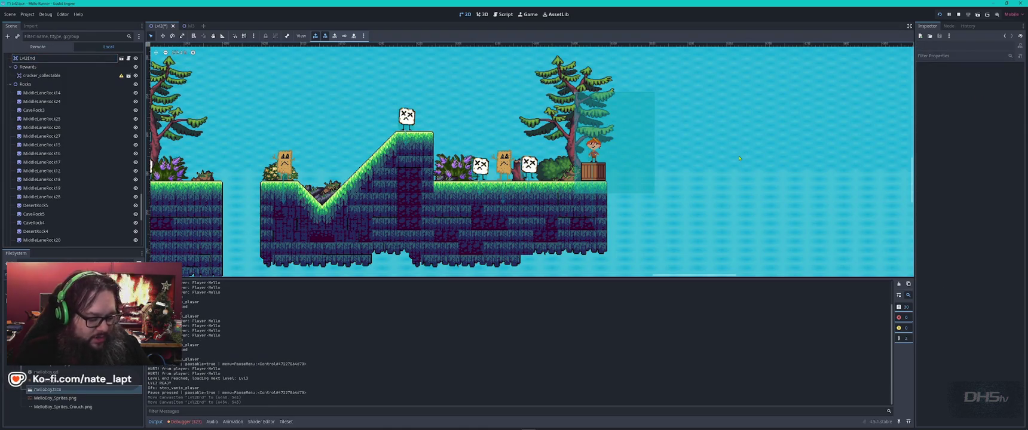
Return to the paused game window, unpause, and jump the cat to continue the graveyard run
key(alt+Tab)
key(alt+Tab)
key(Escape)
key(alt+Tab)
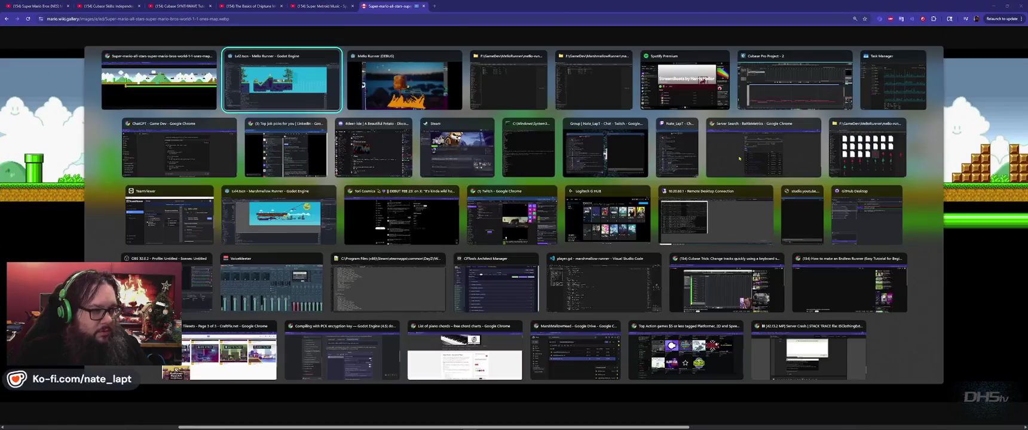
key(alt+Tab)
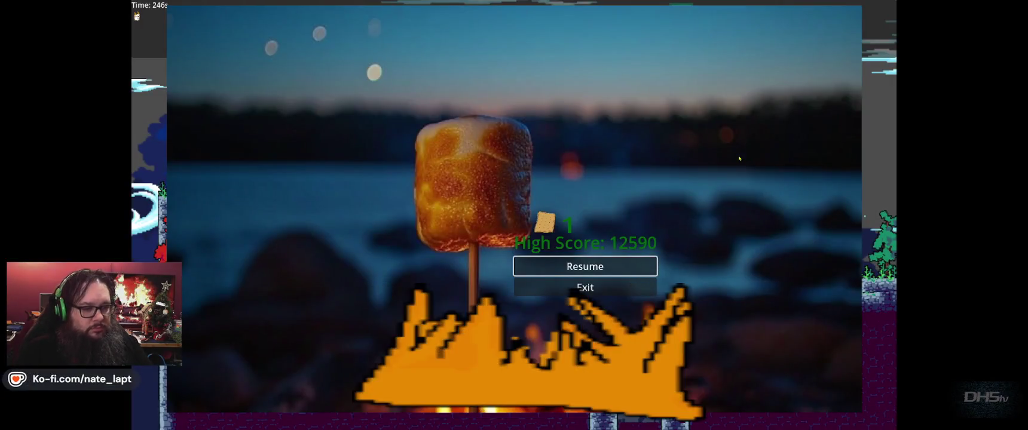
key(Escape)
key(space)
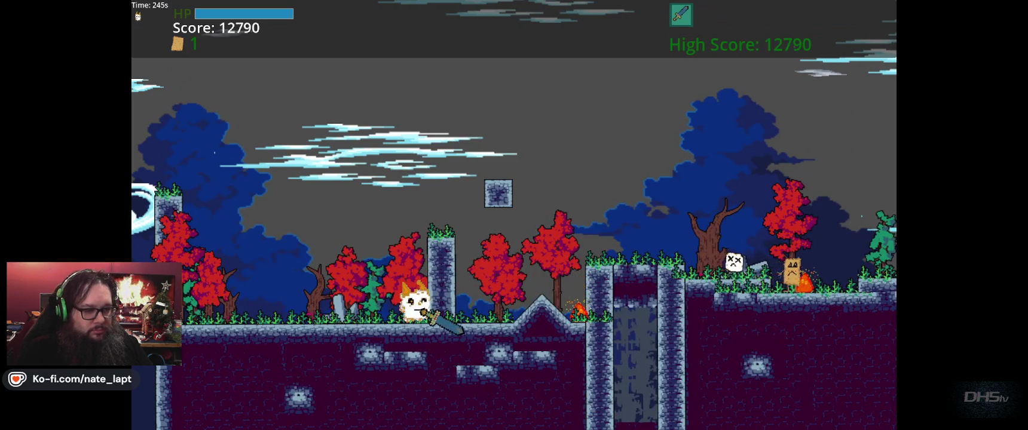
Run right swinging the sword, jumping onto the ledge and over the tall pillar's enemy
key(Right)
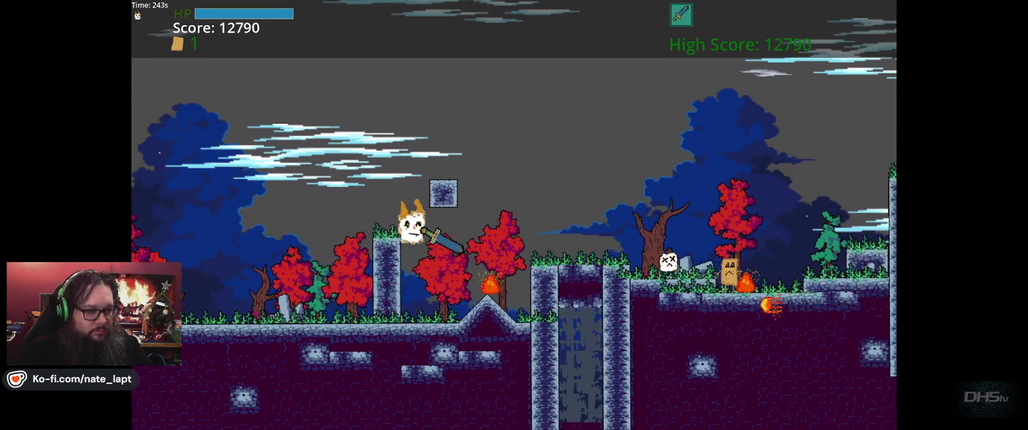
key(Right)
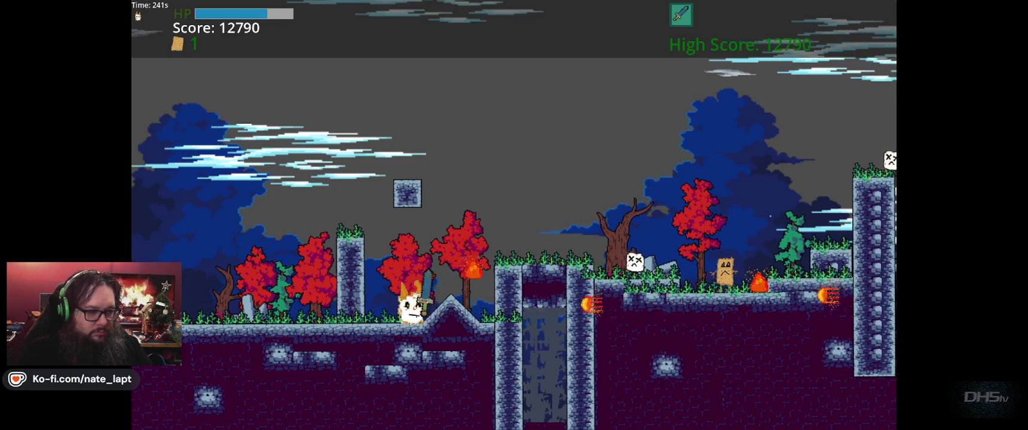
key(space)
key(Right)
key(space)
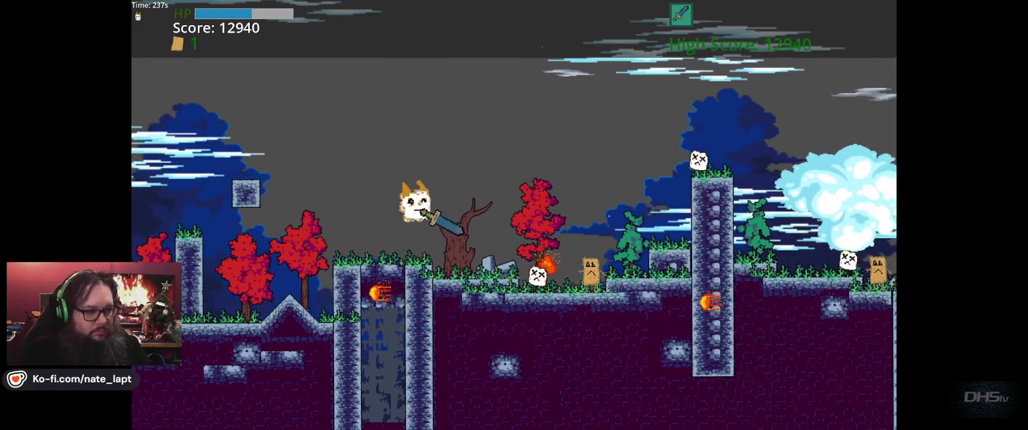
key(Right)
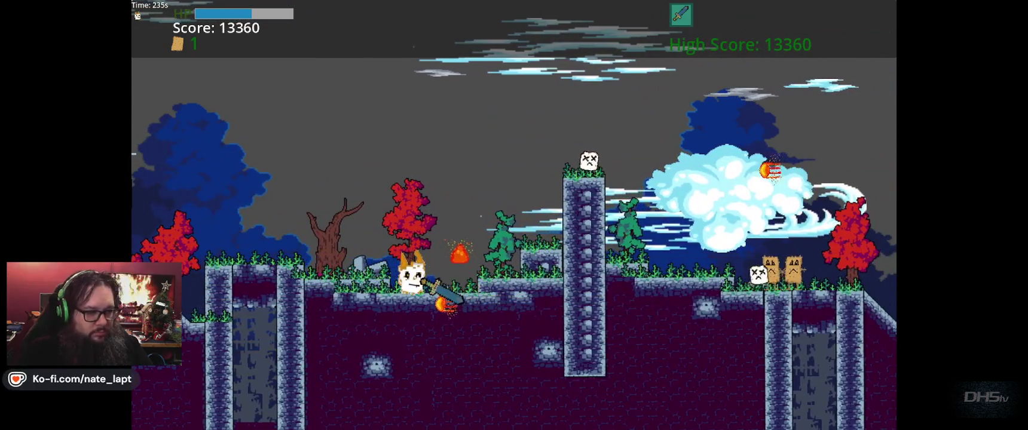
key(space)
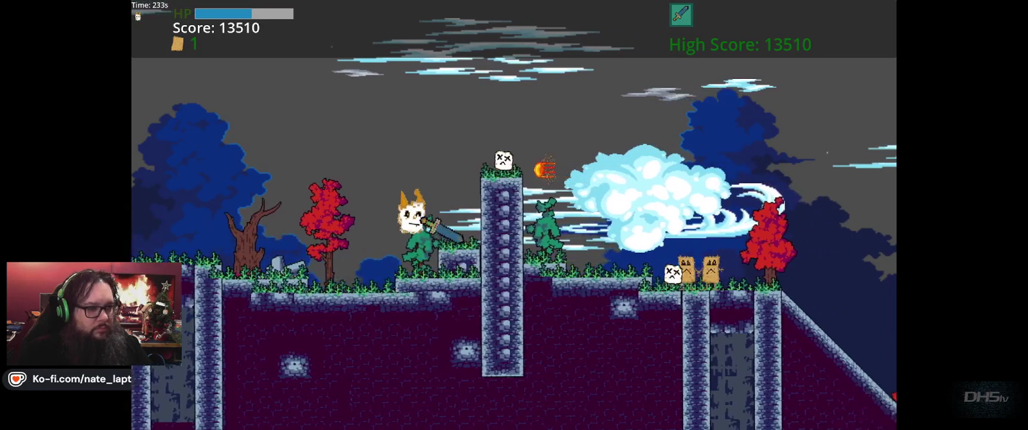
key(space)
key(Right)
key(space)
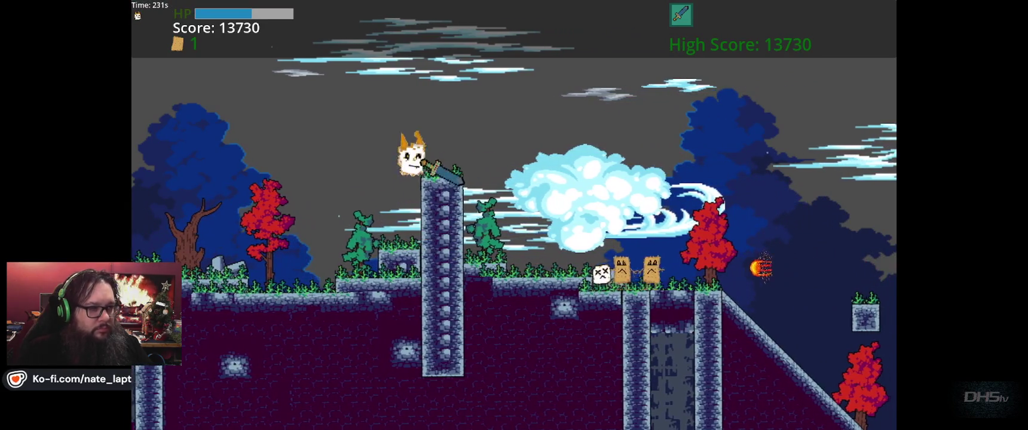
Run down the slope past the pillars, climb a pillar top, and leap toward the floating platform
key(Right)
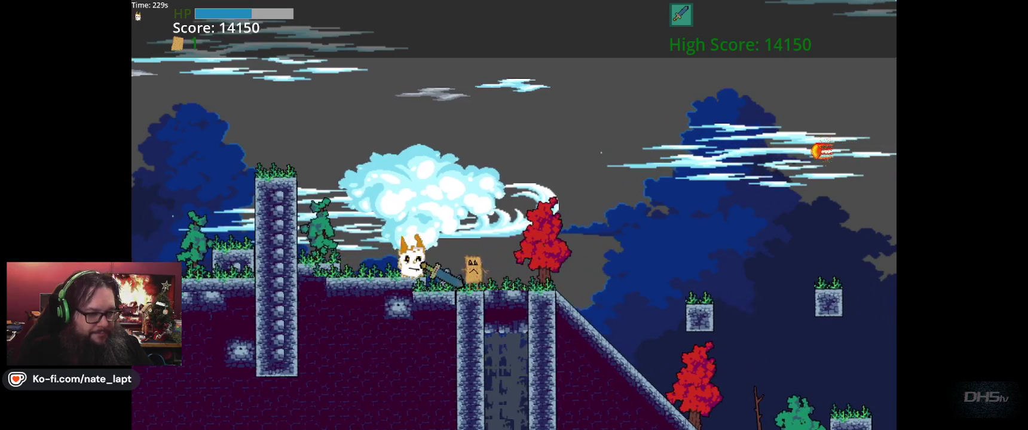
key(Right)
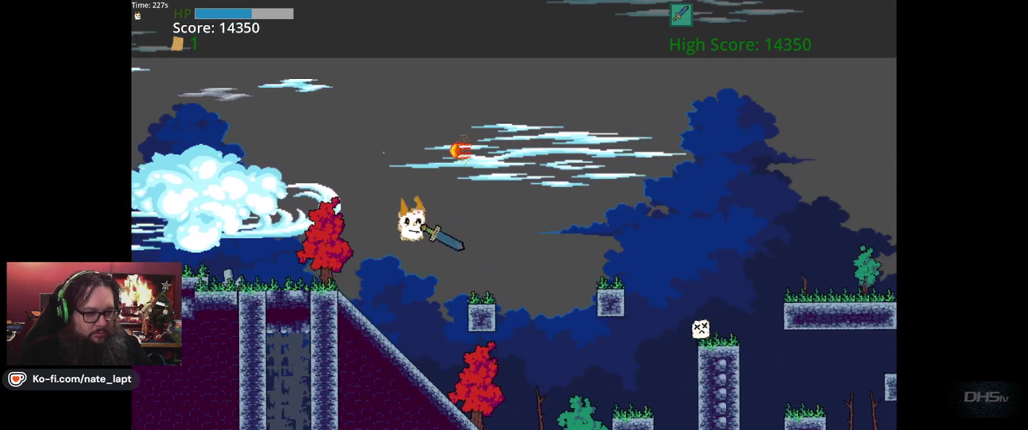
key(Right)
key(space)
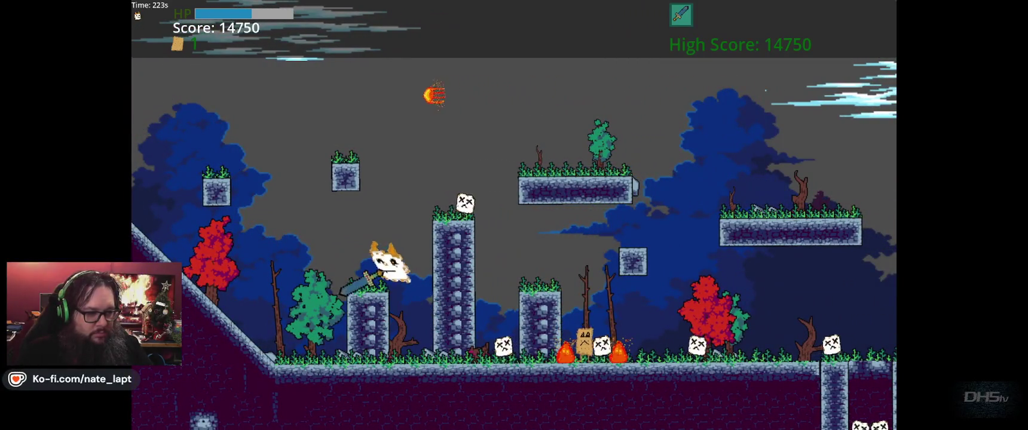
key(space)
key(space)
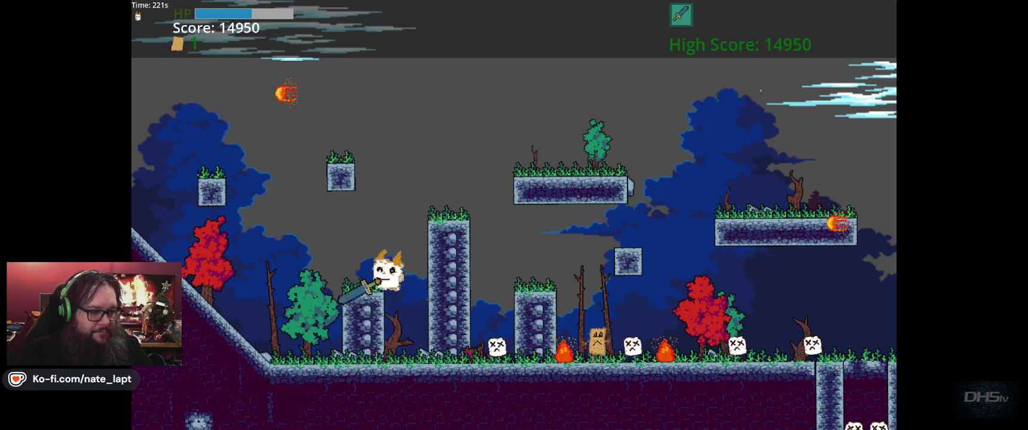
key(space)
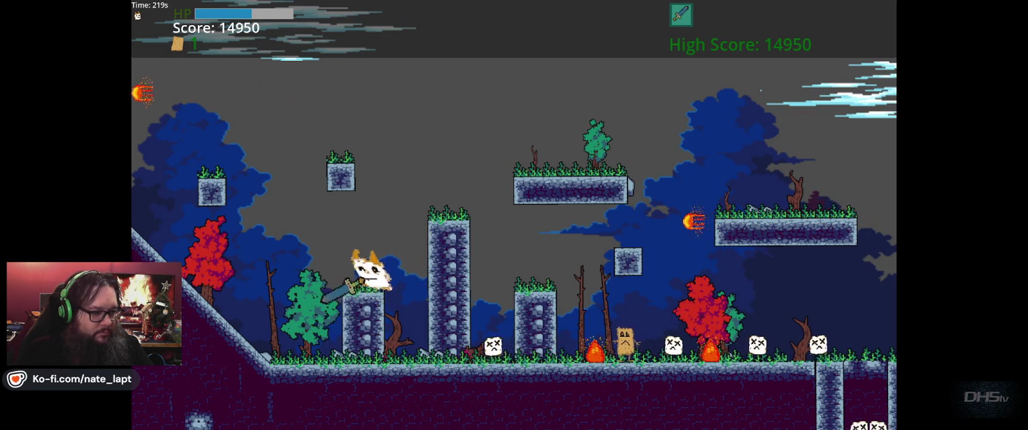
key(space)
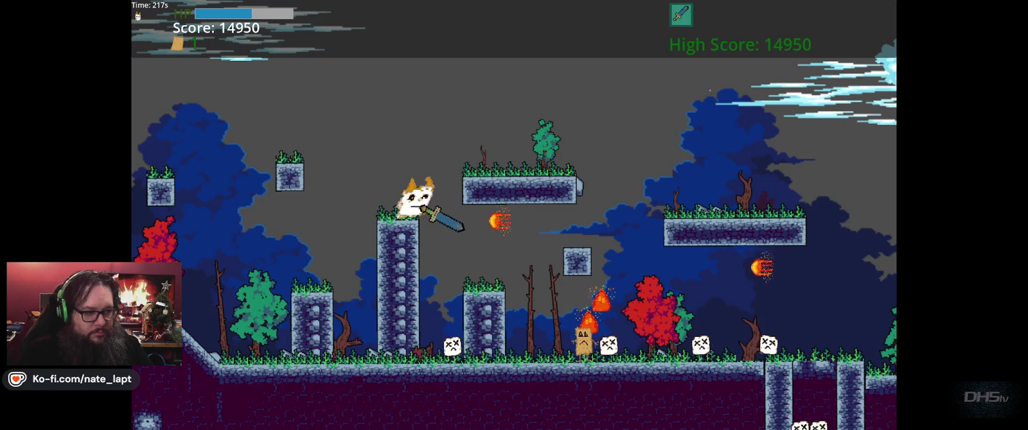
key(space)
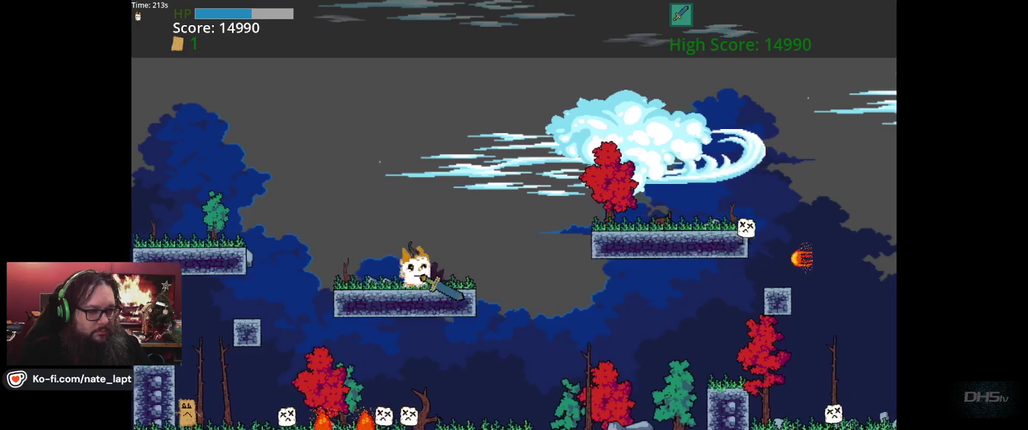
Drop to the ground, then hop across stone pillars and a floating block, rising toward mid-height
key(Left)
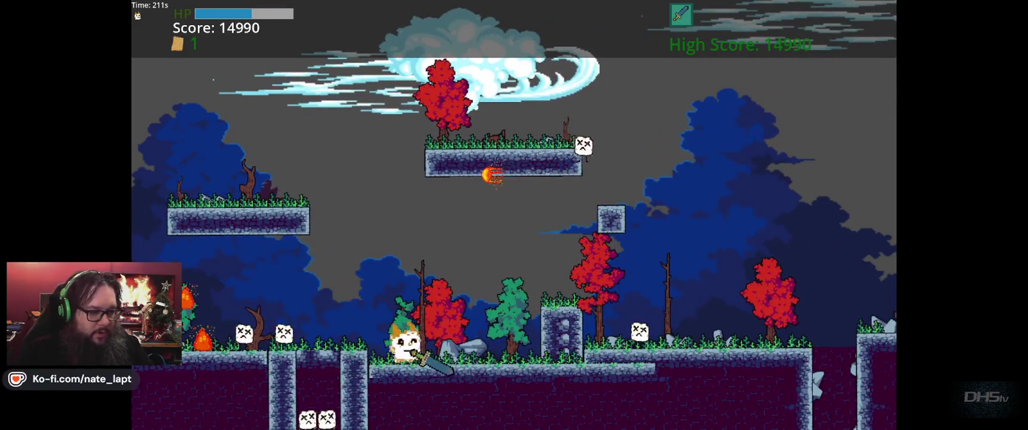
key(Right)
key(space)
key(space)
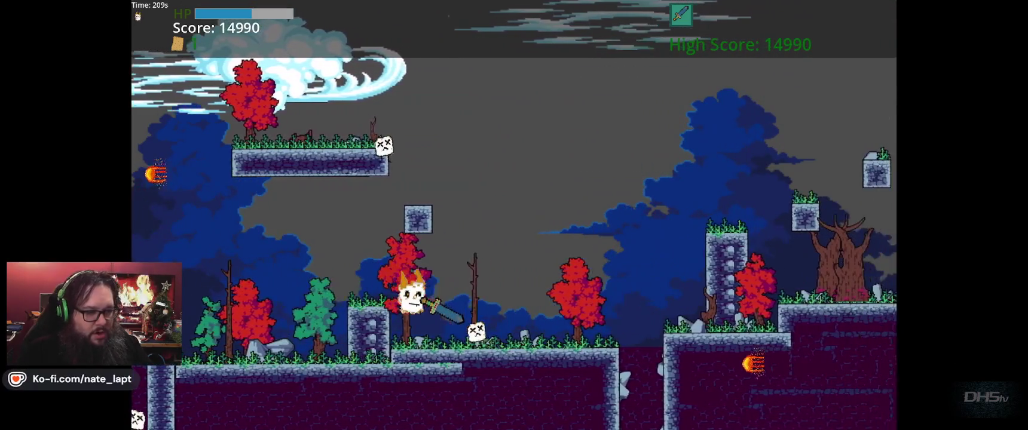
key(space)
key(space)
key(space)
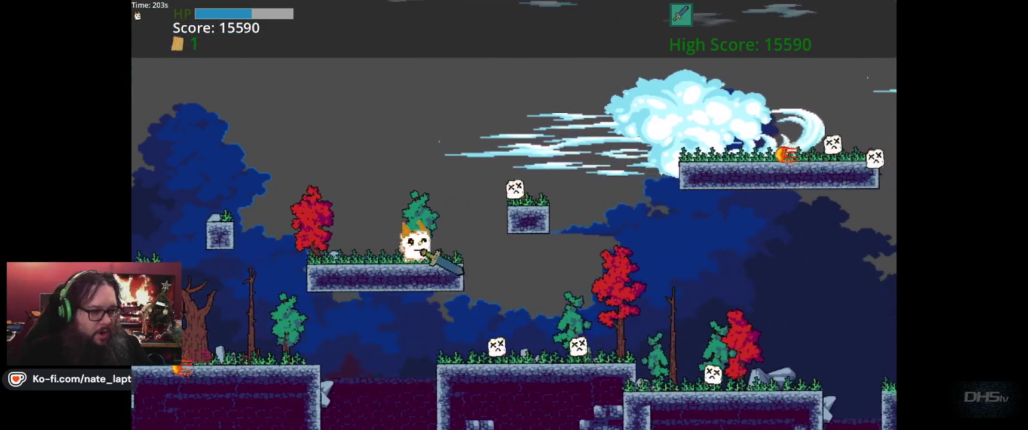
key(space)
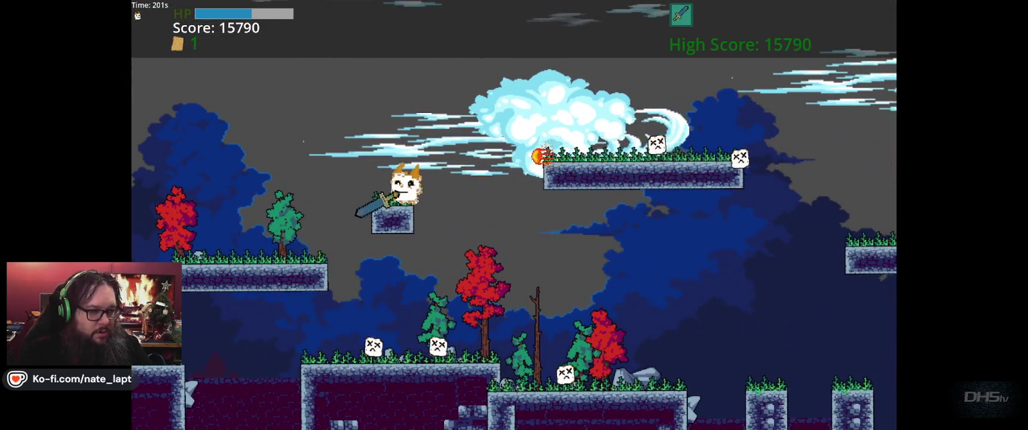
key(space)
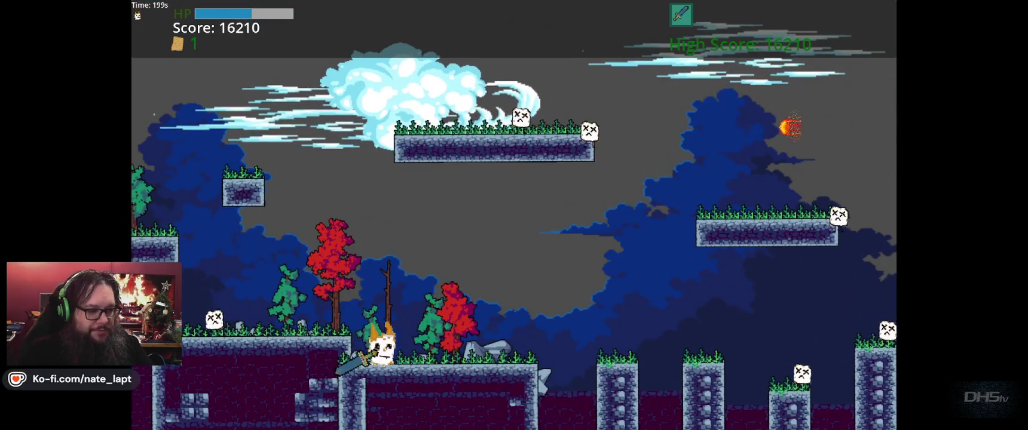
key(space)
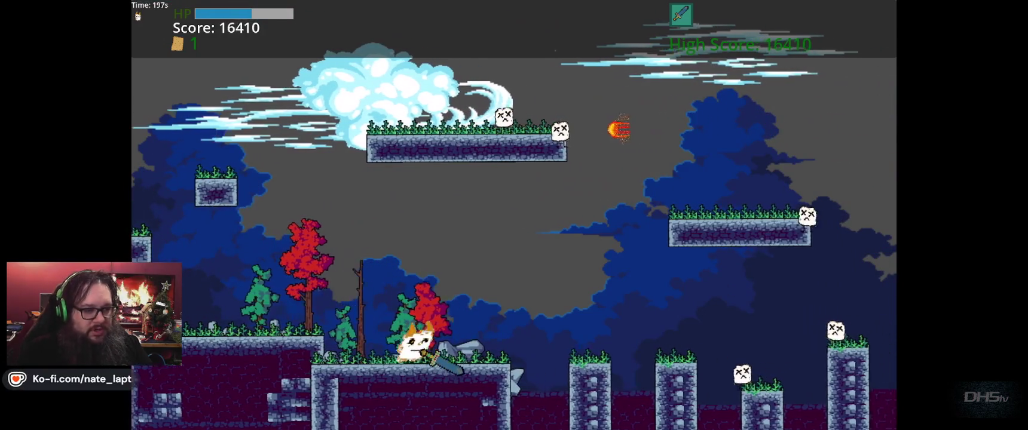
key(space)
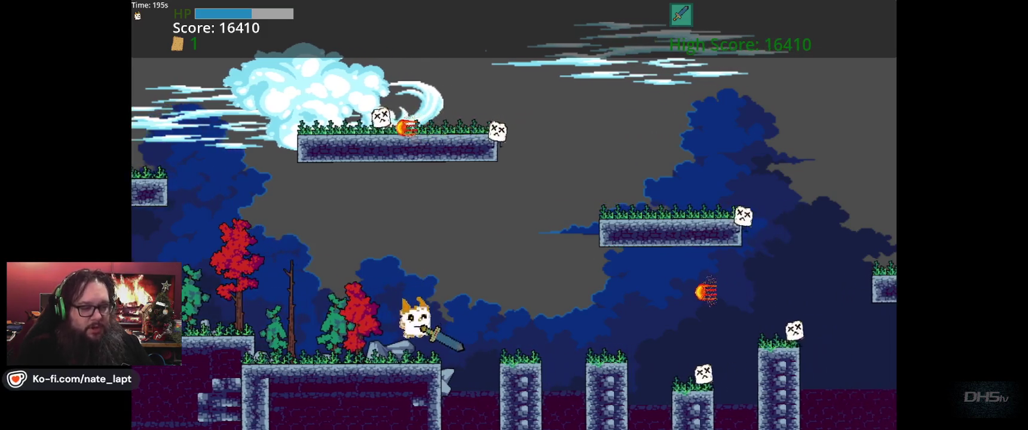
key(space)
key(space)
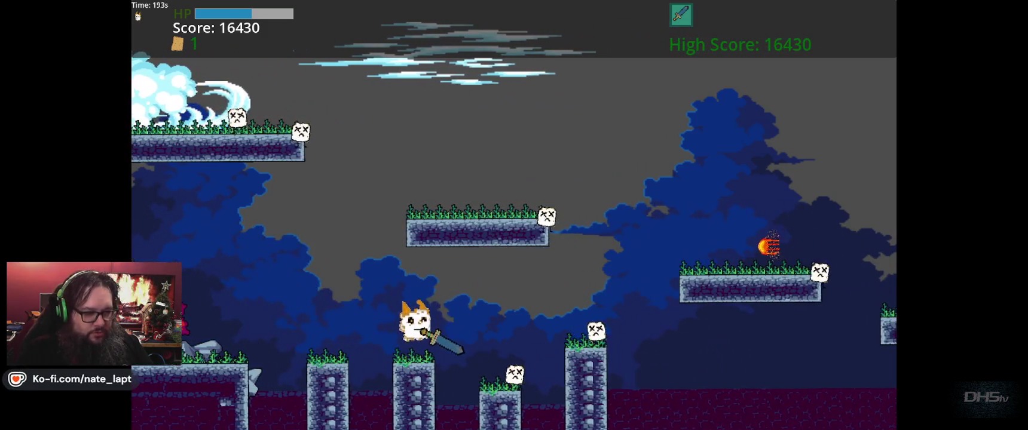
key(space)
key(space)
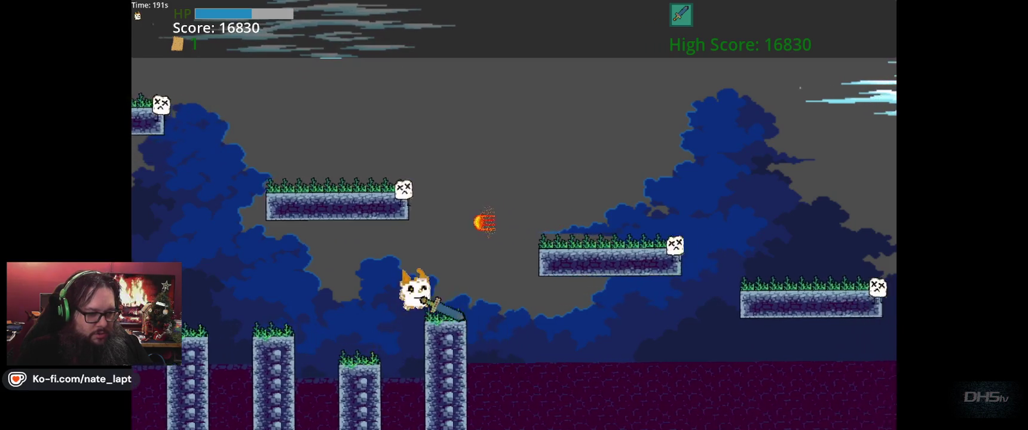
key(space)
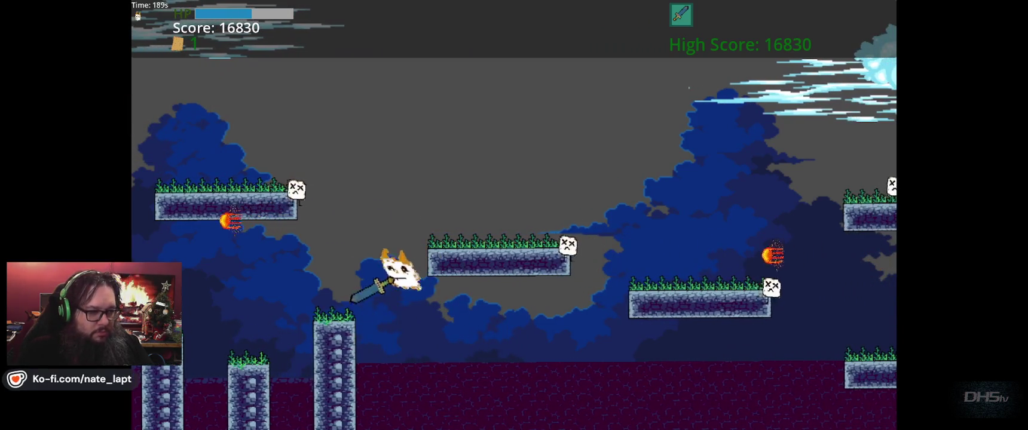
key(space)
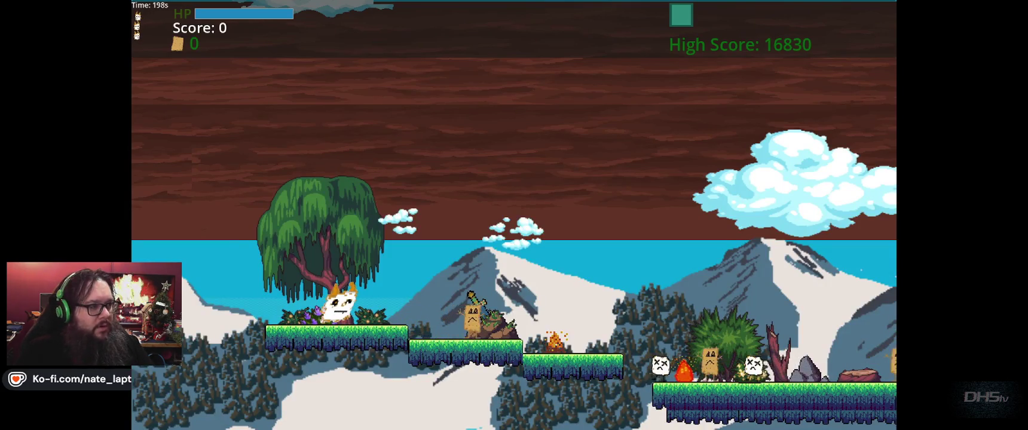
Pick up the sword on the mountain level, jump along the slope, and grab the floating scroll
key(space)
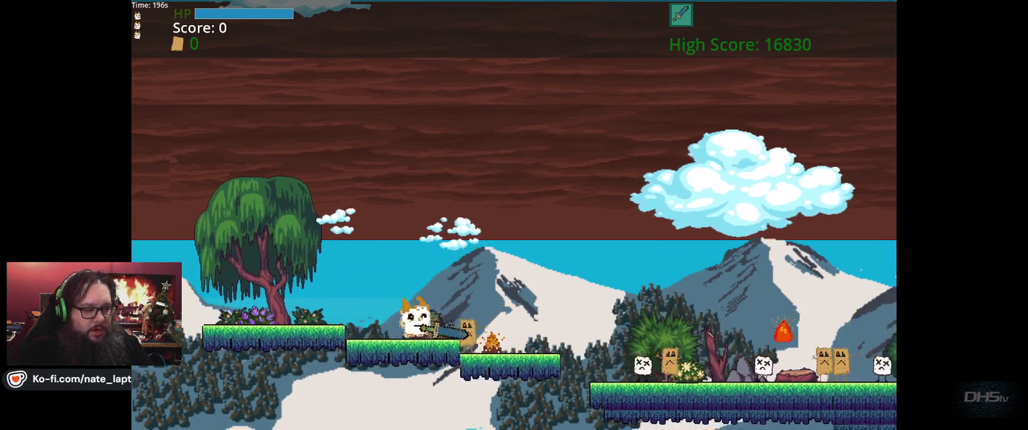
key(space)
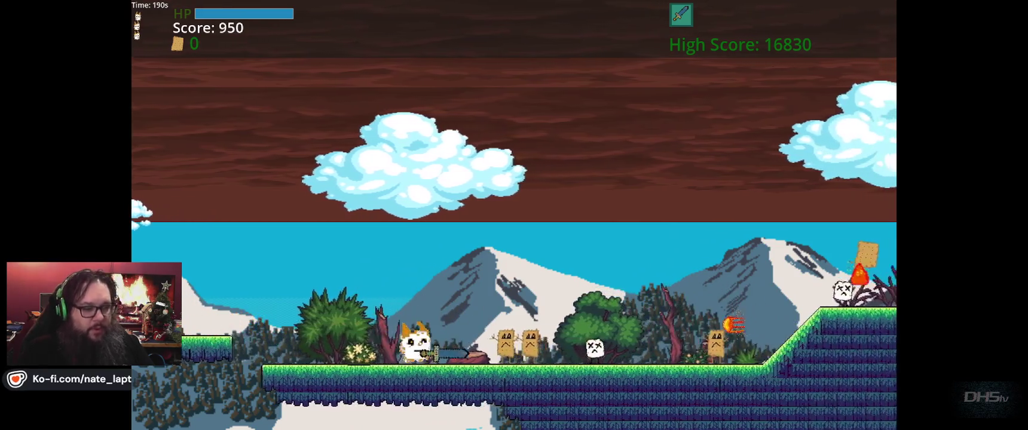
key(space)
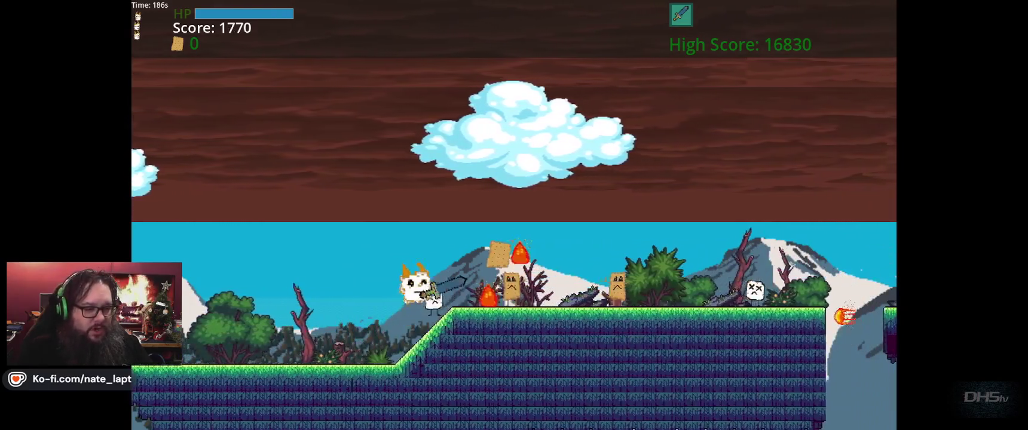
key(Left)
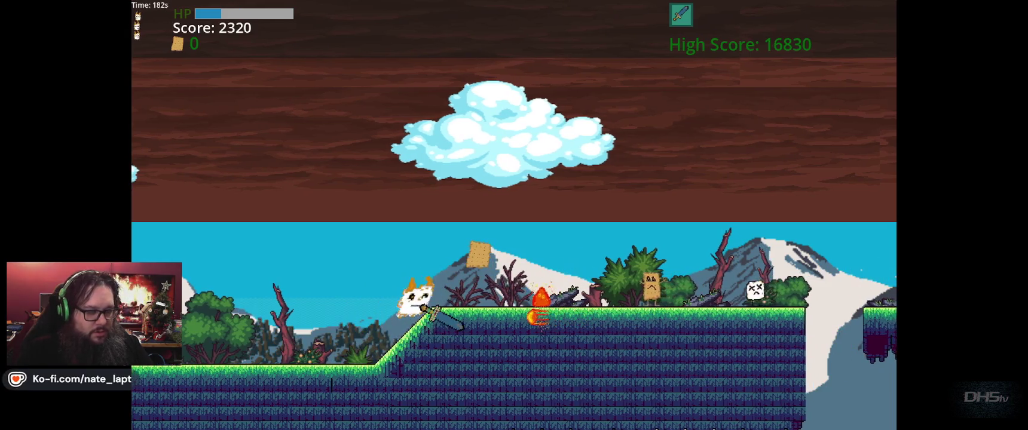
key(space)
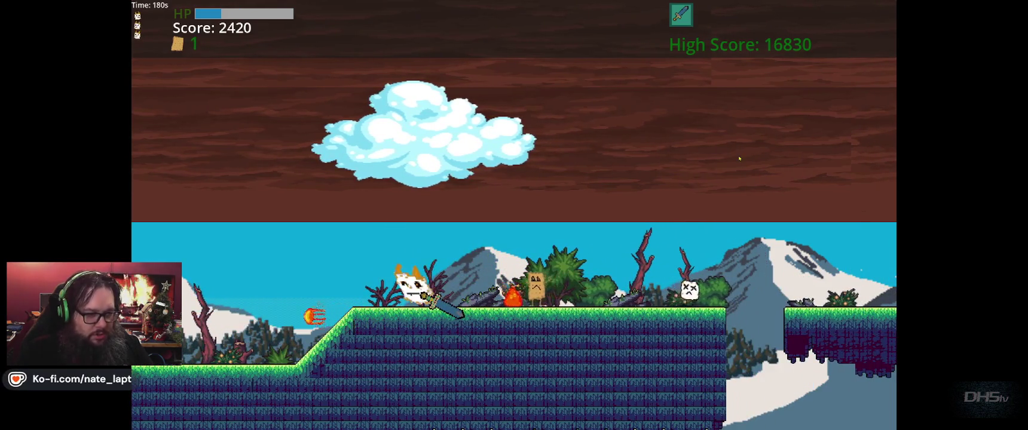
Pause at score 2420, stop the game with F8, and switch to the Cubase Pro project
key(Escape)
key(Escape)
key(Escape)
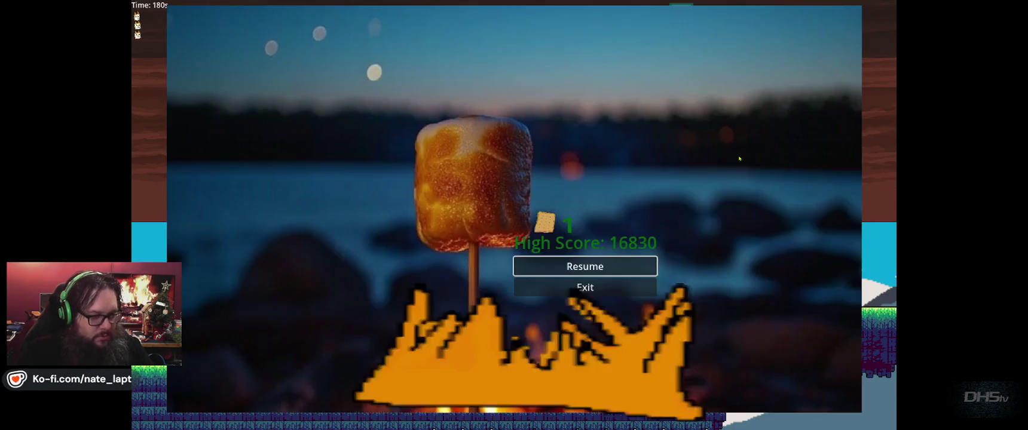
key(F8)
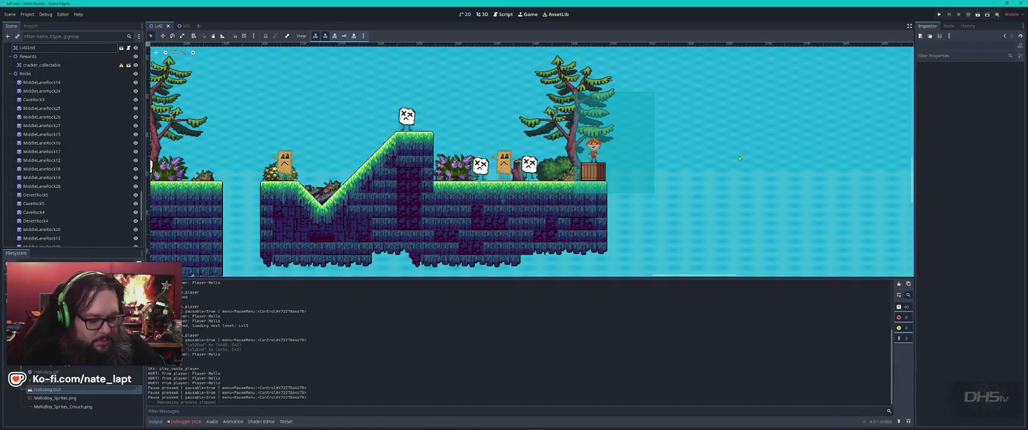
key(alt+Tab)
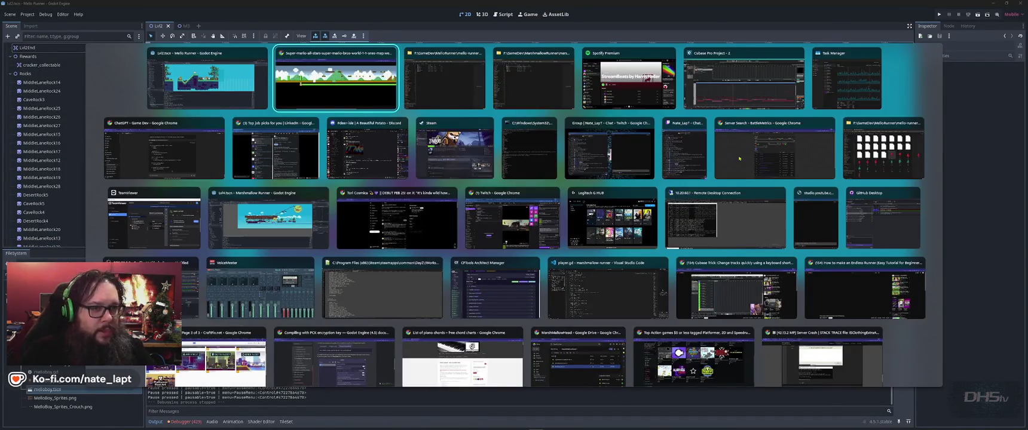
key(Tab)
key(Tab)
key(Tab)
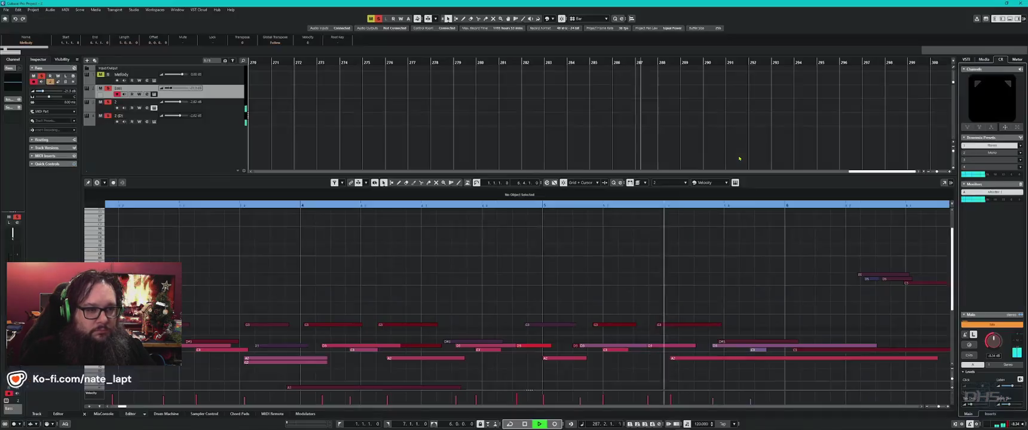
Switch from Cubase Pro back to the Godot editor showing the Lvl2 scene
key(alt+Tab)
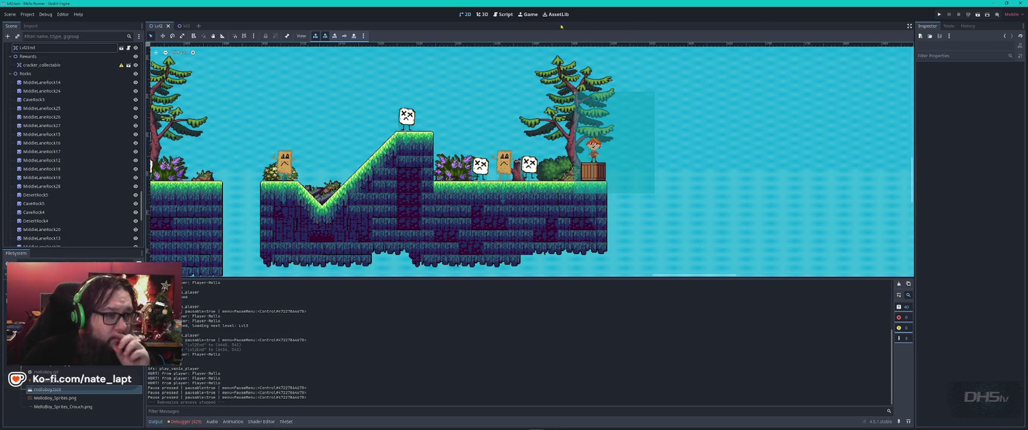
click(504, 14)
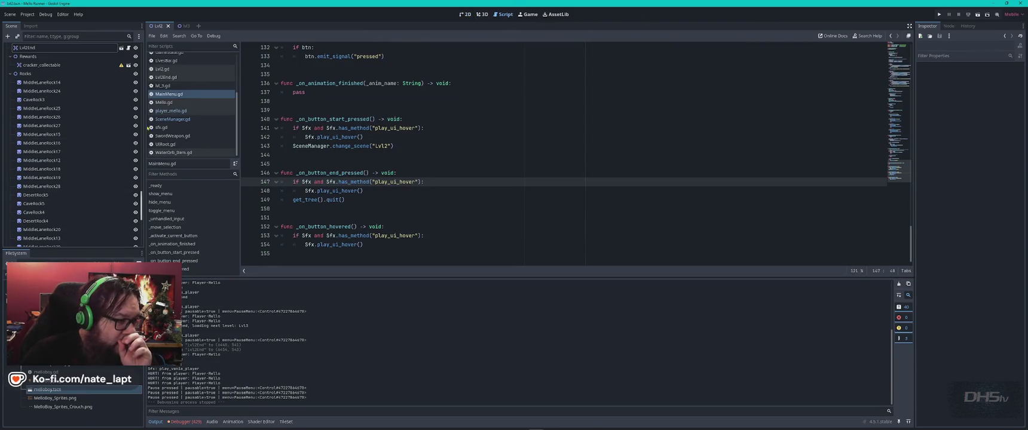
click(172, 119)
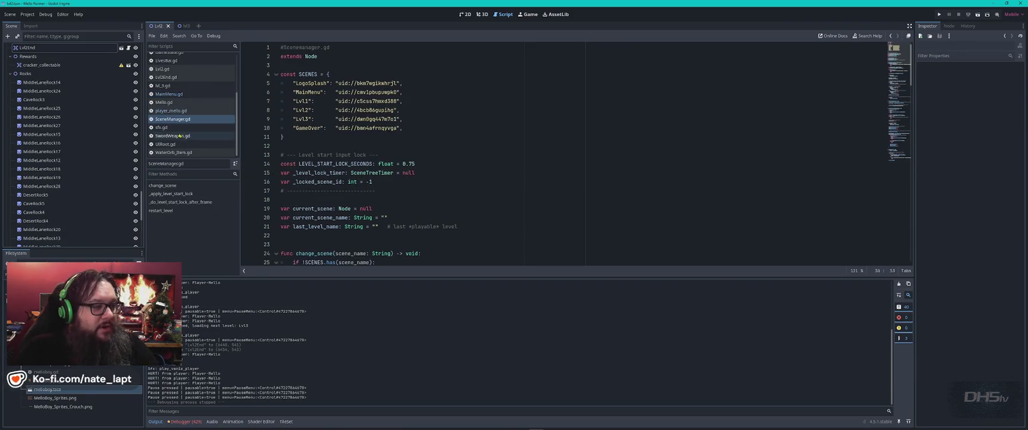
click(179, 137)
click(579, 180)
key(ctrl+f)
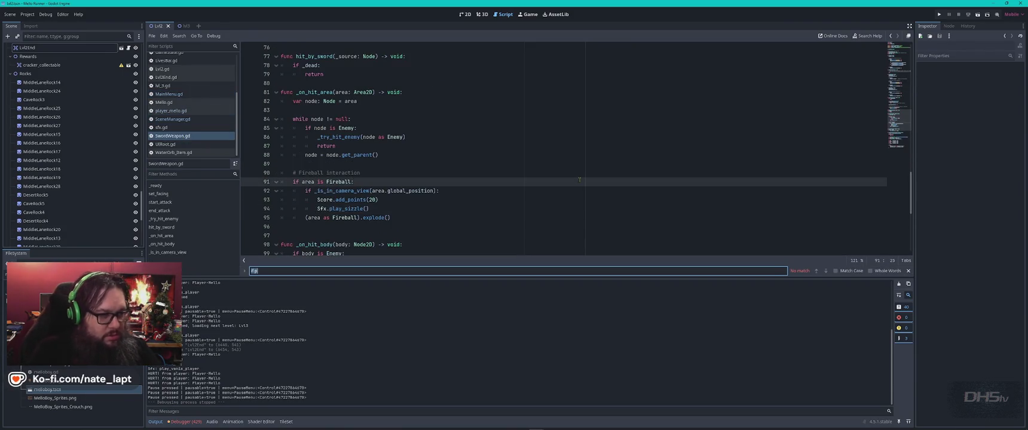
text(gl)
text(lob)
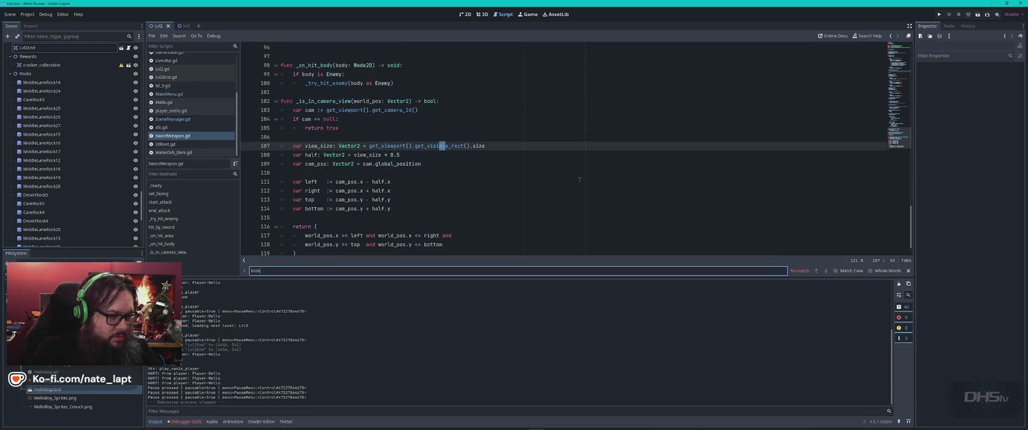
key(Escape)
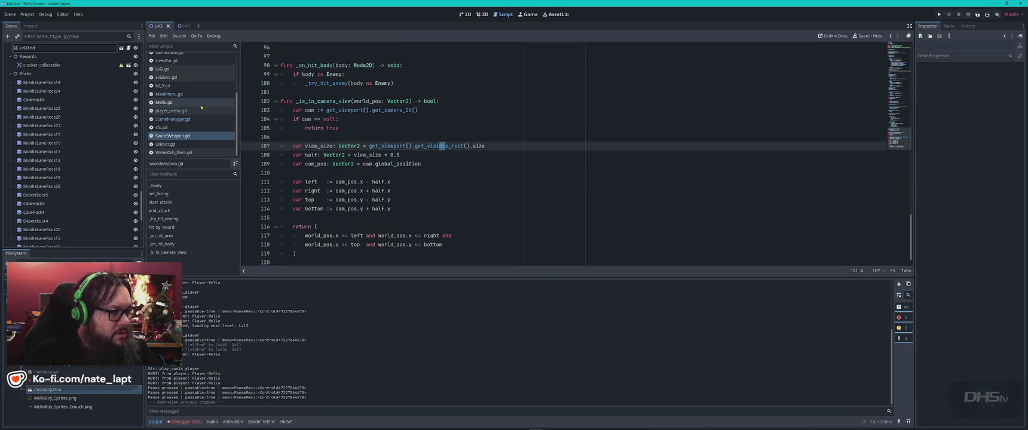
scroll(178, 85, up, 3)
click(163, 65)
click(627, 156)
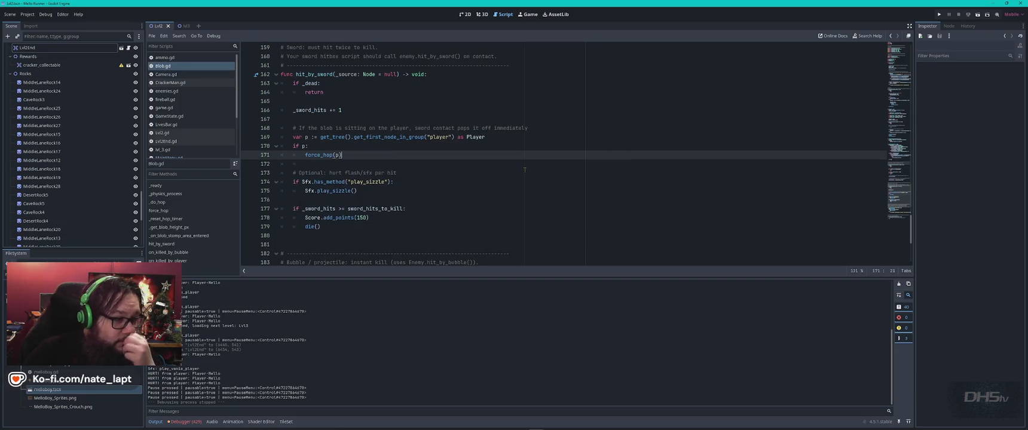
key(ctrl+f)
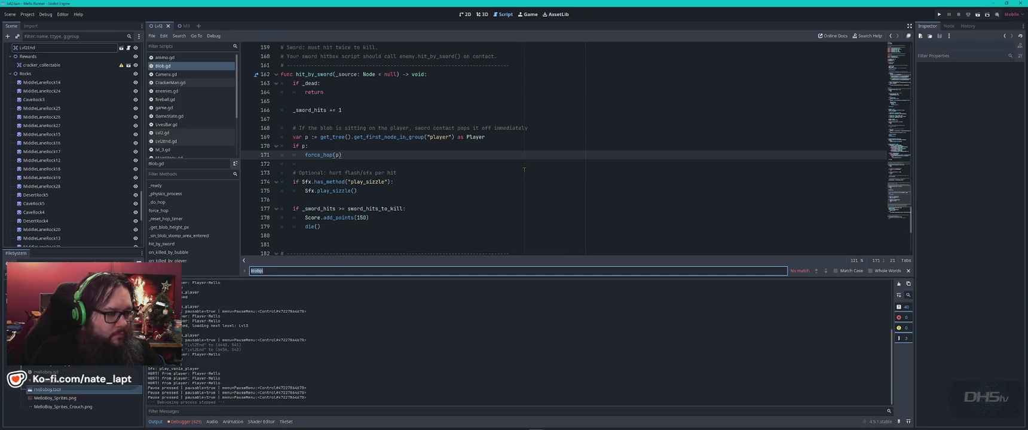
key(Escape)
key(ctrl+Home)
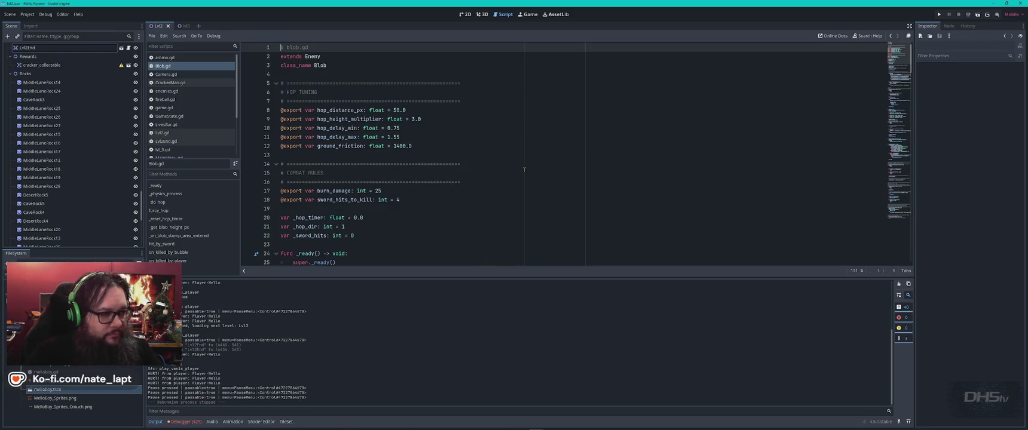
click(371, 138)
click(359, 128)
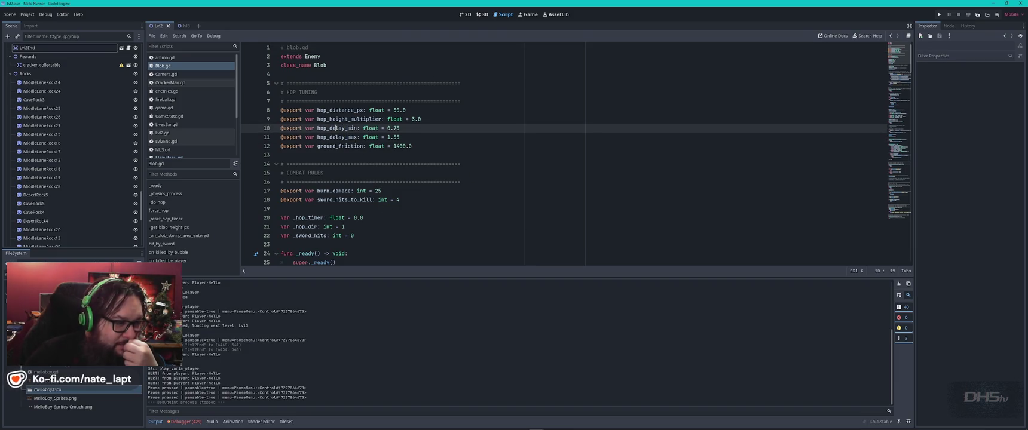
click(352, 146)
click(341, 119)
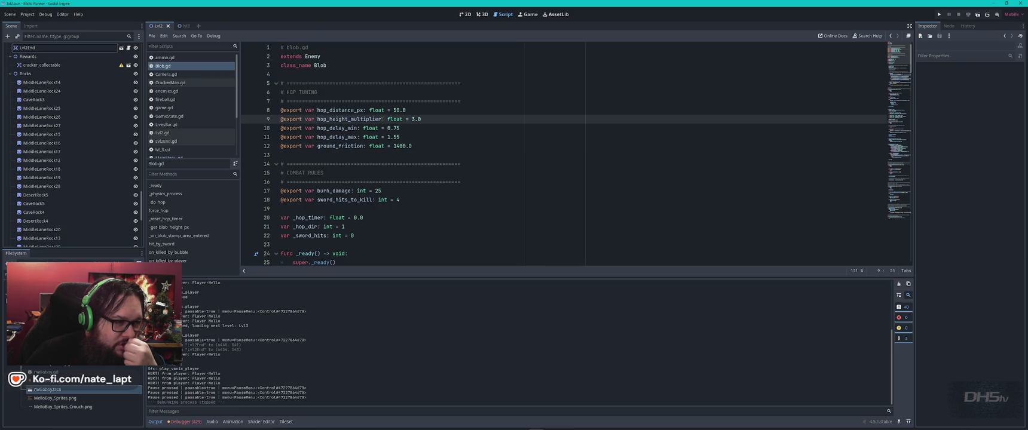
double_click(339, 110)
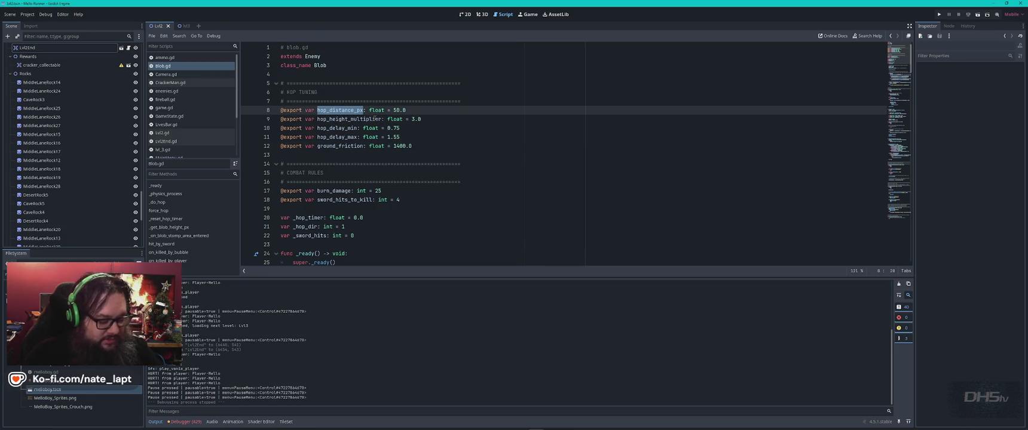
key(ctrl+f)
key(Return)
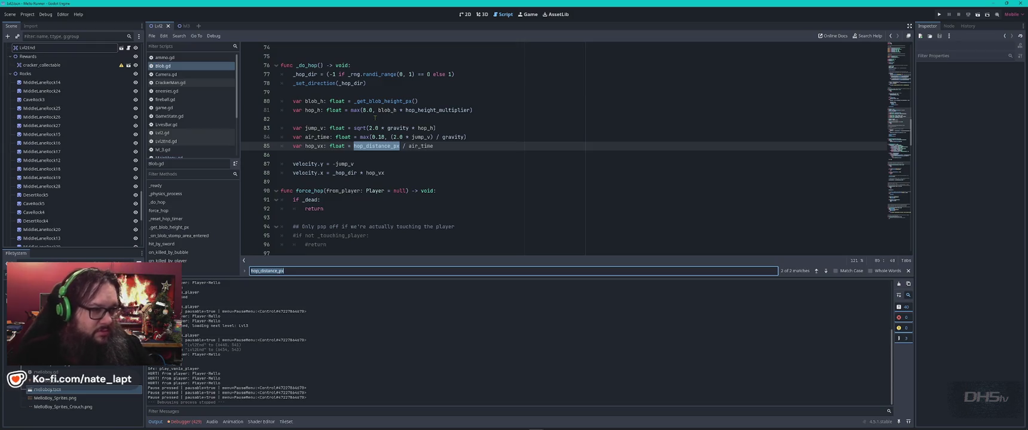
key(Return)
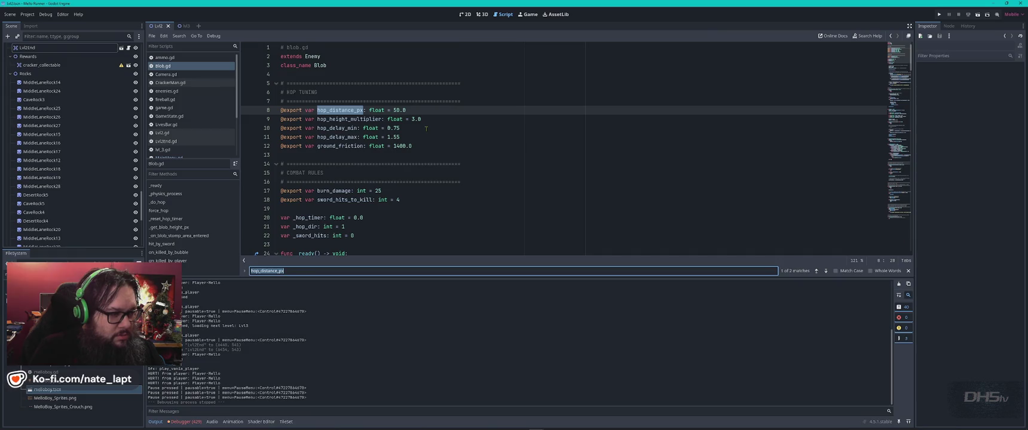
text(sword_hit)
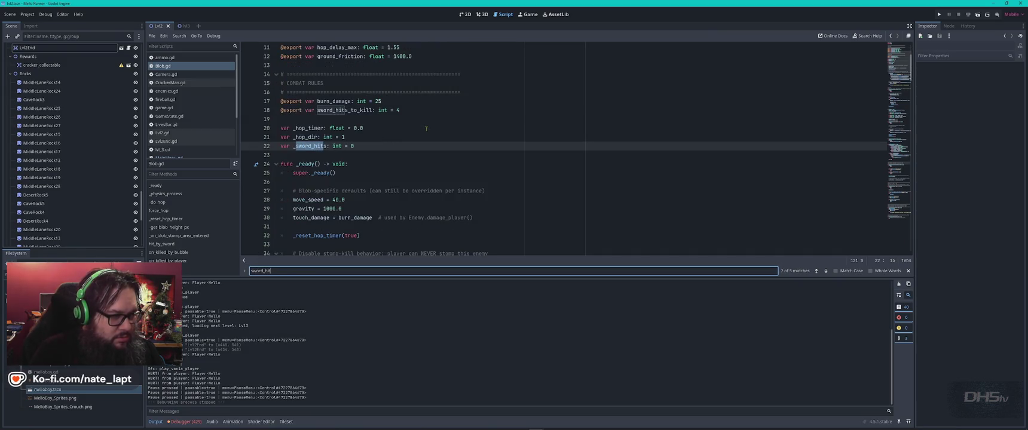
key(Return)
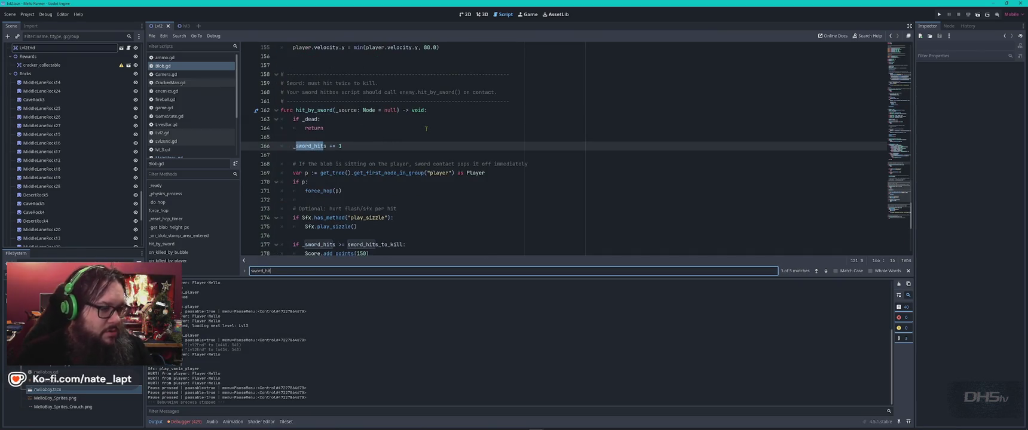
key(Escape)
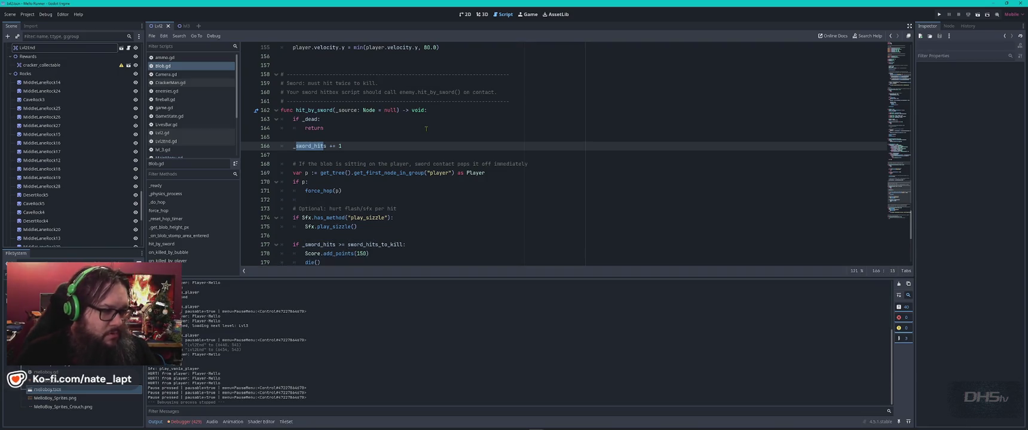
click(361, 191)
double_click(330, 190)
key(ctrl+f)
key(Return)
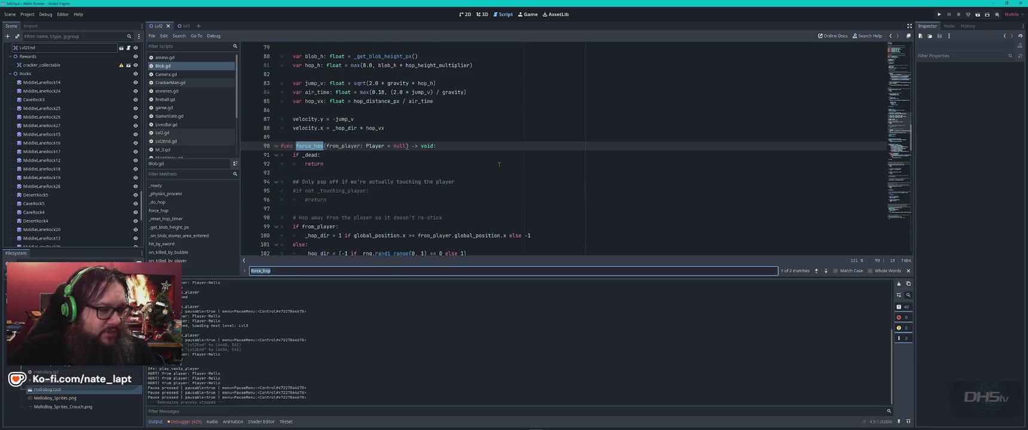
key(Return)
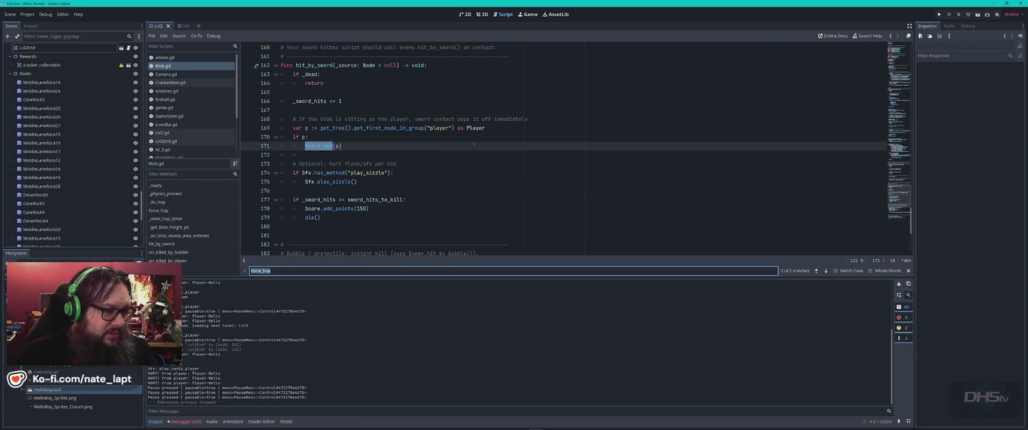
key(Return)
key(Return)
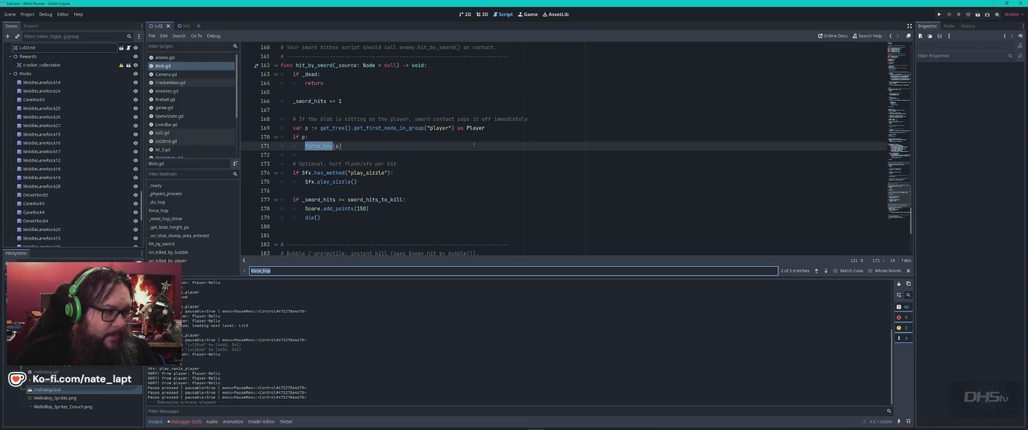
key(Return)
key(Escape)
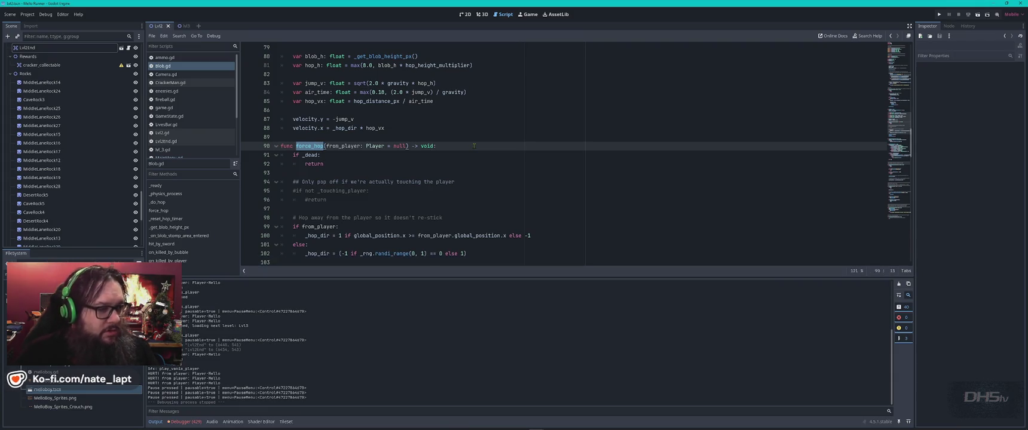
scroll(345, 155, down, 4)
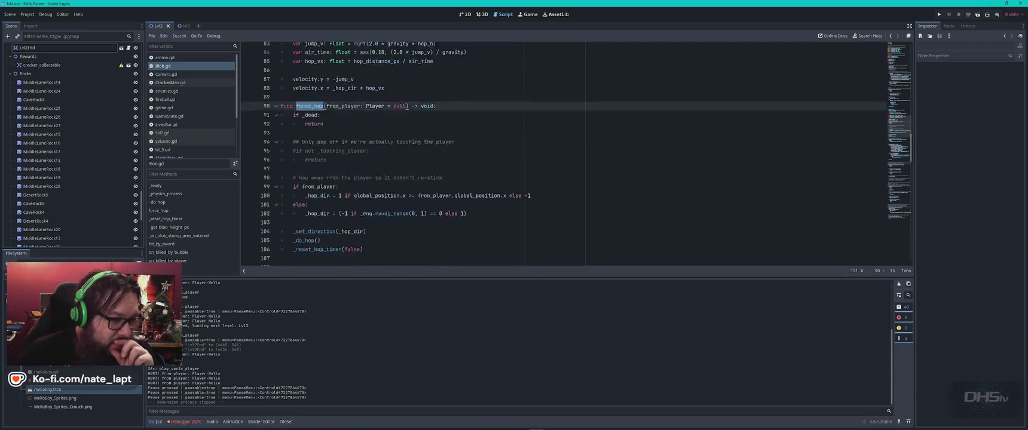
click(322, 128)
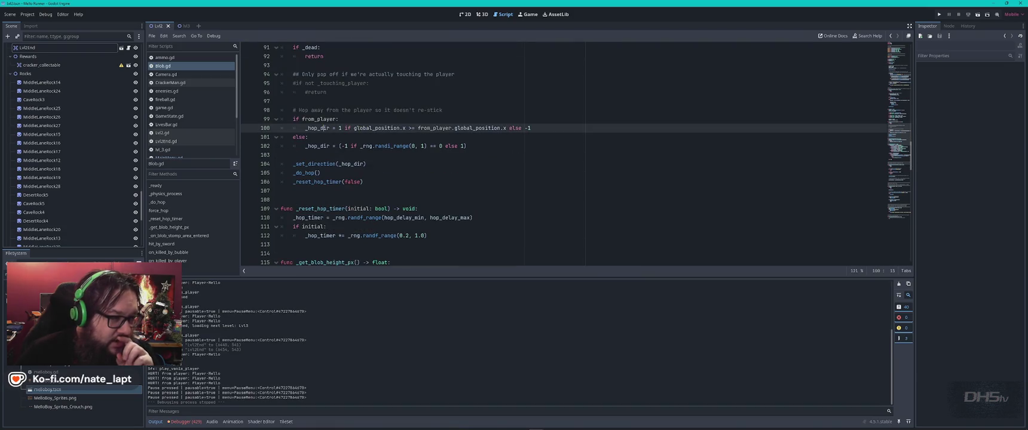
click(399, 163)
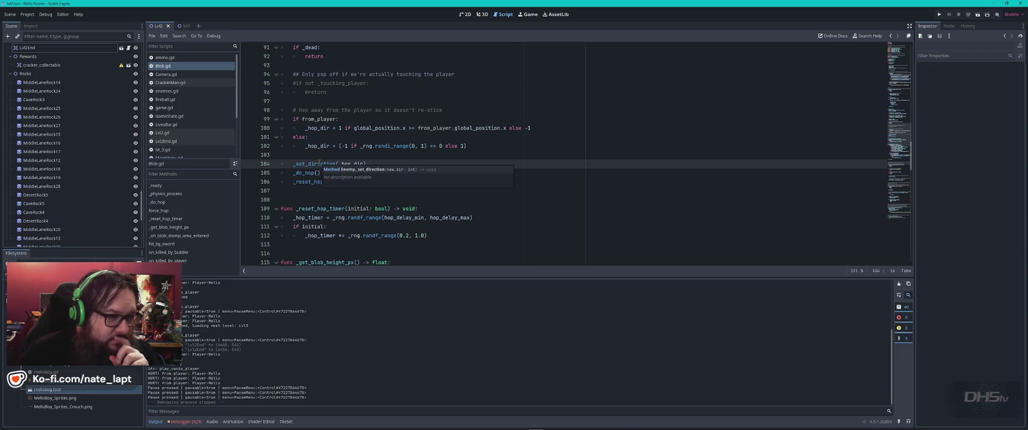
click(499, 137)
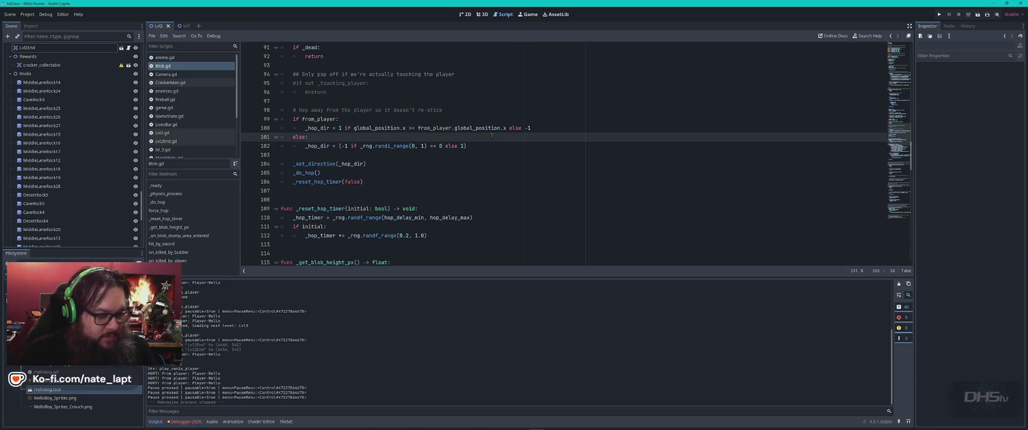
key(ctrl+Home)
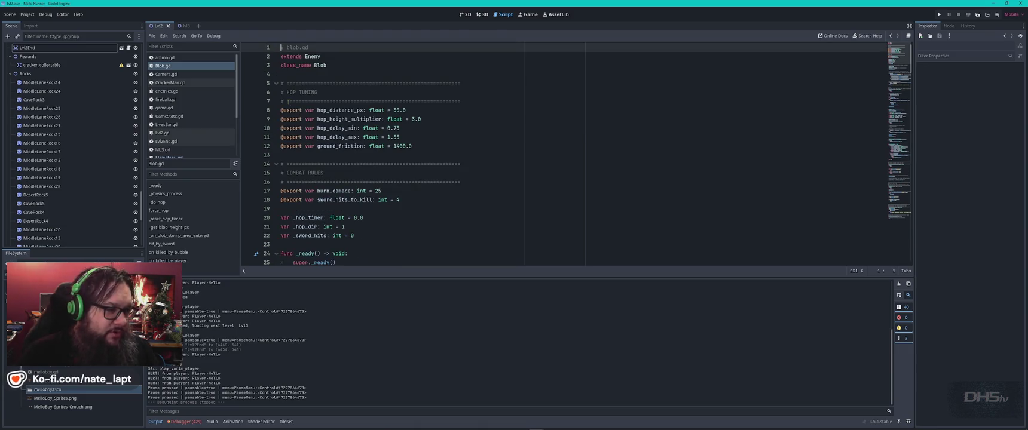
Search Blob.gd for 'hop', stepping through matches down to the _do_hop call
double_click(350, 110)
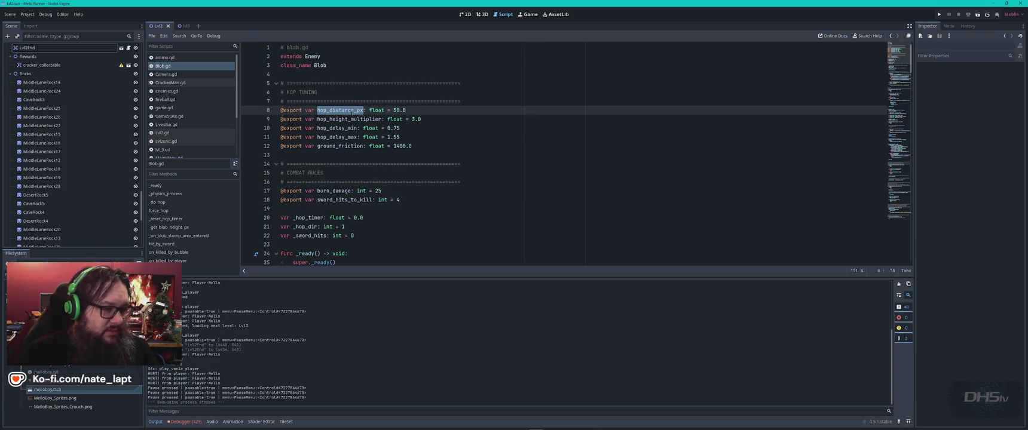
mouse_move(387, 119)
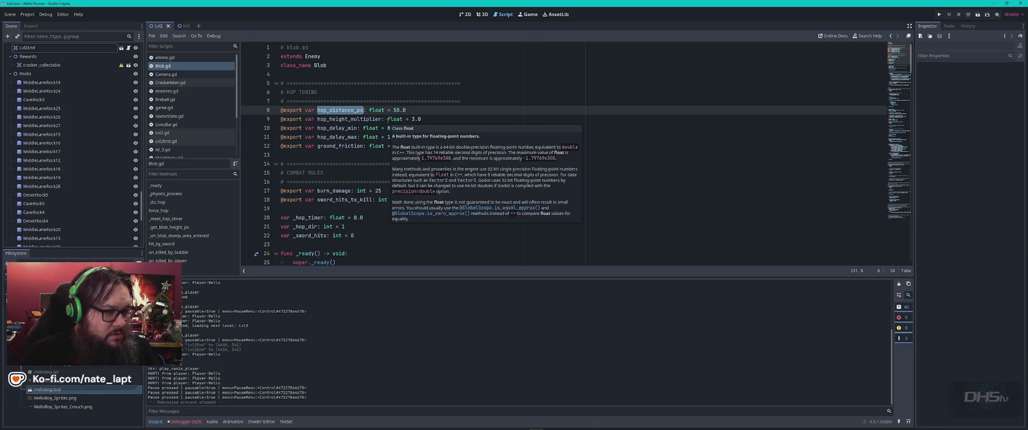
scroll(412, 128, down, 7)
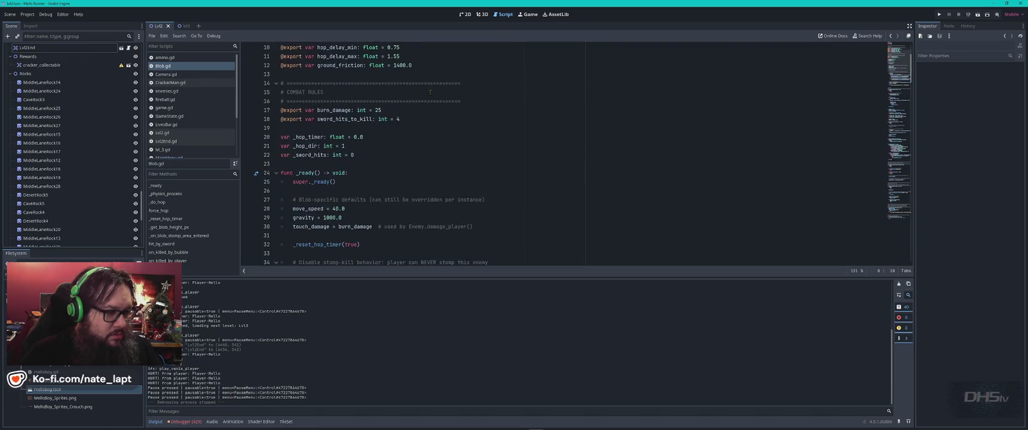
key(ctrl+f)
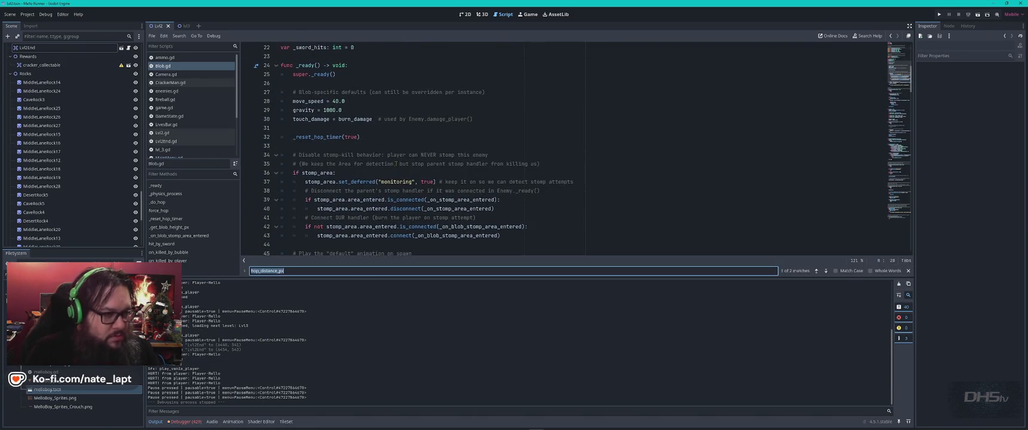
text(hop)
key(Return)
key(Return)
key(Return)
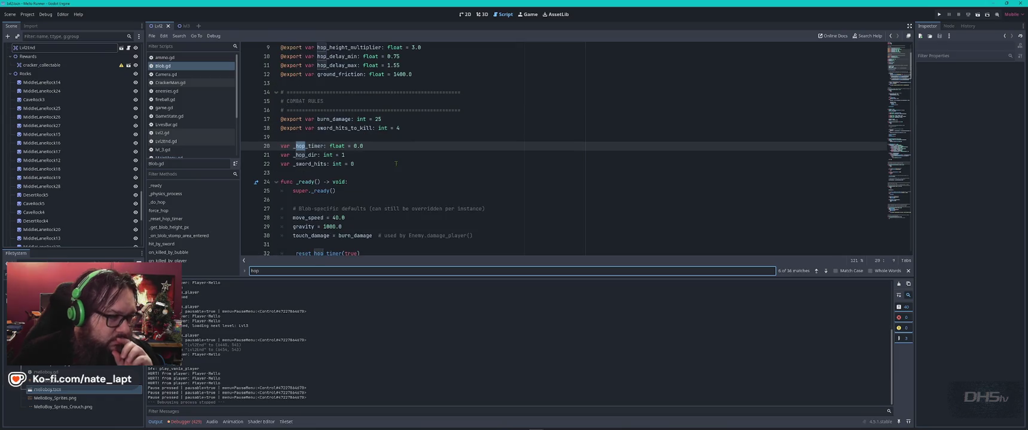
key(Return)
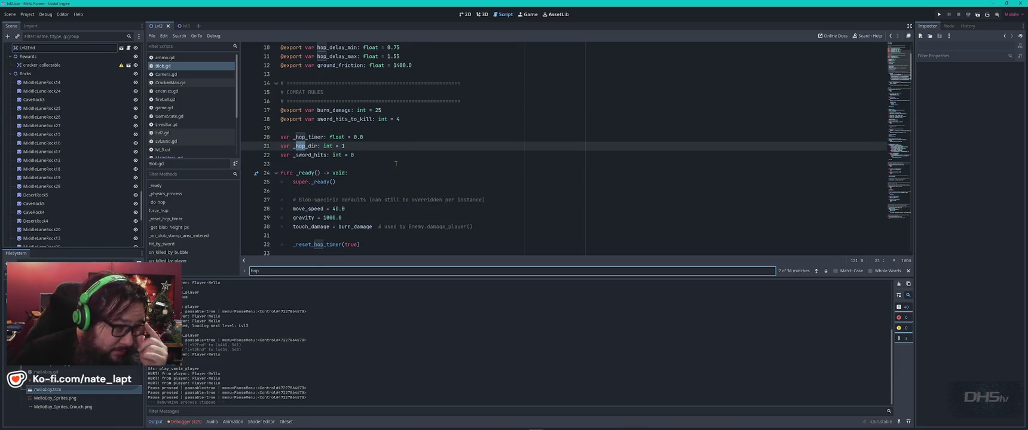
key(Return)
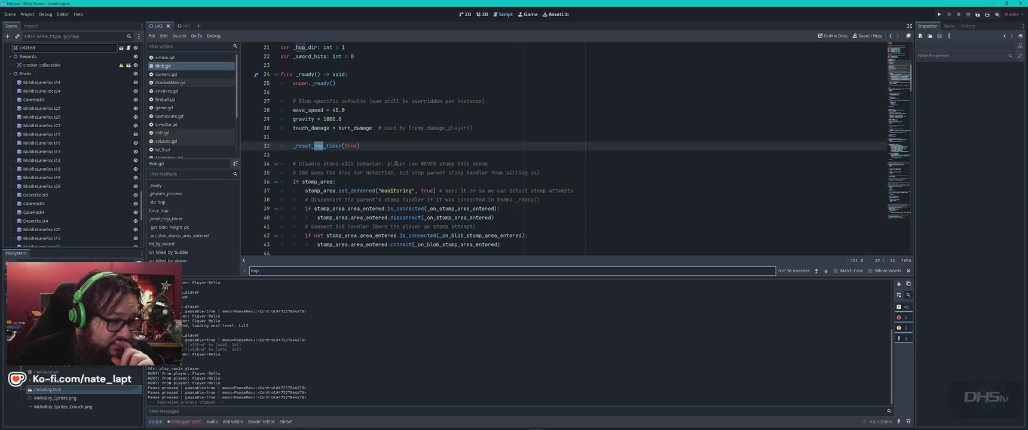
key(Return)
key(Return)
key(Return)
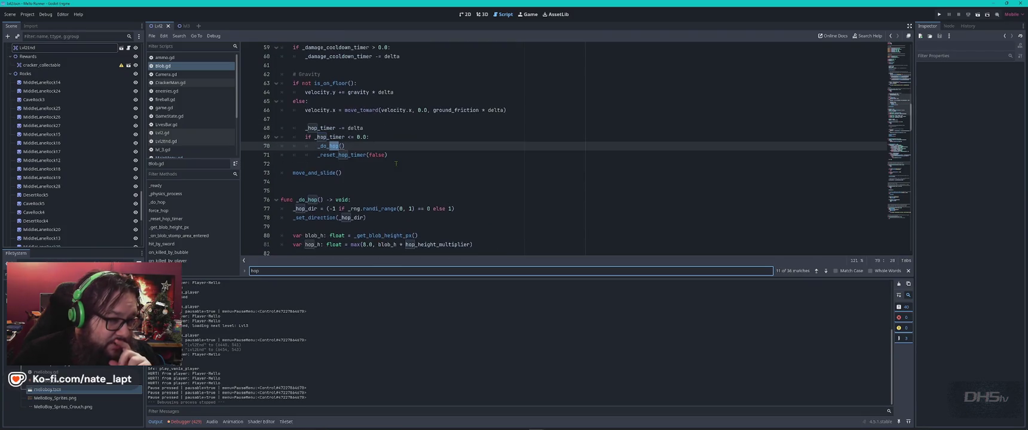
key(Return)
key(Return)
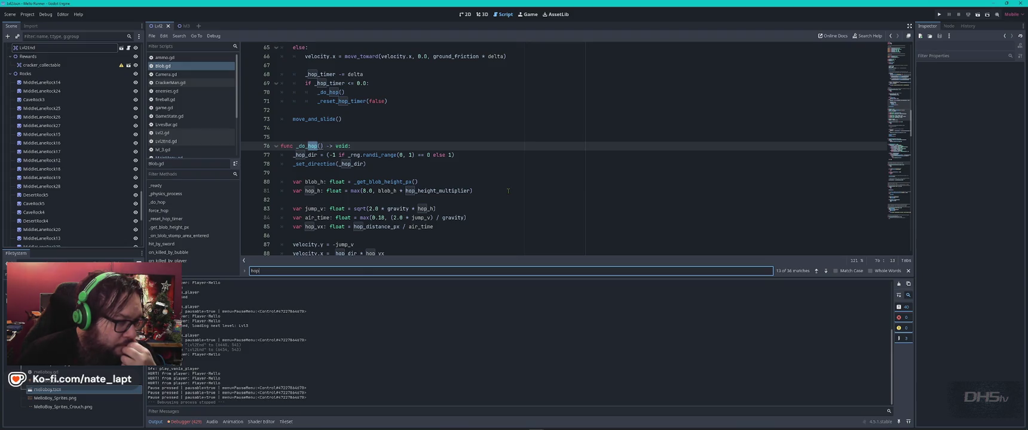
Search 'force_' to find the force_hop call in hit_by_sword, then return to its definition
scroll(508, 191, up, 5)
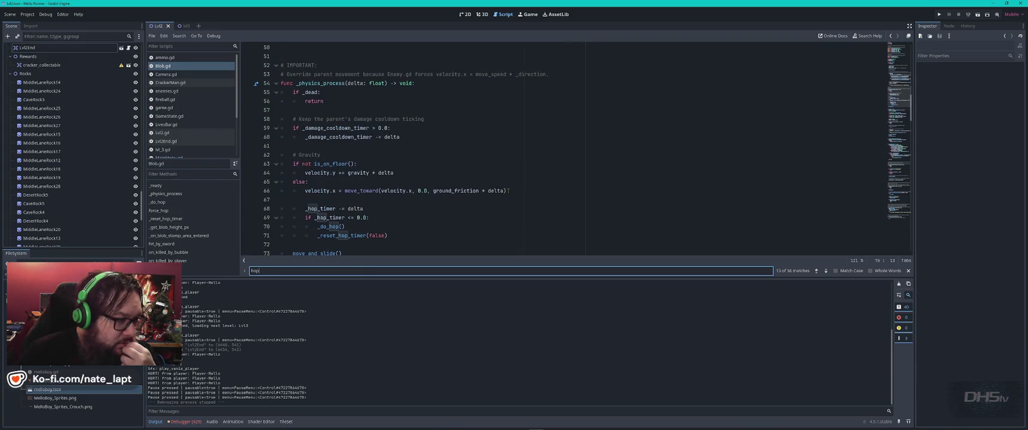
scroll(509, 191, down, 2)
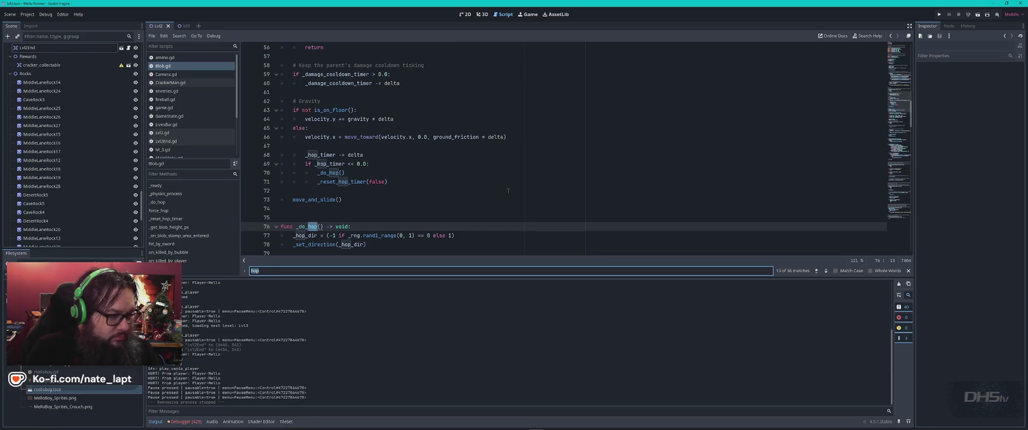
text(force_)
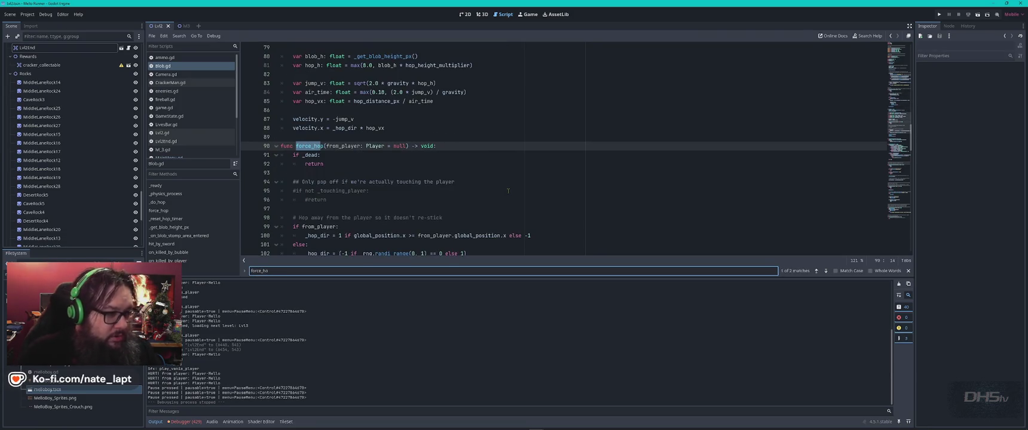
key(Return)
key(Return)
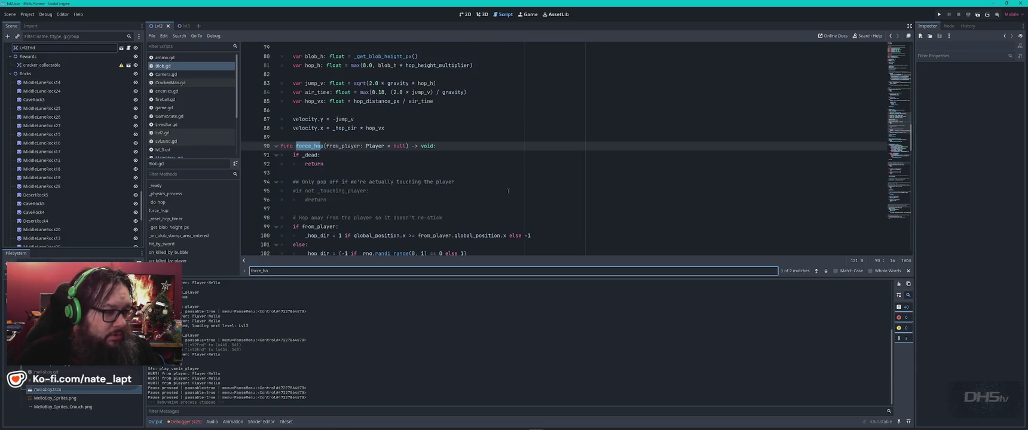
key(Escape)
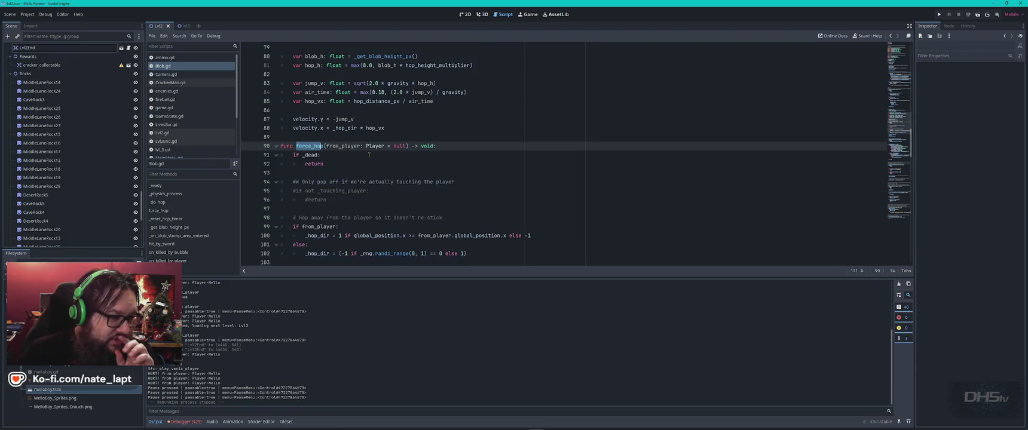
Select _set_direction on line 104 and search it, reaching its call in _do_hop on line 78
scroll(369, 154, down, 3)
mouse_move(374, 156)
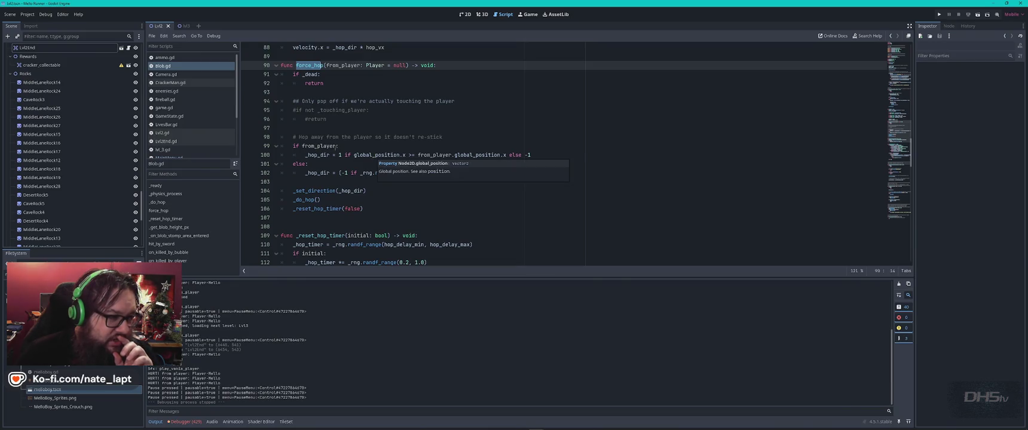
double_click(317, 155)
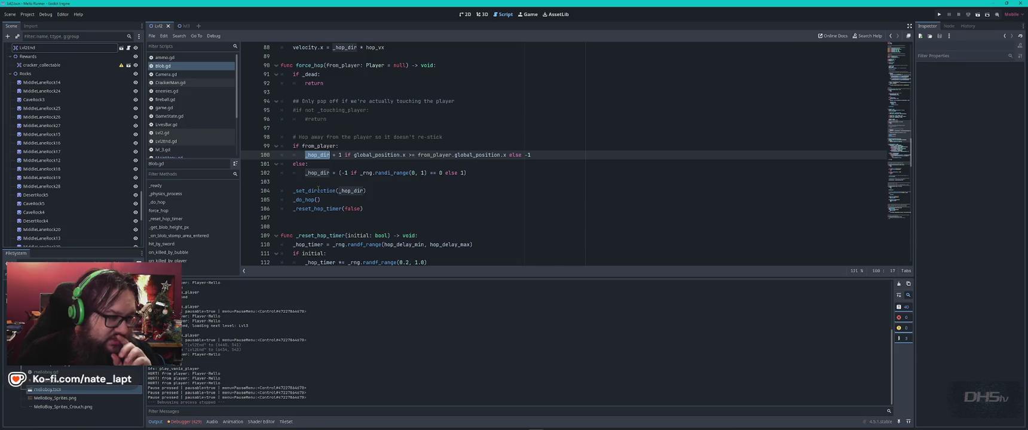
click(388, 191)
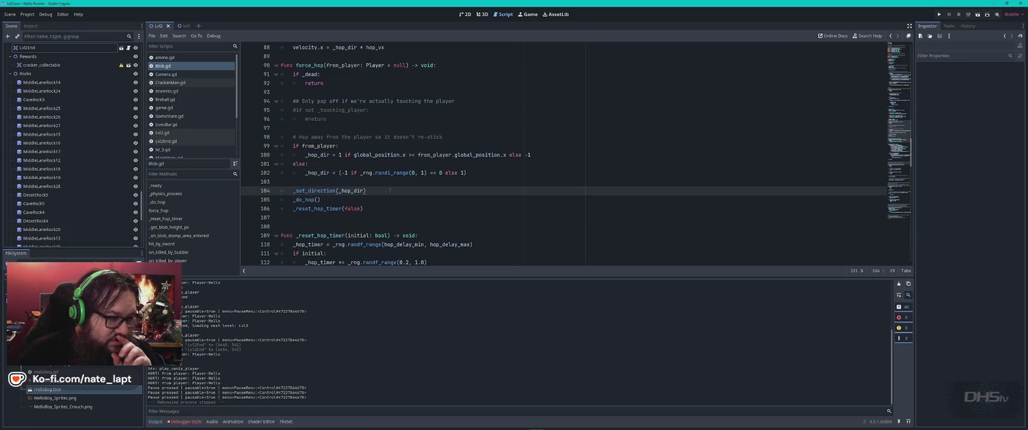
double_click(319, 191)
key(ctrl+f)
key(Return)
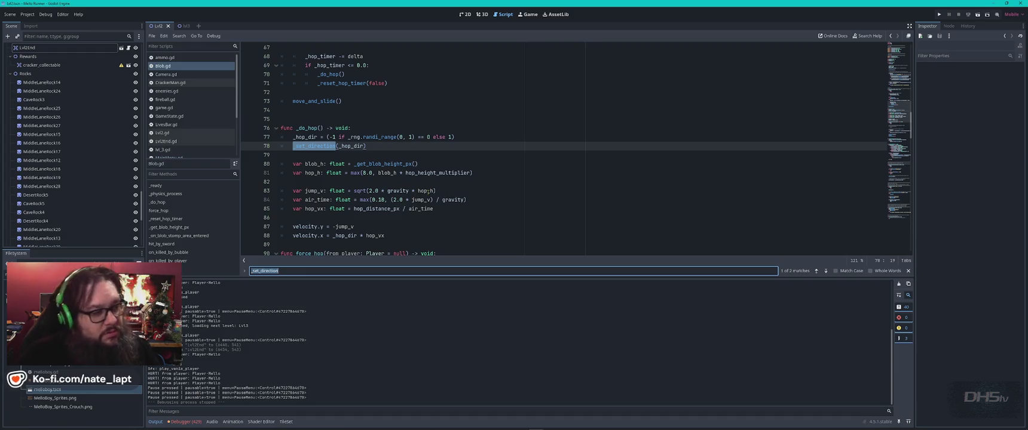
Search Blob.gd for hop_vx to find where it is used on line 88
mouse_move(427, 207)
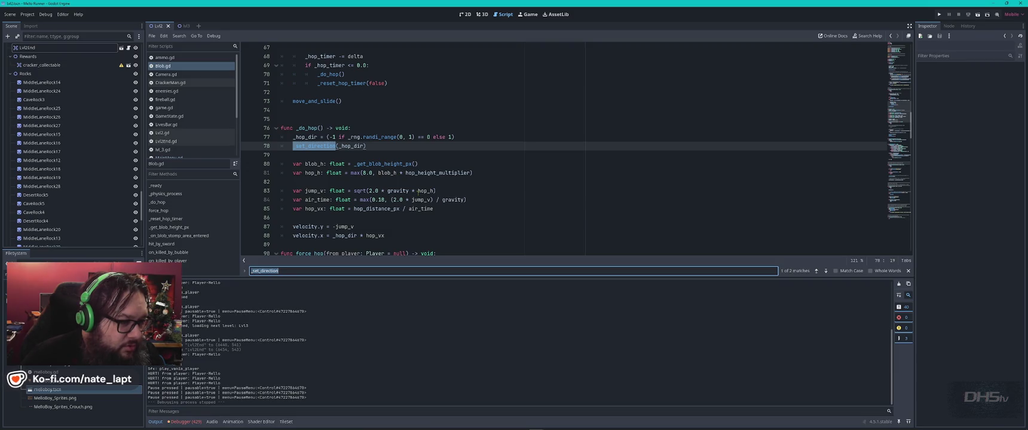
scroll(402, 198, down, 1)
double_click(313, 181)
key(ctrl+f)
key(Return)
key(Return)
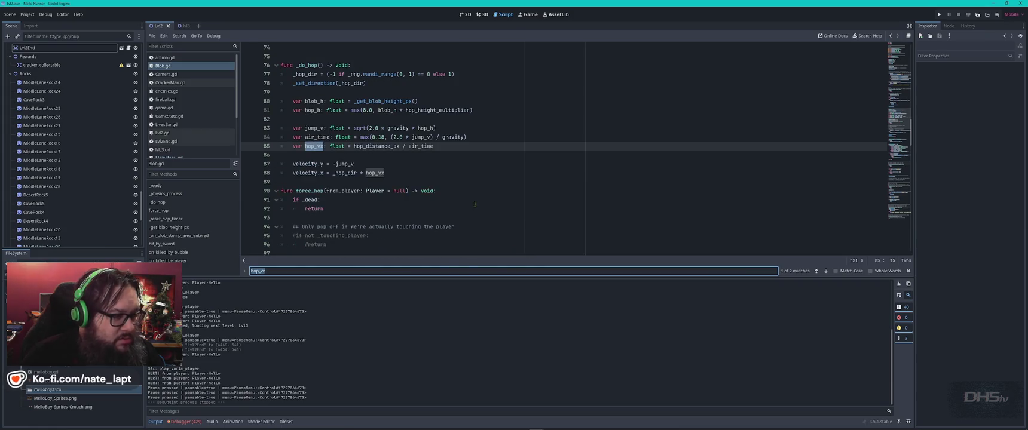
mouse_move(383, 146)
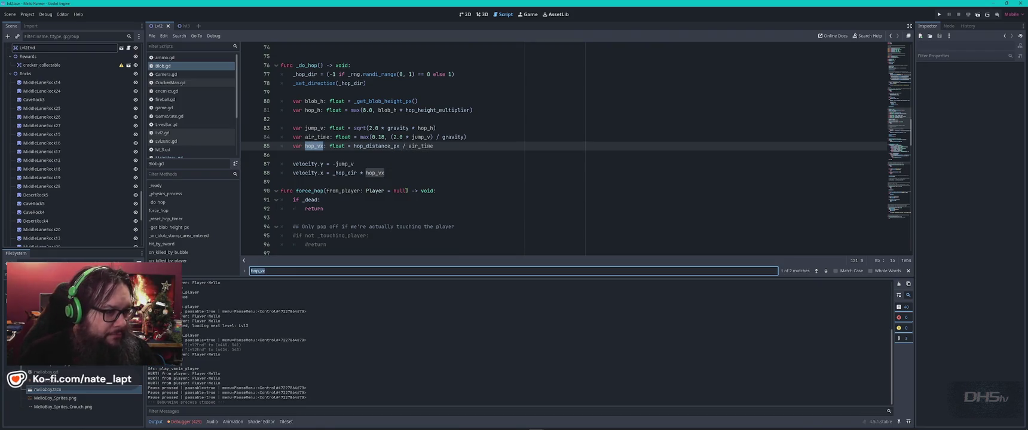
click(407, 190)
key(ctrl+Home)
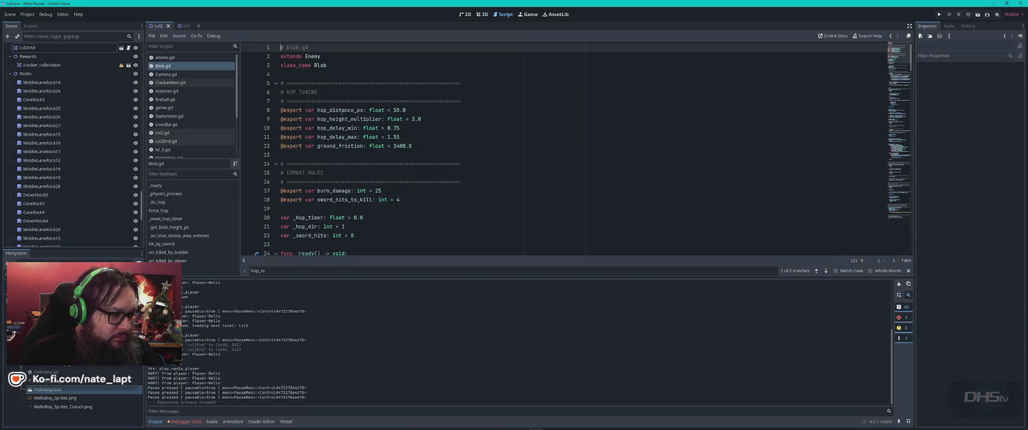
Find the force_hop declaration on line 90 and read its body down to _set_direction on line 104
double_click(341, 111)
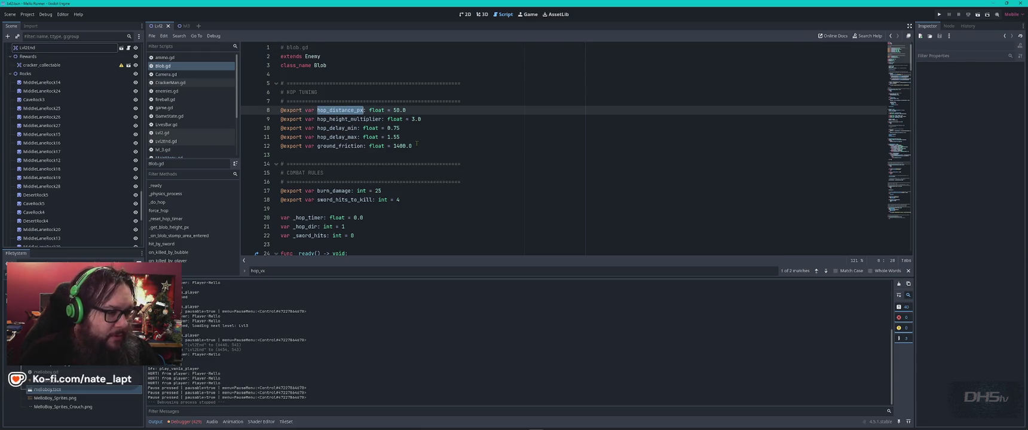
scroll(416, 143, down, 2)
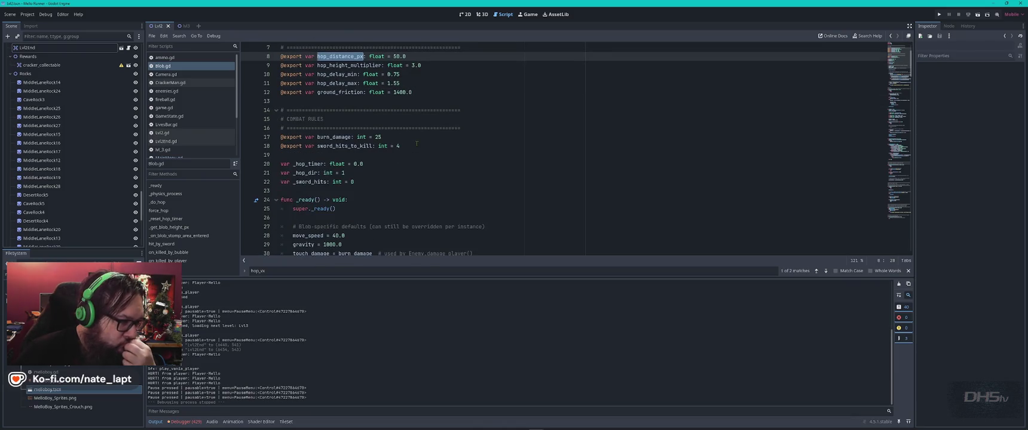
key(ctrl+f)
text(force)
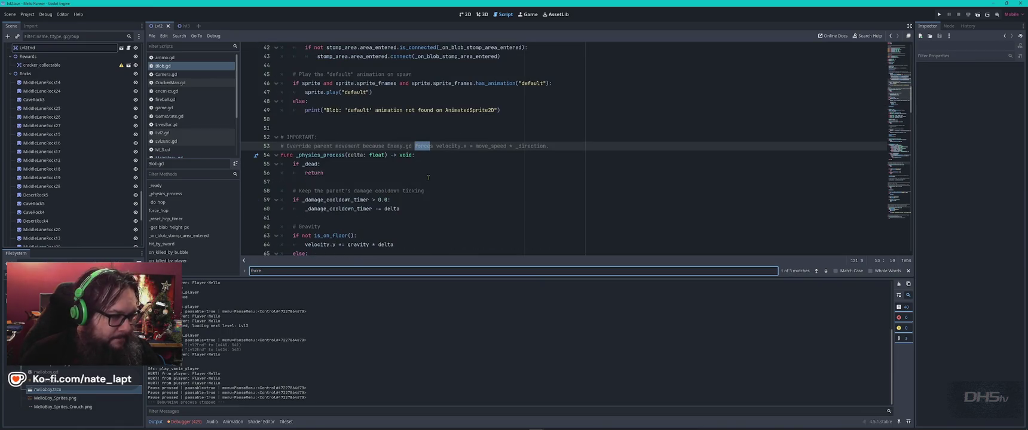
key(Return)
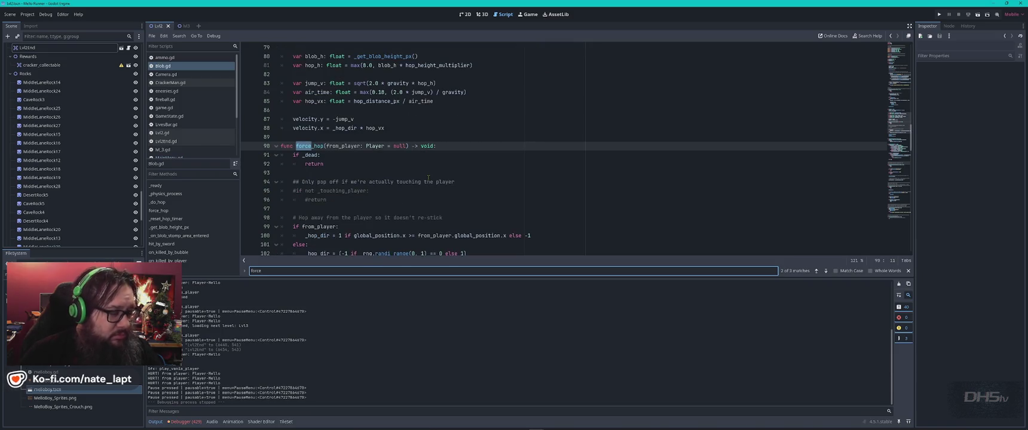
double_click(323, 145)
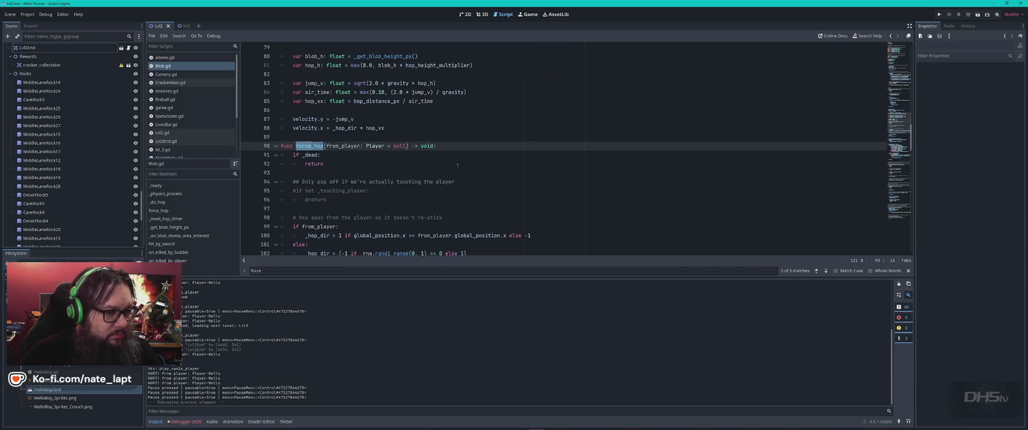
scroll(458, 165, down, 3)
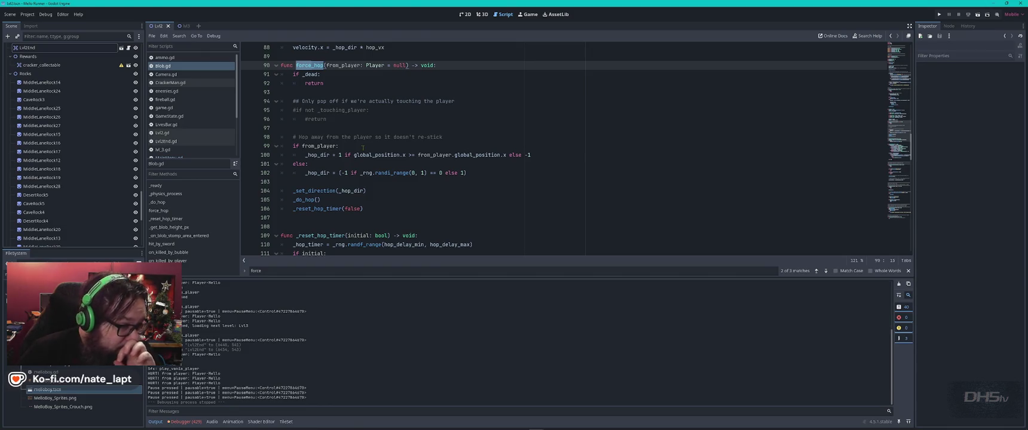
double_click(378, 155)
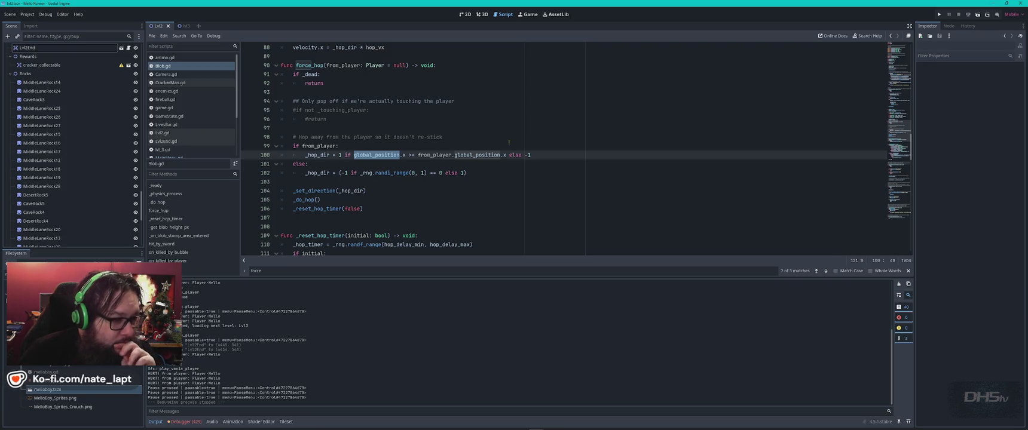
scroll(510, 143, down, 1)
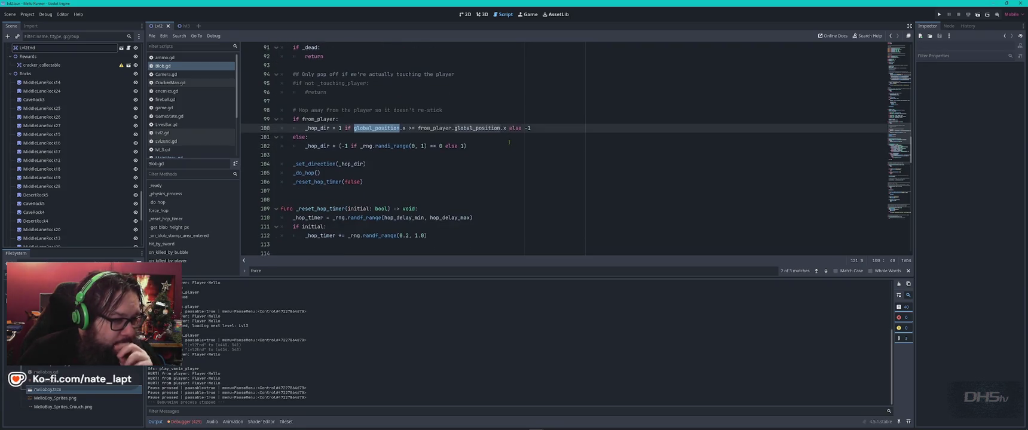
double_click(319, 164)
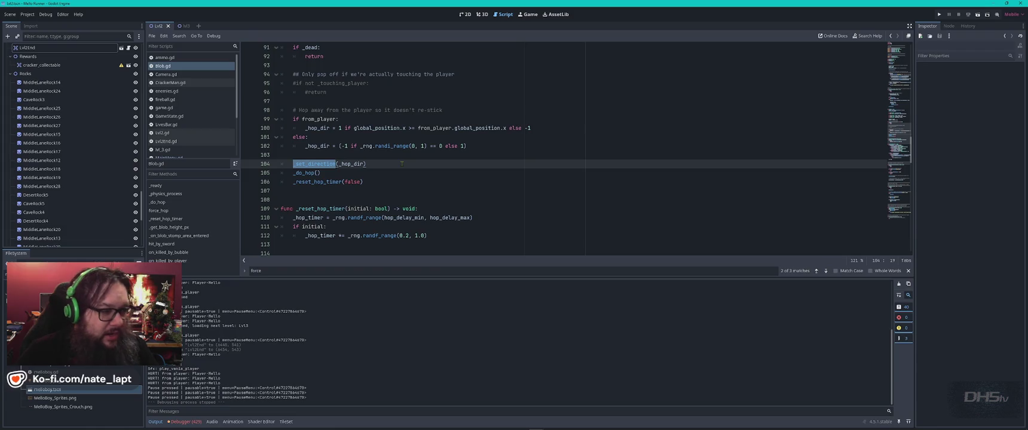
Cycle through every hop_distance_px and hop_vx match, starting from line 85
key(ctrl+Home)
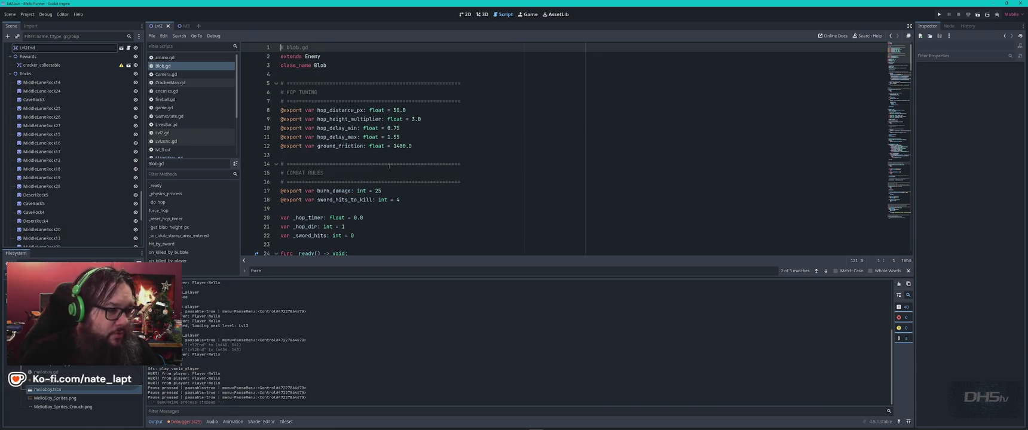
double_click(339, 110)
key(ctrl+f)
key(Return)
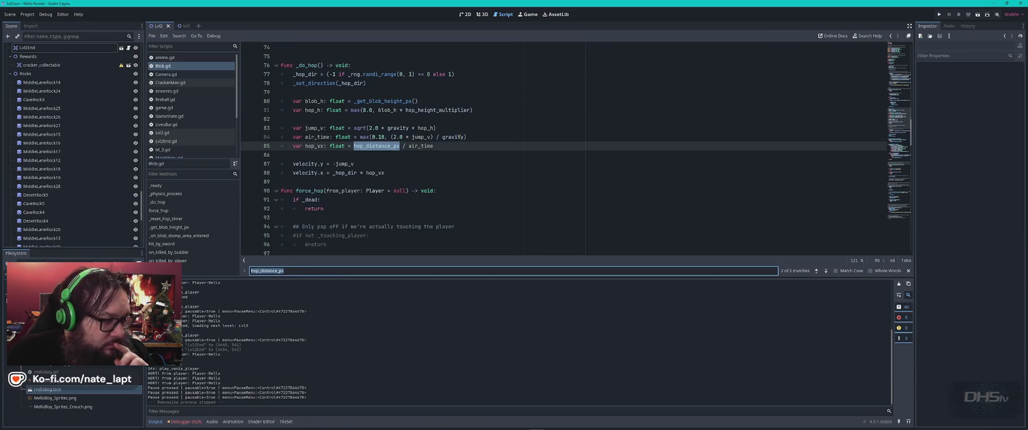
key(Return)
key(Return)
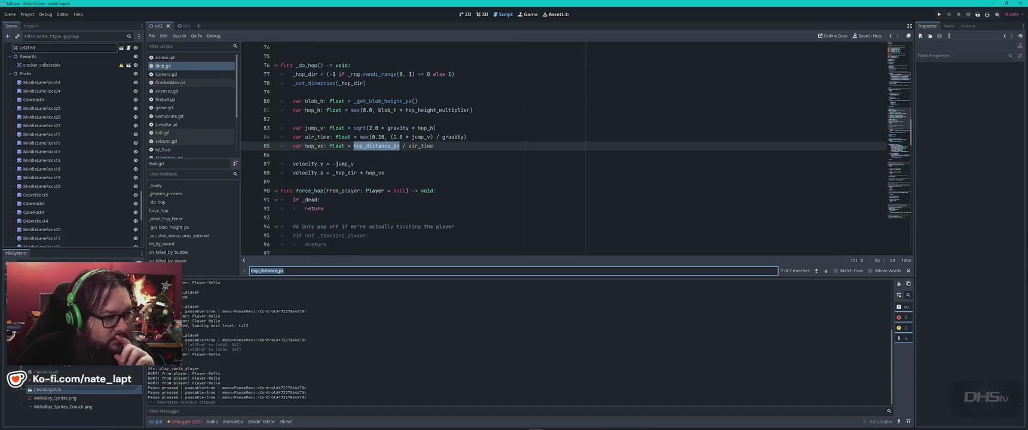
double_click(314, 145)
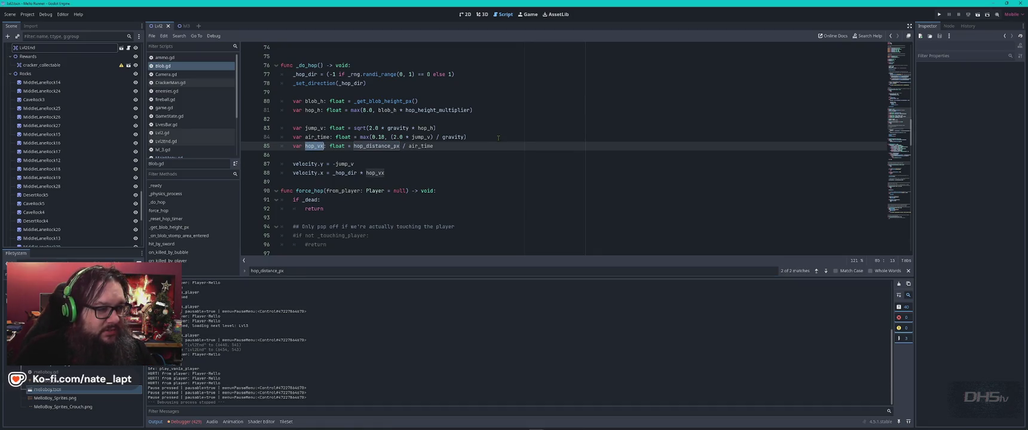
key(ctrl+f)
key(Return)
key(Return)
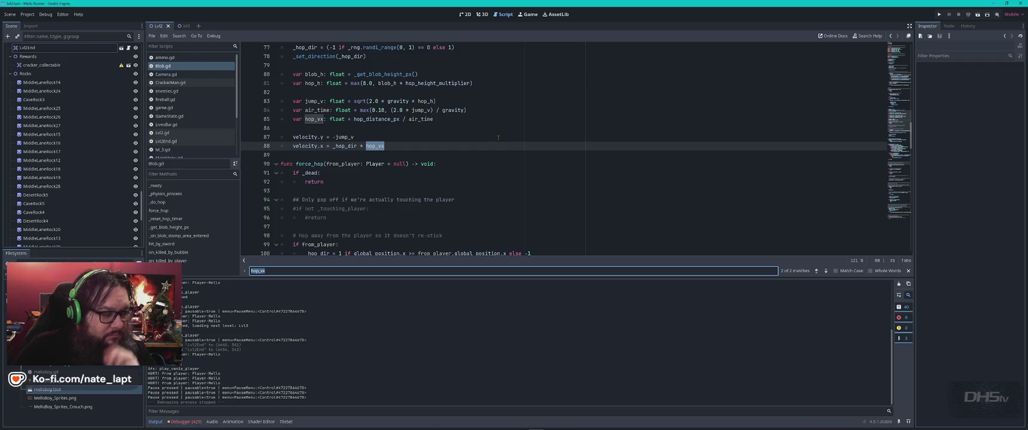
Find the force_hop call on line 171, then close the search and view force_hop's body
text(force)
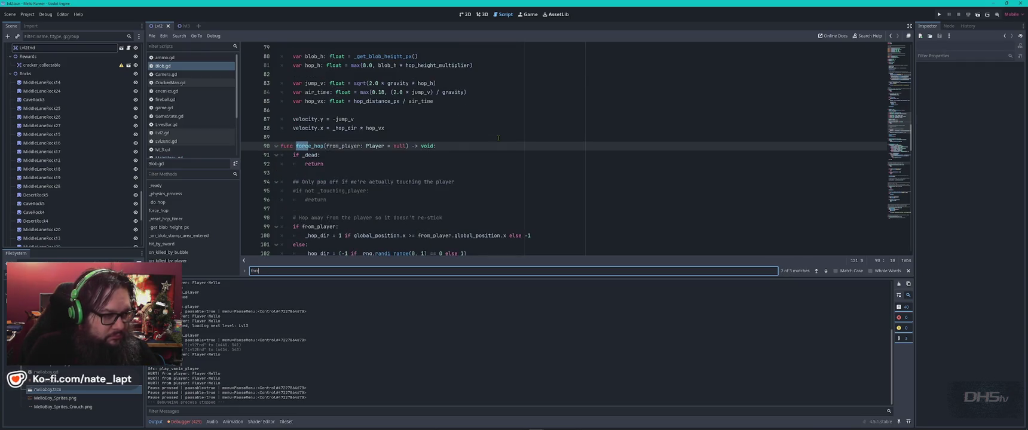
text(_hop)
key(Return)
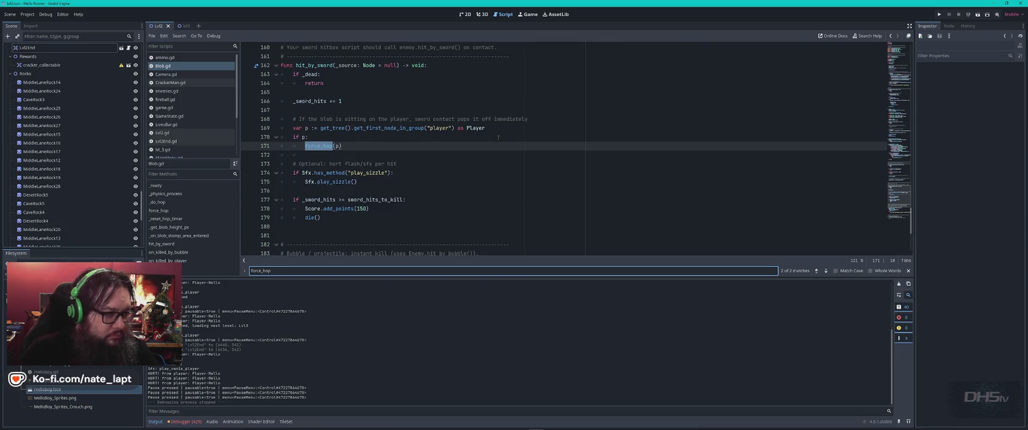
key(Return)
key(Escape)
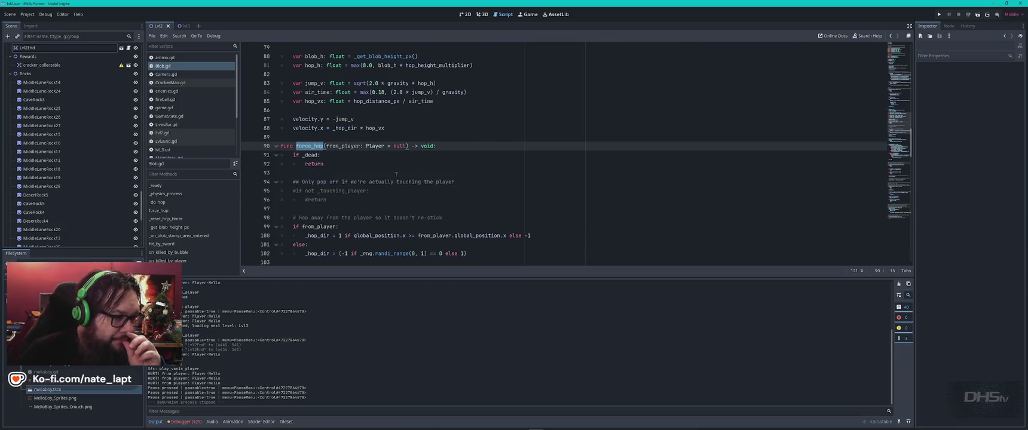
key(Down)
key(Down)
scroll(396, 174, down, 3)
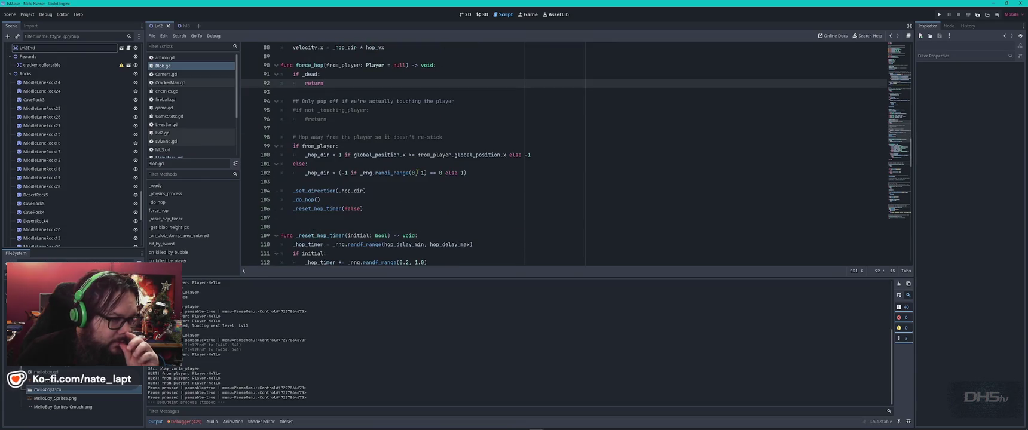
double_click(303, 66)
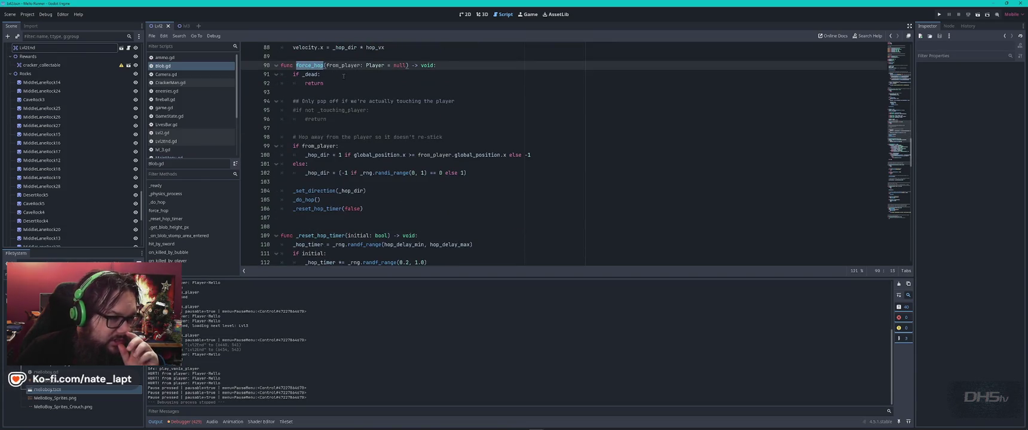
click(358, 146)
scroll(347, 152, down, 1)
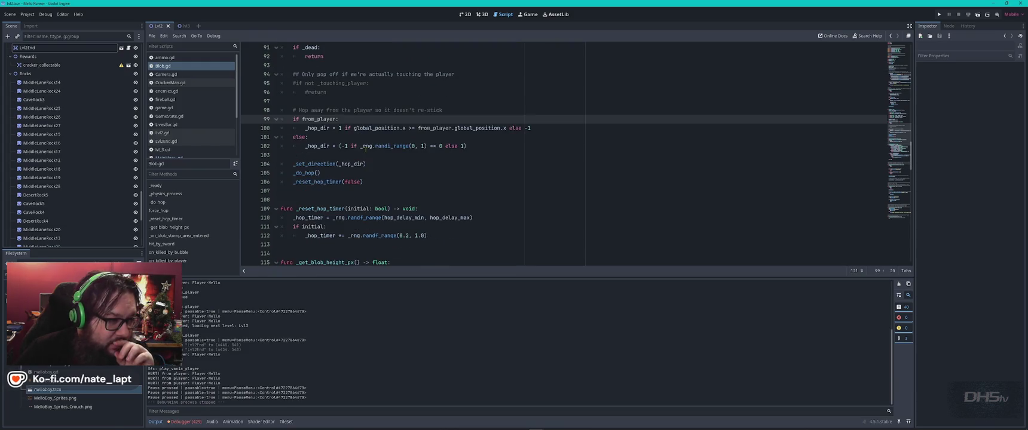
Search for _hop_dir and randi_range, landing on the second randi_range match at line 104
double_click(329, 164)
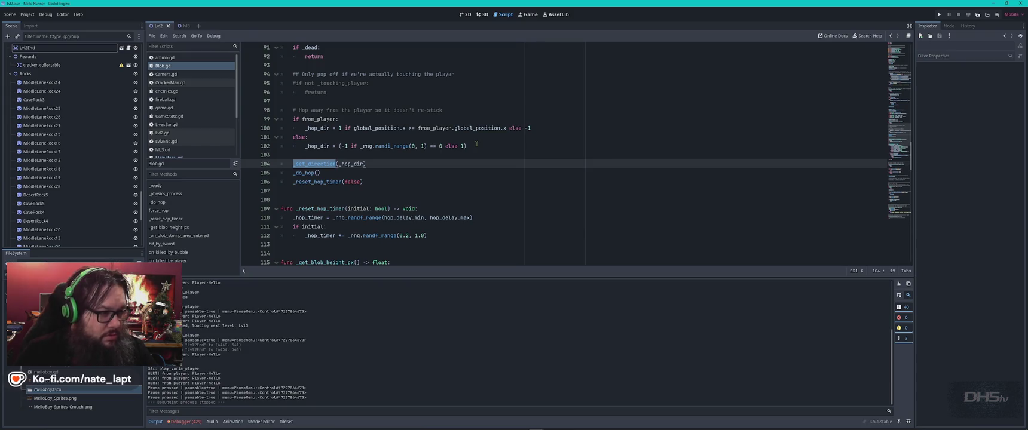
double_click(355, 163)
key(ctrl+f)
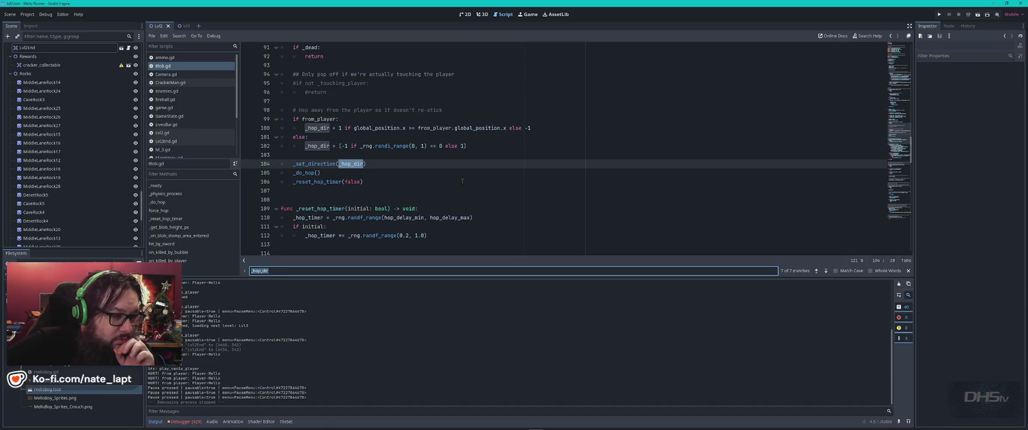
double_click(389, 145)
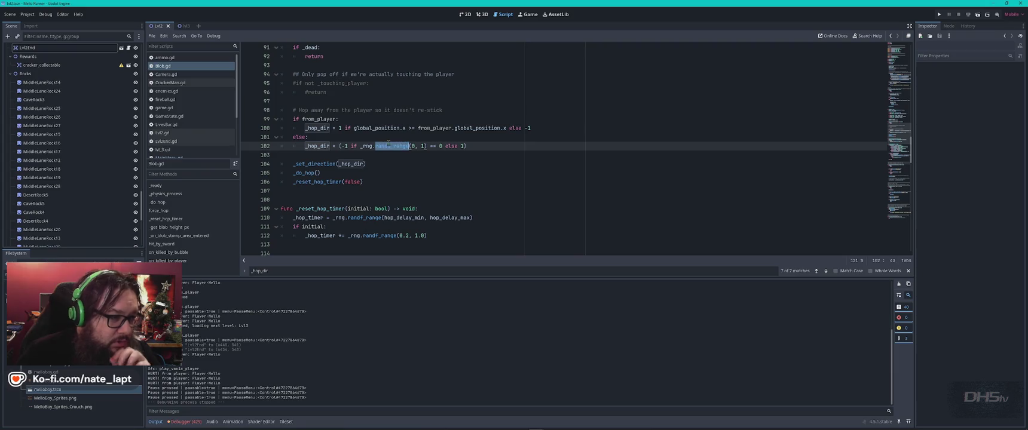
key(ctrl+f)
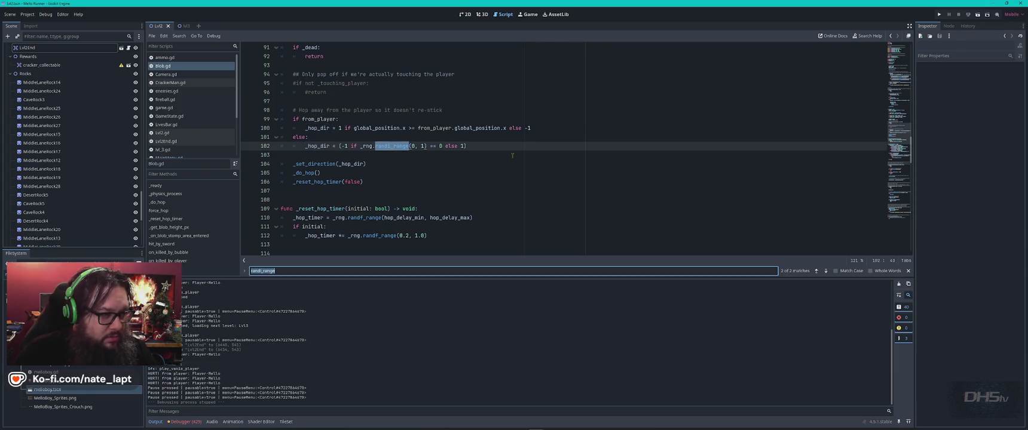
key(Return)
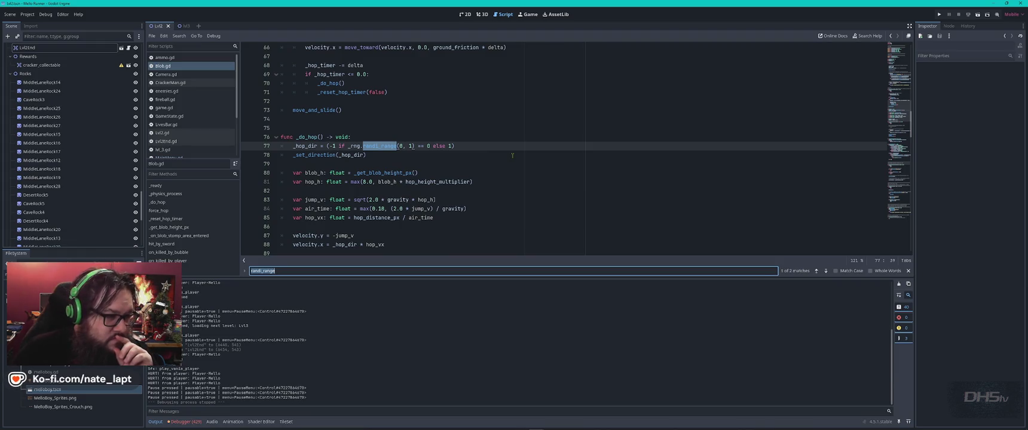
key(Return)
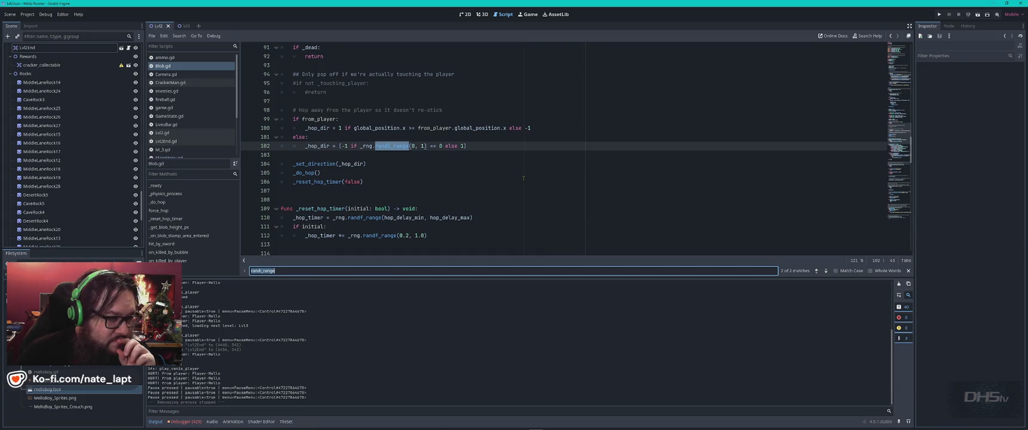
click(483, 166)
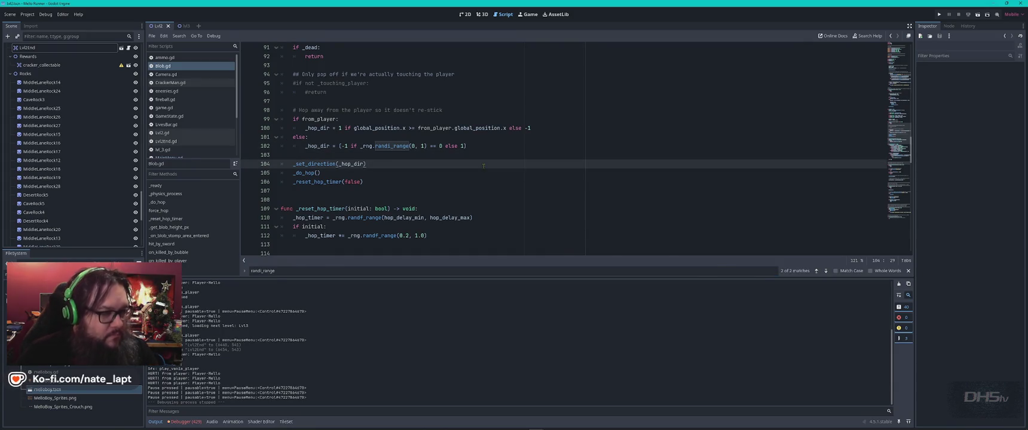
Switch over to the ChatGPT window
key(alt+Tab)
key(Down)
key(Left)
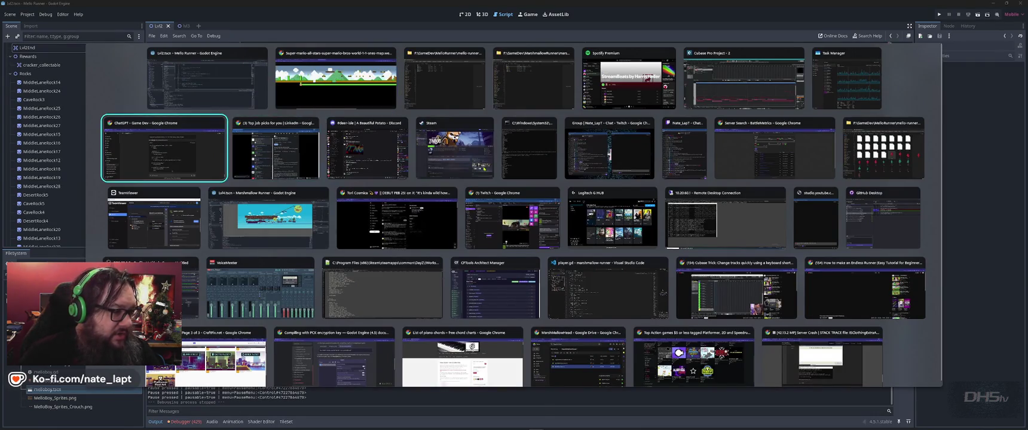
Write the question asking how force_hop can push the hop farther from the player, noting the current hop is too short
scroll(368, 215, down, 5)
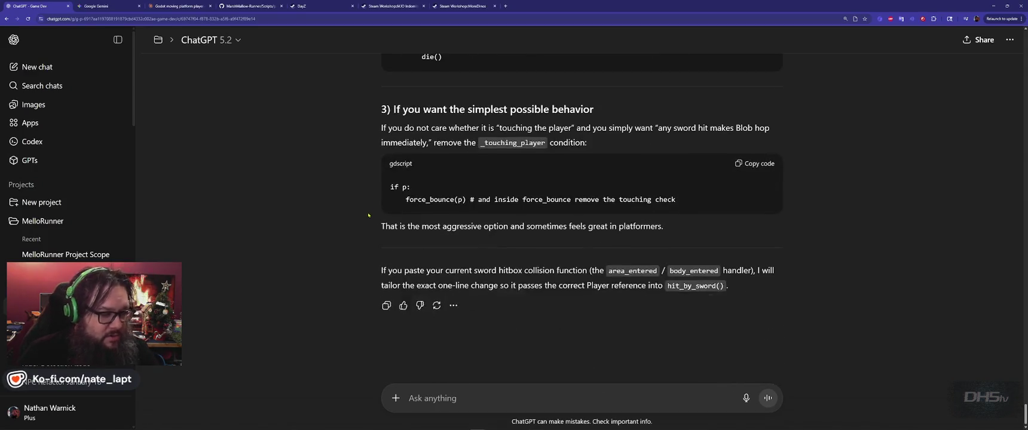
click(513, 397)
text(HOw)
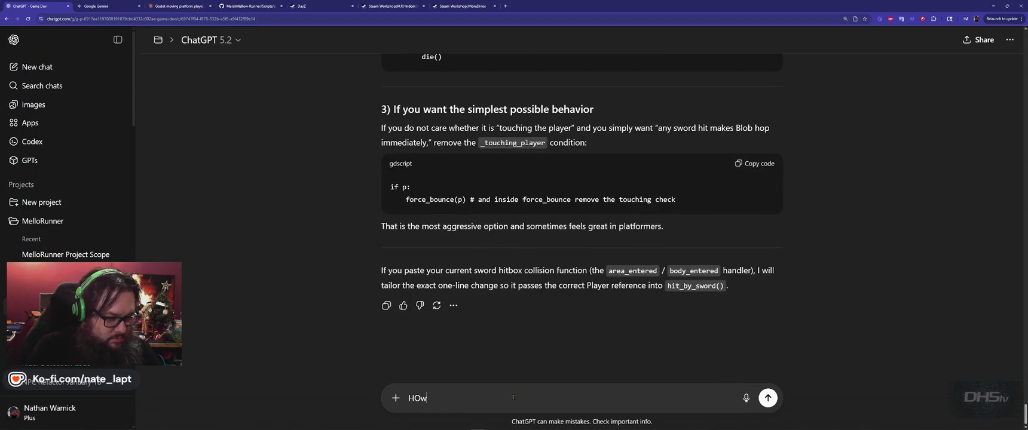
key(BackSpace)
key(BackSpace)
text(ow would)
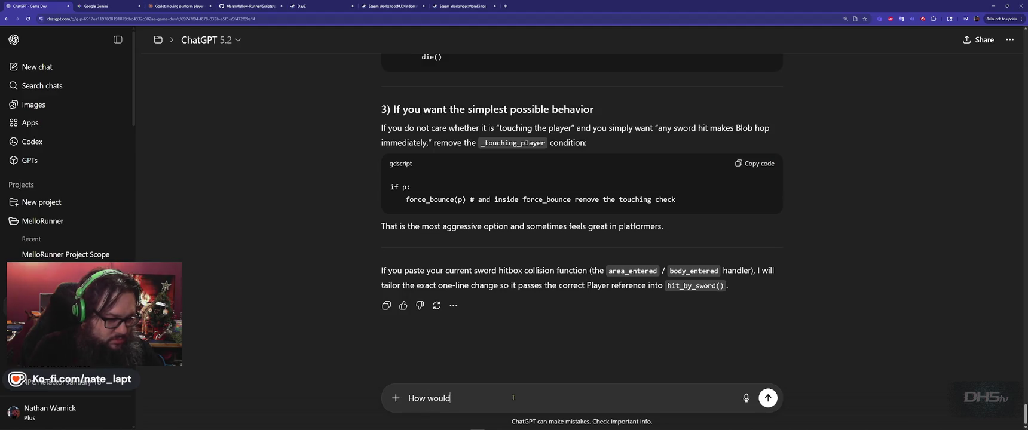
text( I set the forc)
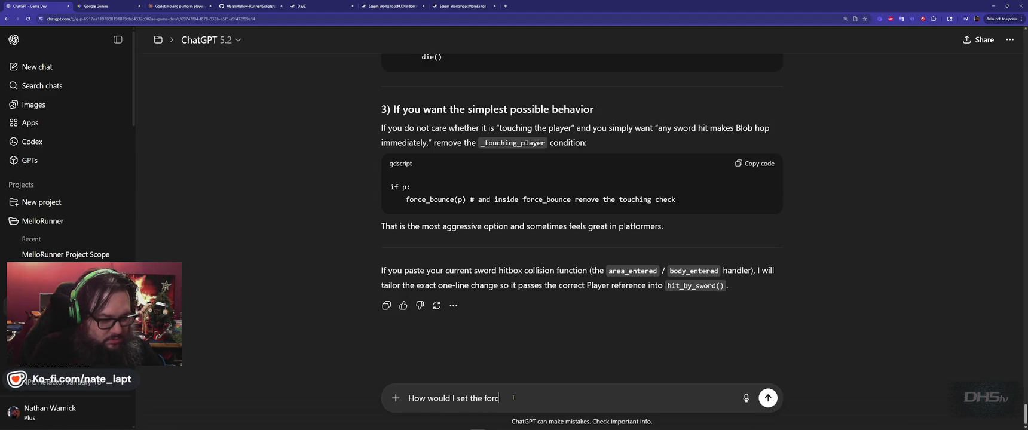
text(e_hop to )
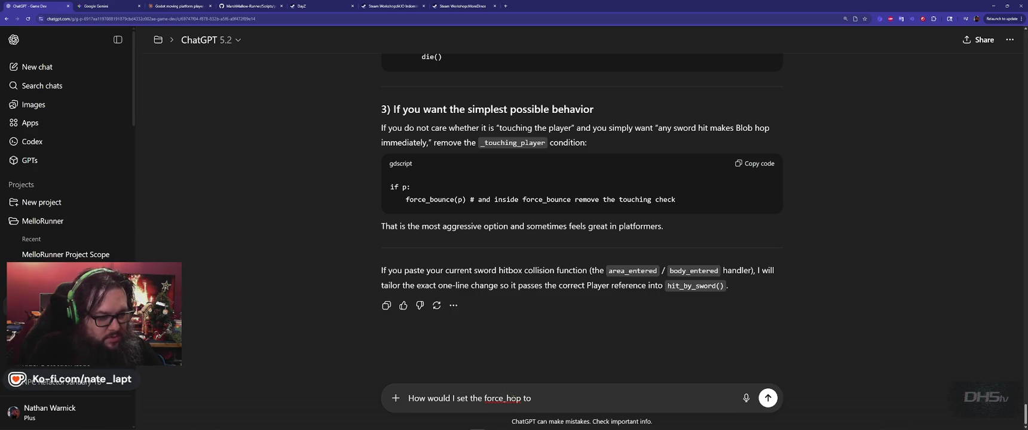
text(force the)
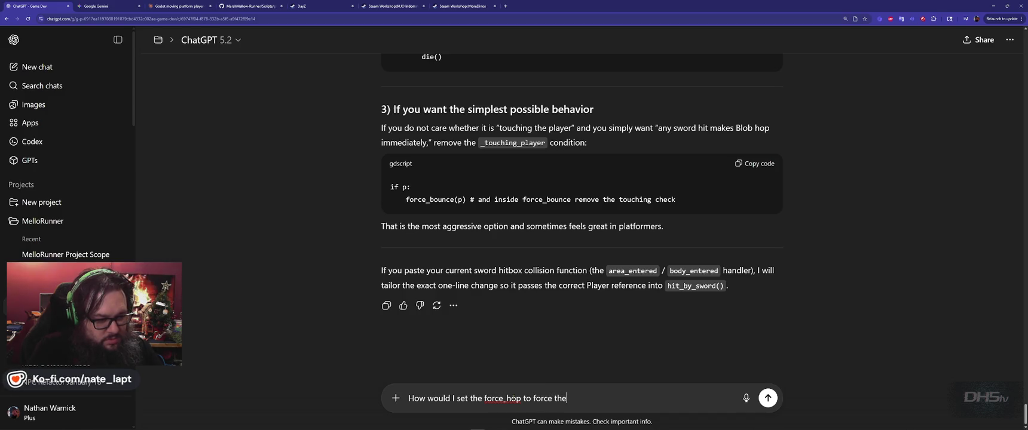
text( hop distance )
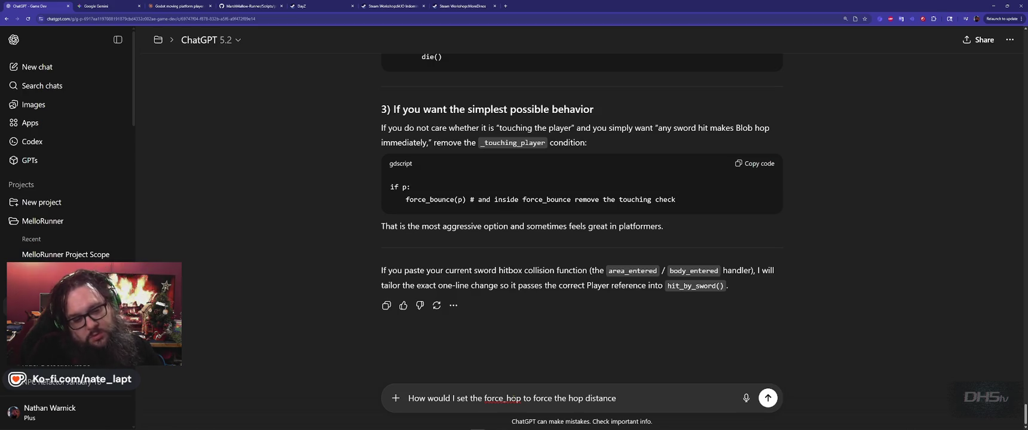
text(further awa)
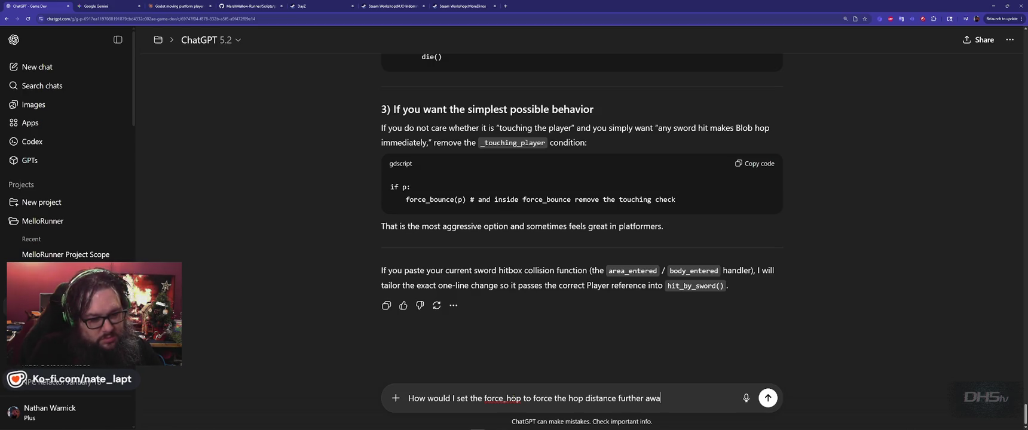
text(y from the player?)
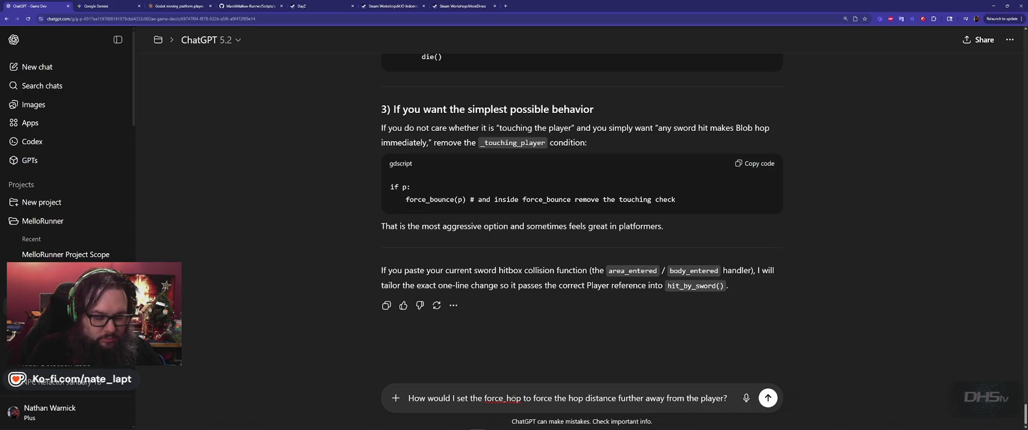
key(shift+Return)
text(Current hop isn't far enou)
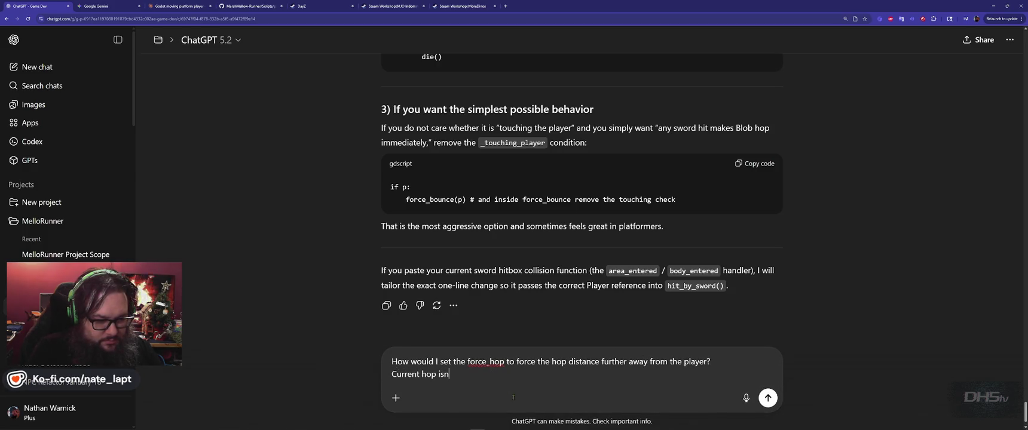
text(gh away.)
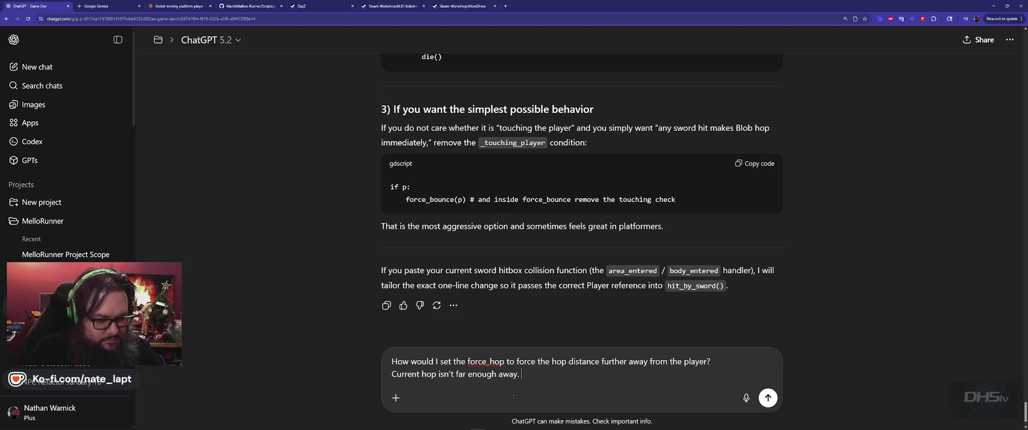
key(shift+Return)
key(shift+Return)
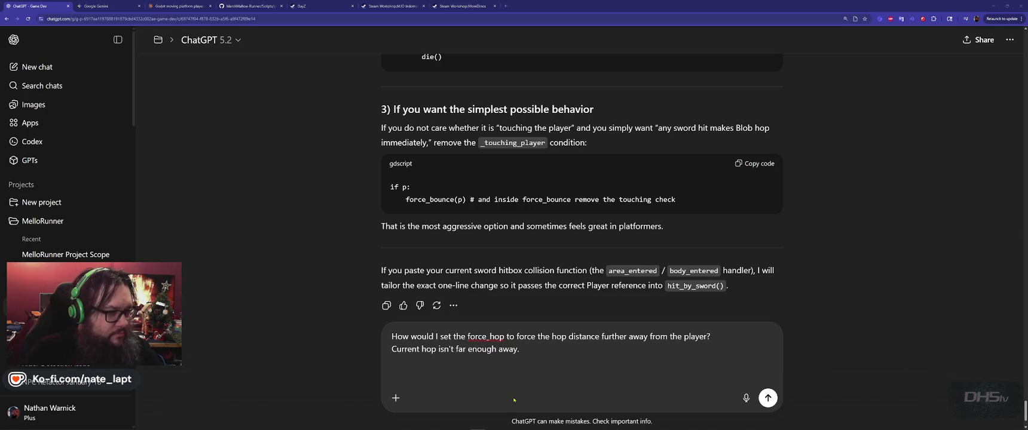
Copy the Blob.gd code from Godot, paste it below the question and send it
key(alt+Tab)
key(ctrl+c)
key(alt+Tab)
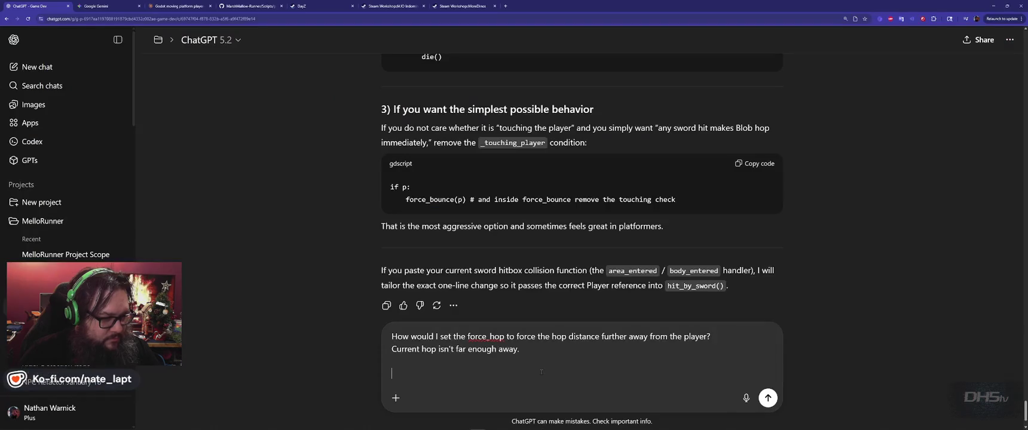
key(ctrl+v)
key(Return)
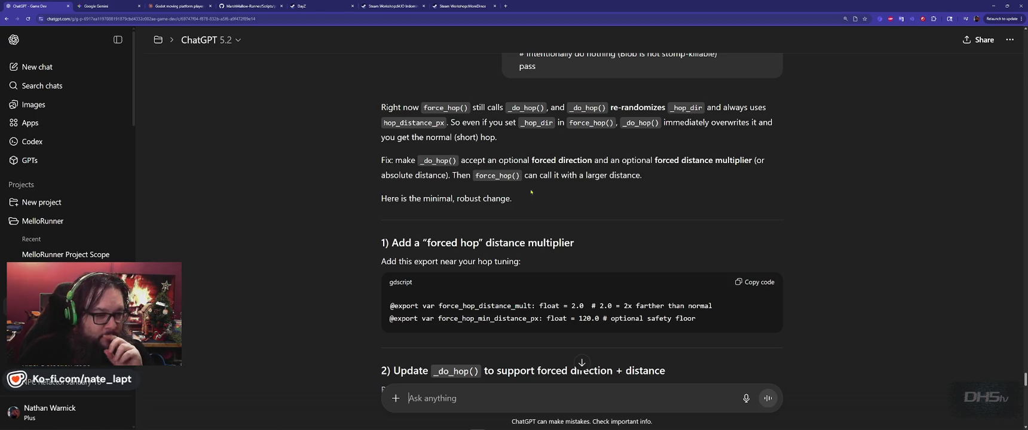
Scroll through the reply's force_hop_distance_mult export and its new _do_hop code
scroll(496, 228, down, 2)
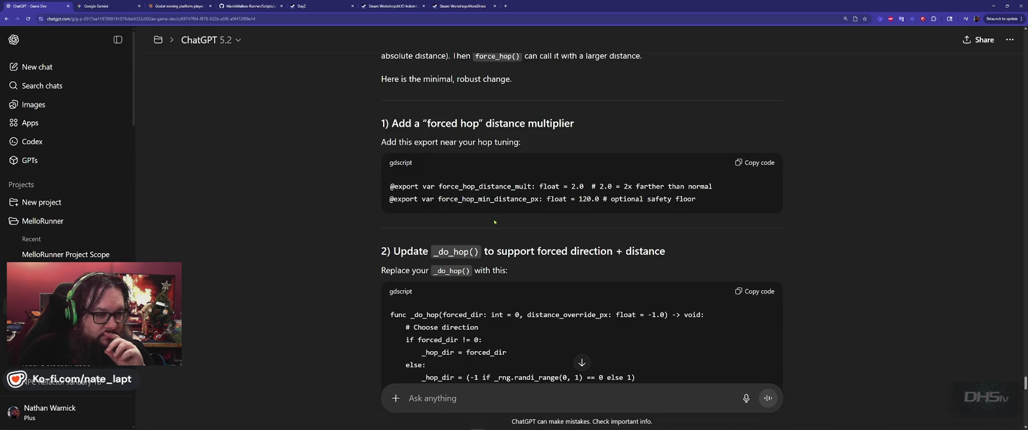
scroll(497, 221, down, 2)
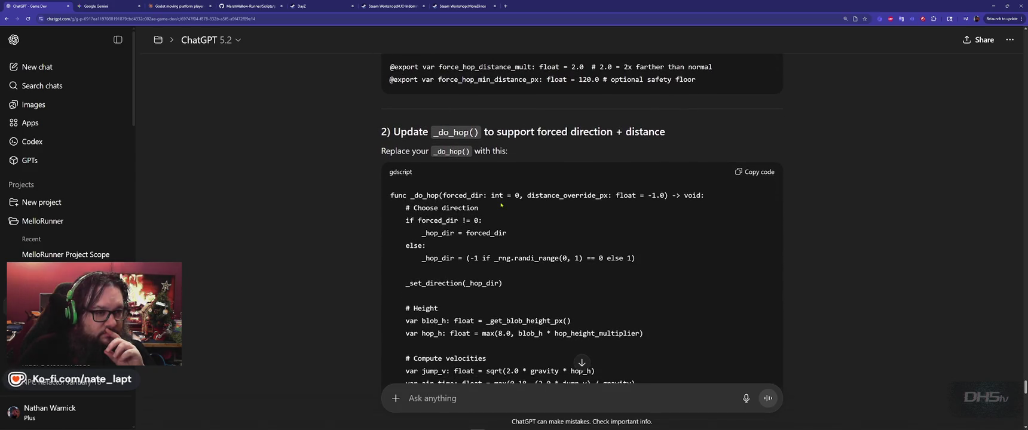
scroll(501, 205, down, 1)
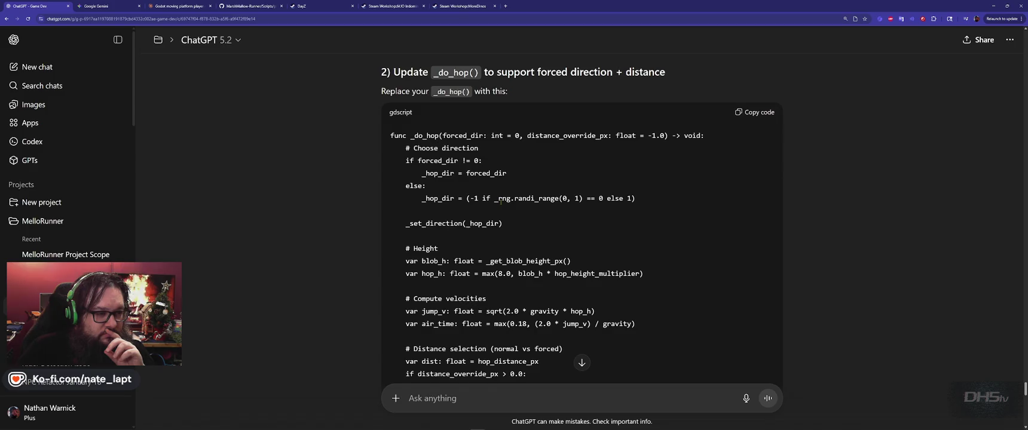
scroll(500, 202, down, 2)
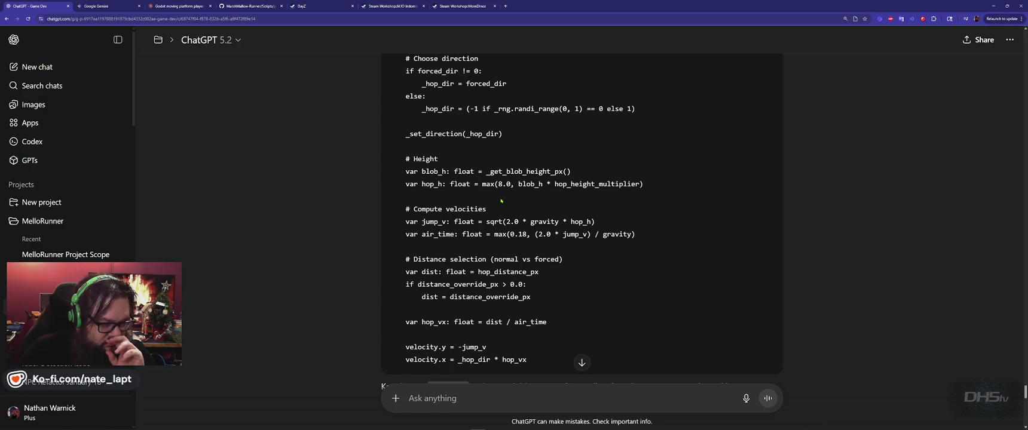
scroll(501, 202, down, 3)
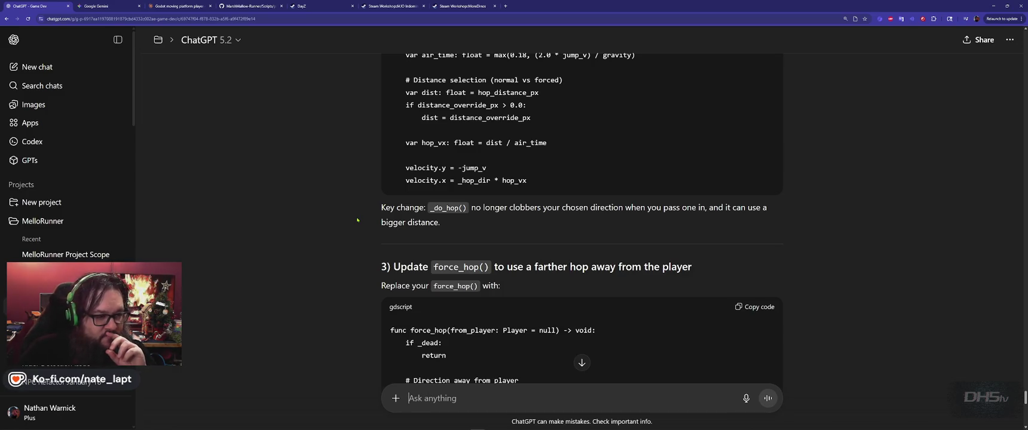
scroll(357, 220, down, 2)
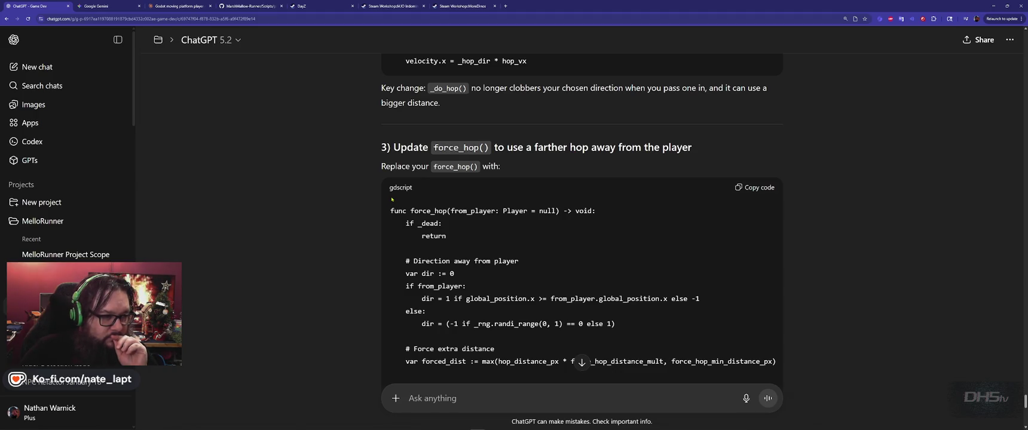
scroll(393, 199, down, 2)
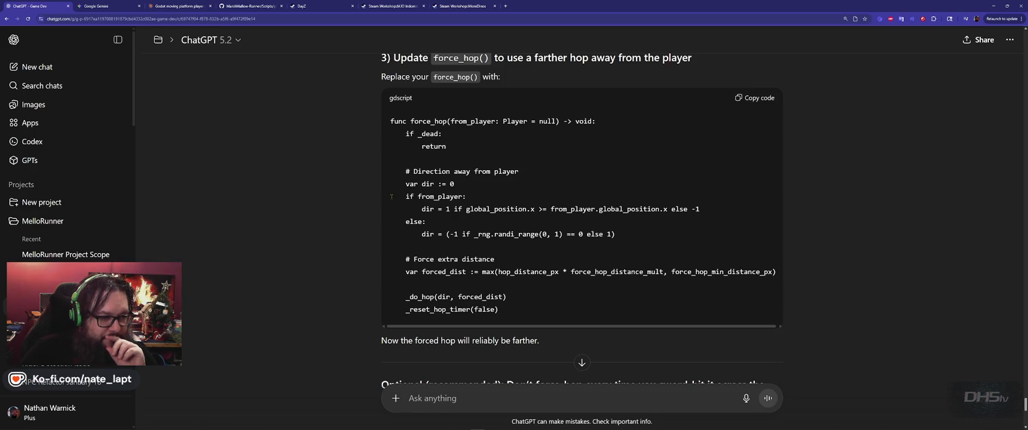
double_click(432, 270)
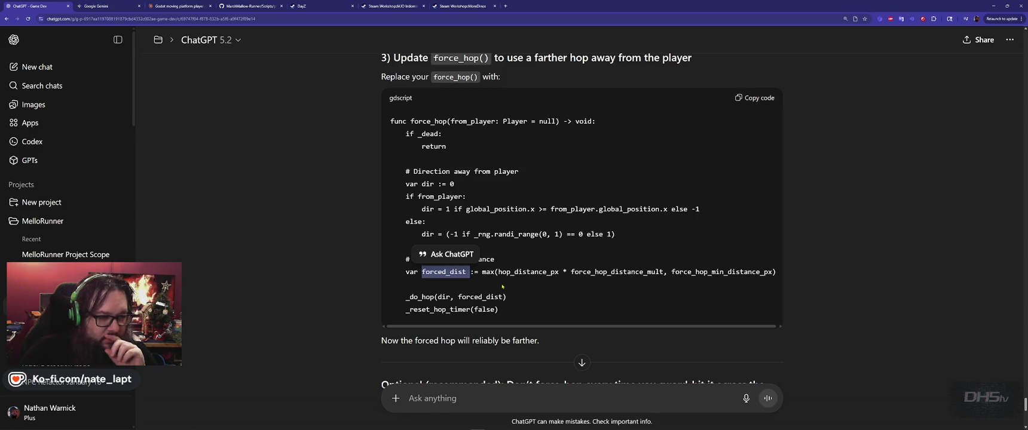
click(501, 281)
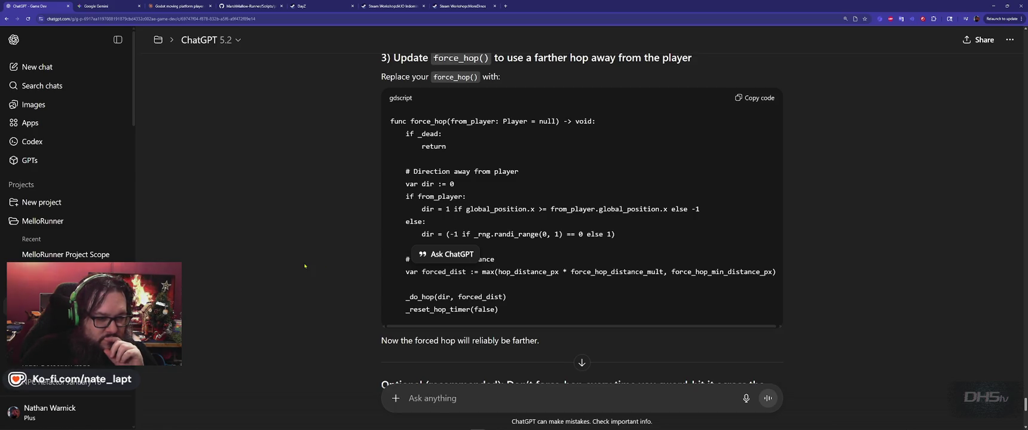
scroll(350, 265, down, 2)
click(367, 239)
scroll(368, 239, down, 2)
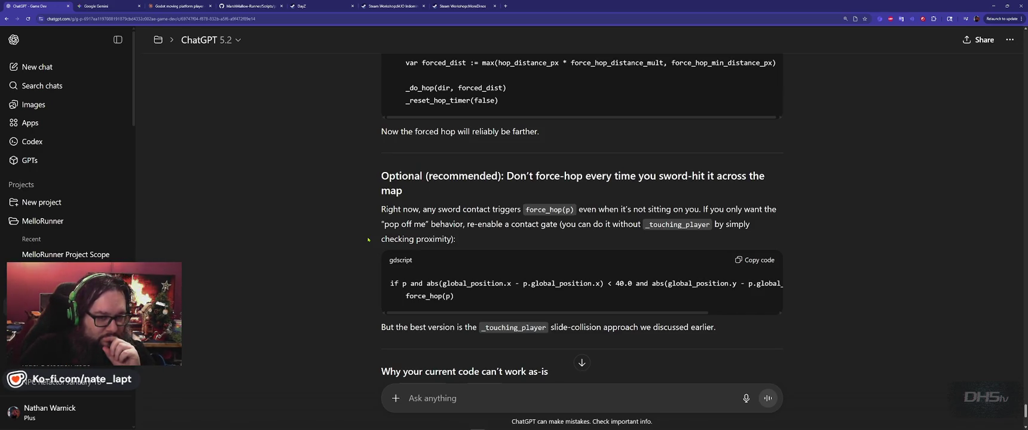
scroll(369, 239, down, 1)
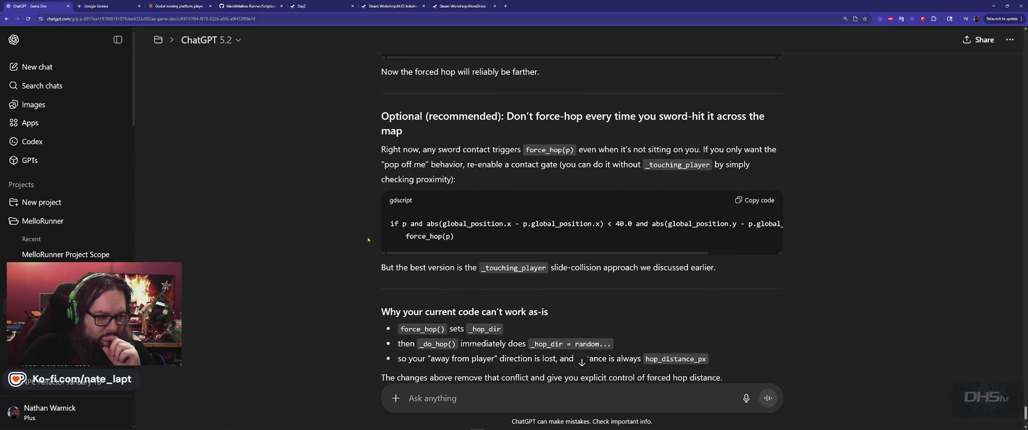
scroll(369, 240, down, 2)
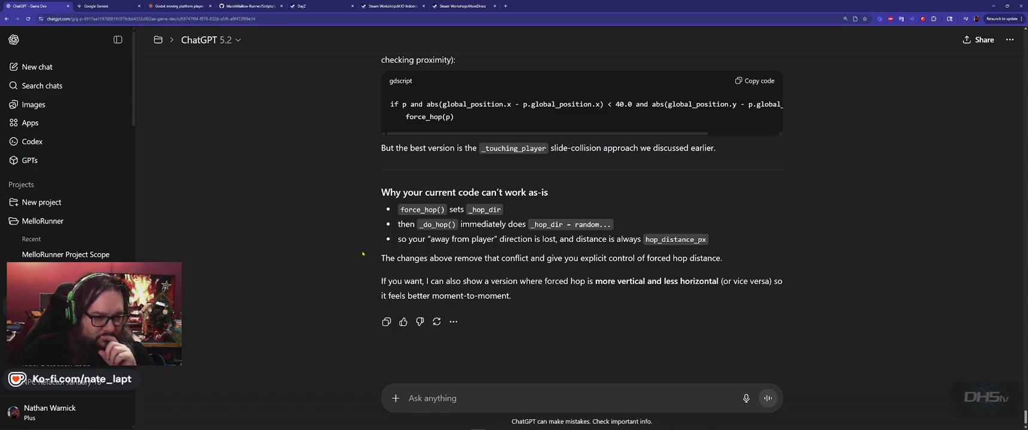
scroll(362, 254, down, 1)
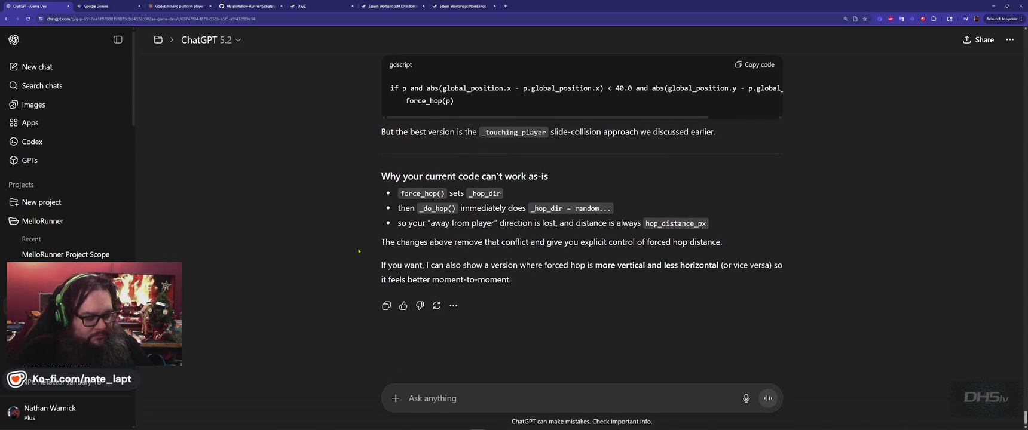
Change hop_distance_px on line 8 from 50.0 to 150.0 and run the game with F5
key(alt+Tab)
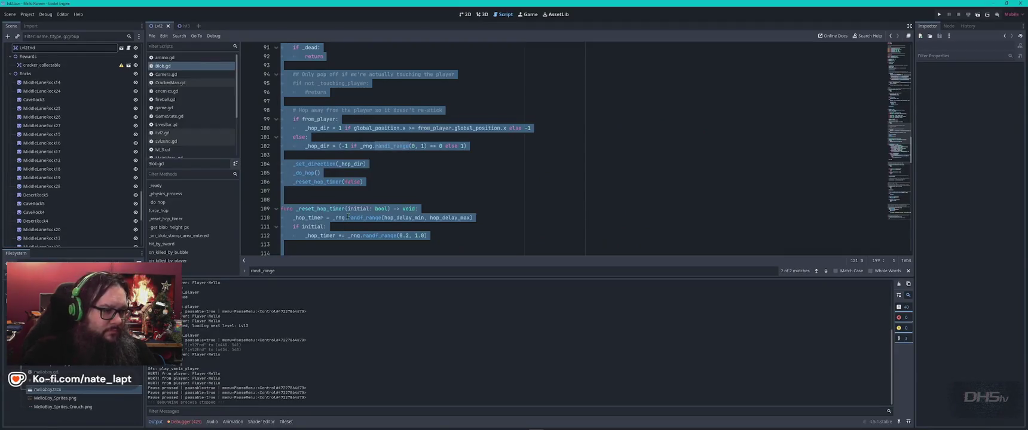
scroll(349, 217, up, 20)
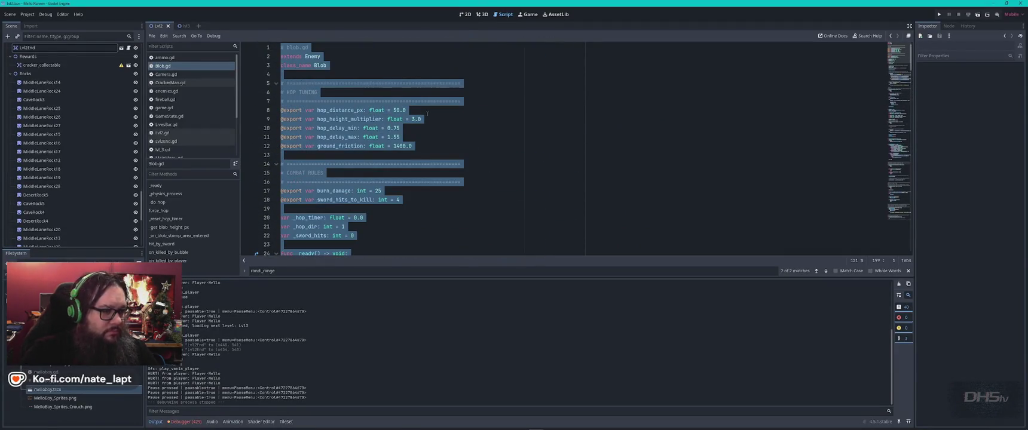
click(427, 113)
text(1)
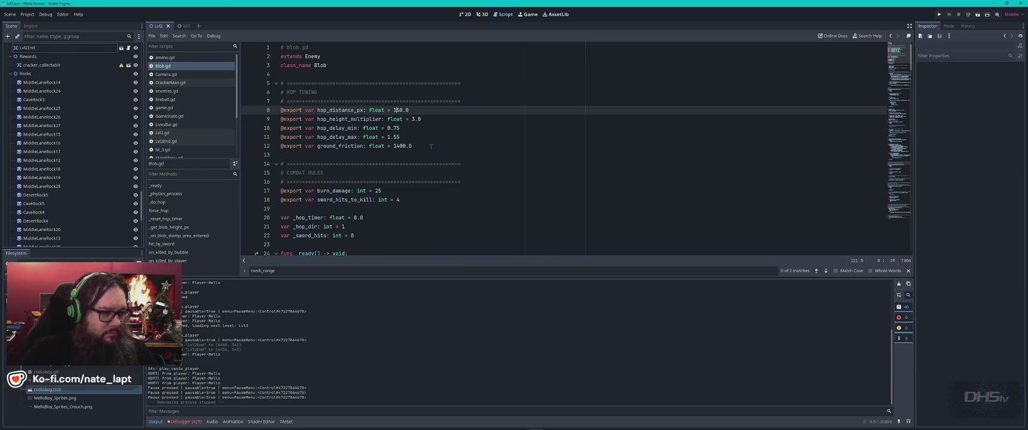
key(F5)
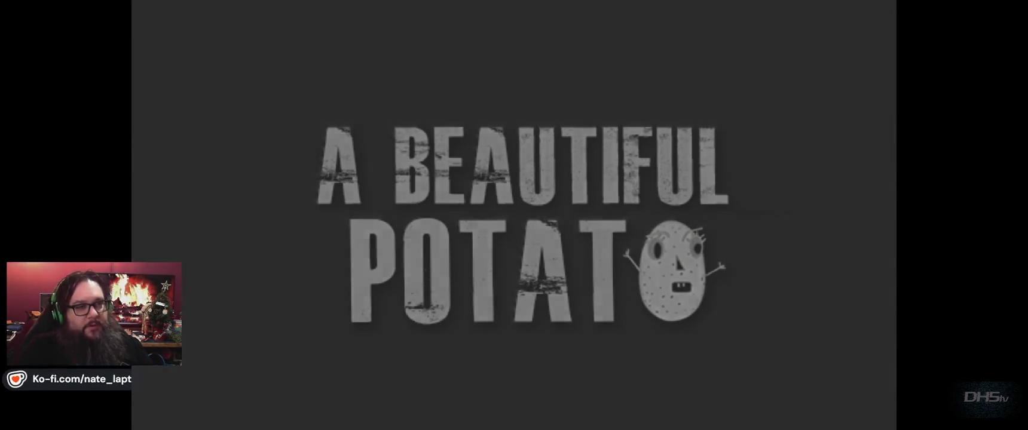
Start the game and run right through the level, jumping and slashing the enemy blobs
key(Return)
key(Right)
key(space)
key(Right)
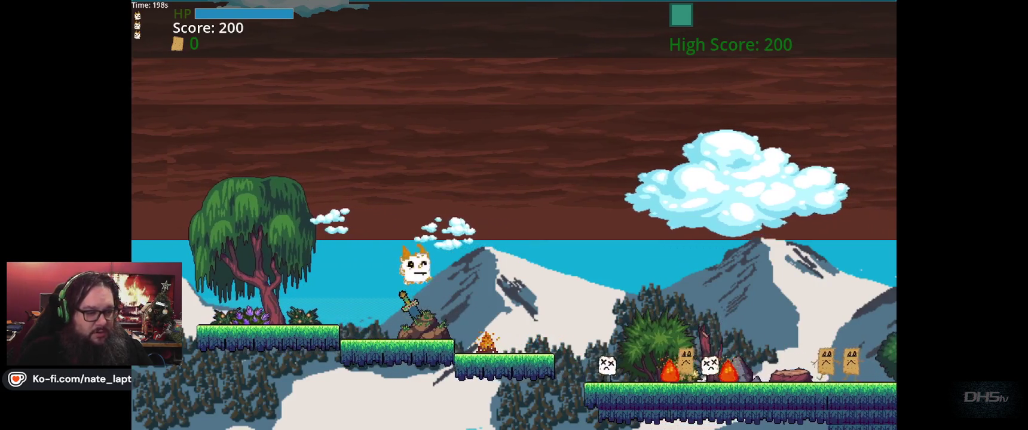
key(Right)
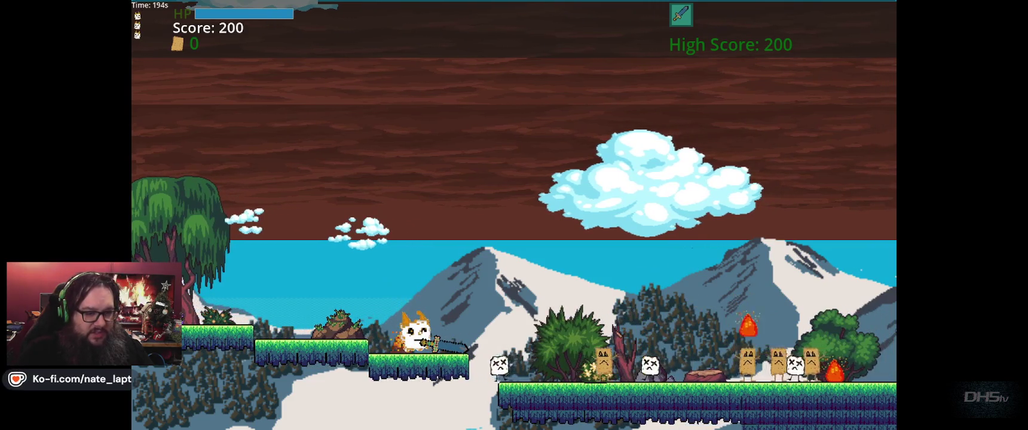
key(Right)
key(space)
key(Right)
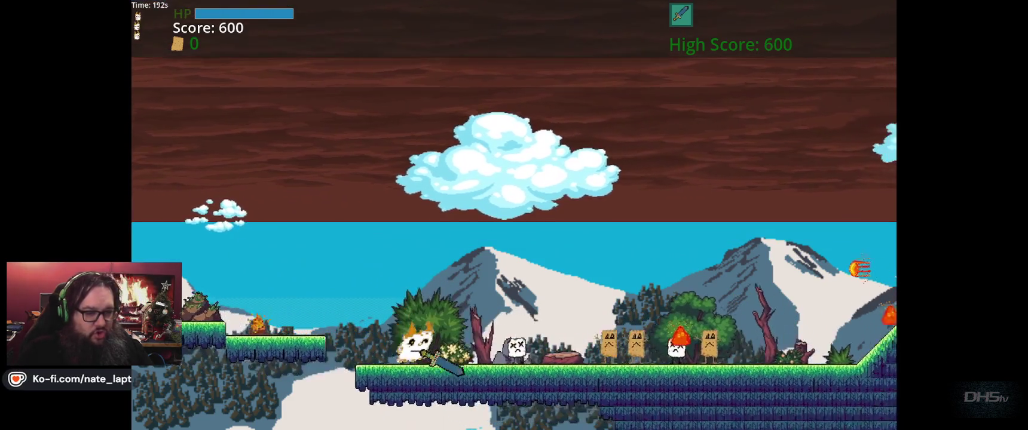
key(Right)
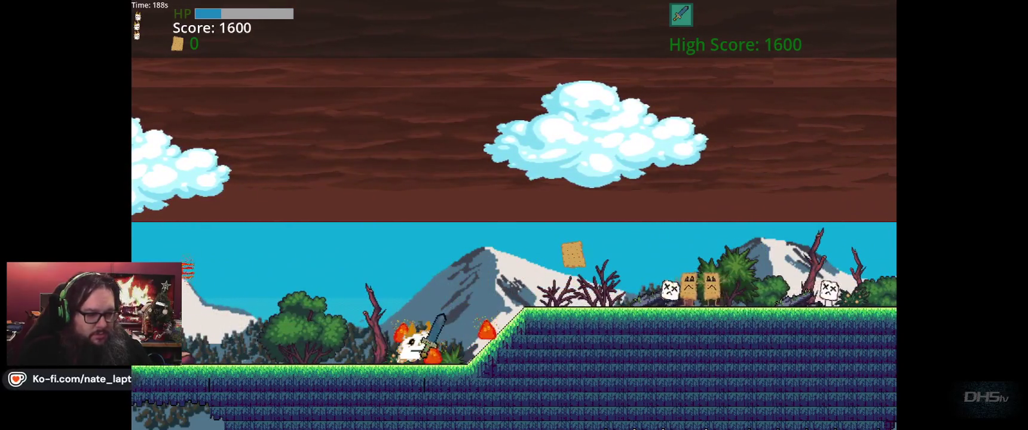
key(Right)
key(Left)
key(Right)
key(Right)
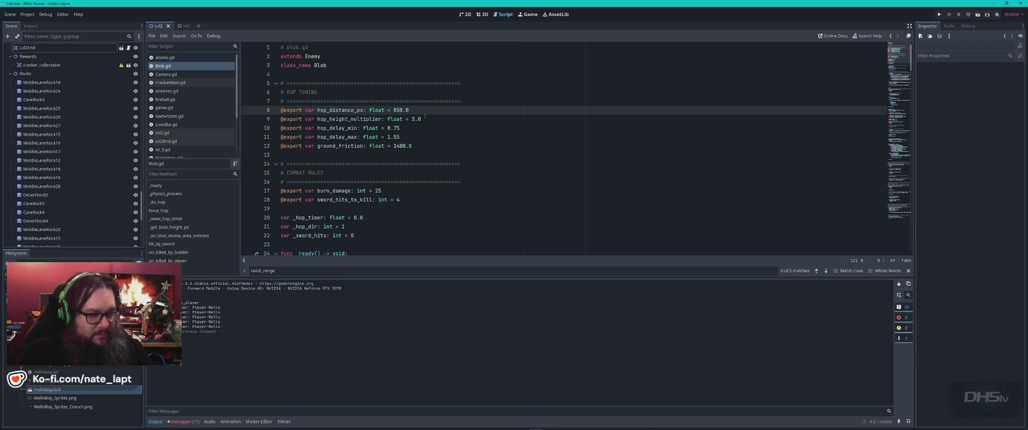
Shorten hop_distance_px from 850.0 to 85.0 and relaunch the game past its title menu
key(Right)
key(Delete)
key(F5)
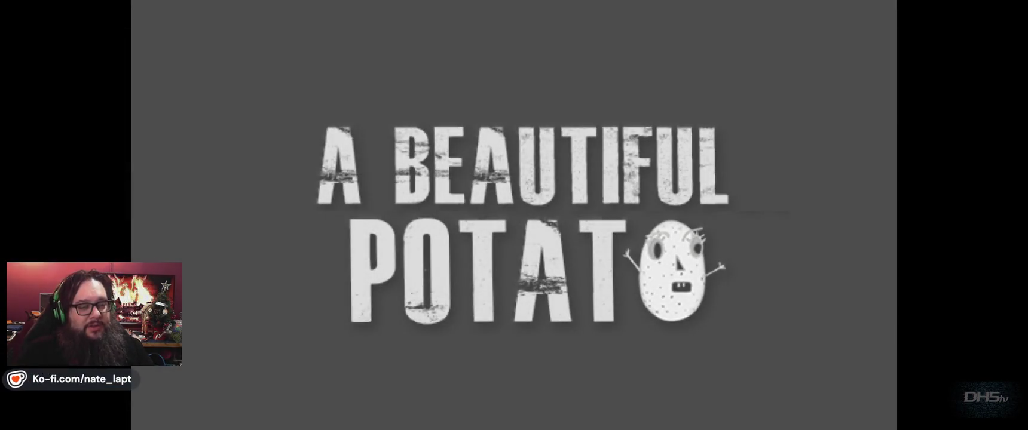
key(Return)
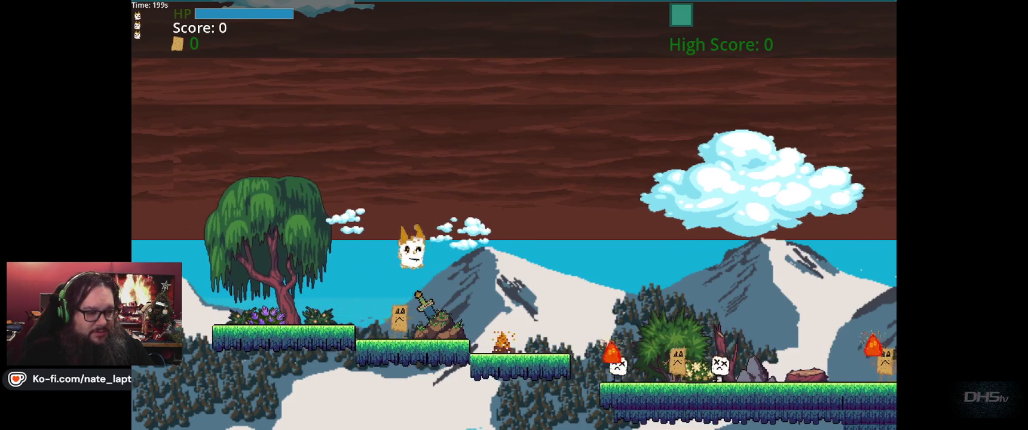
Push right through the first enemy group, slashing blobs on both sides
key(Right)
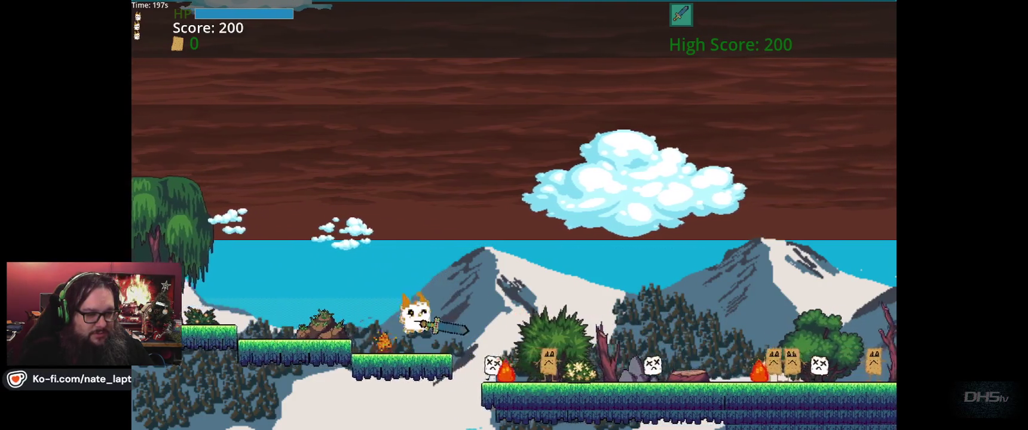
key(Right)
key(Right)
key(space)
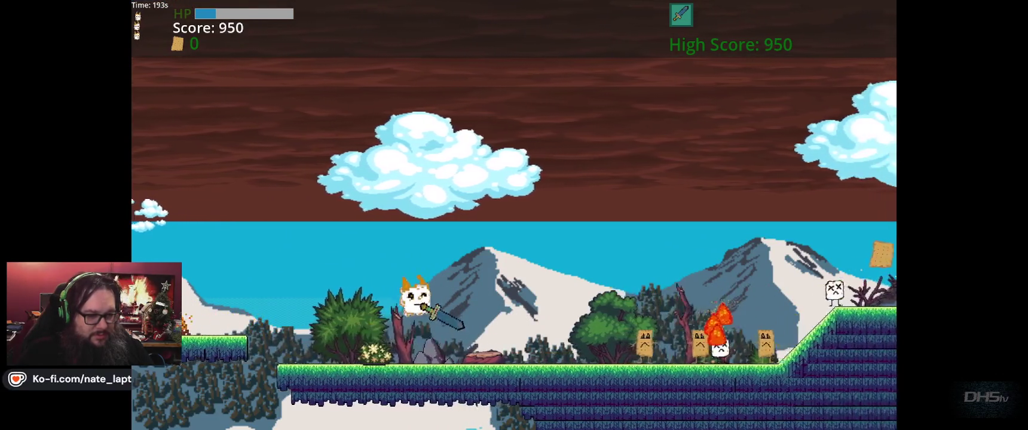
key(Right)
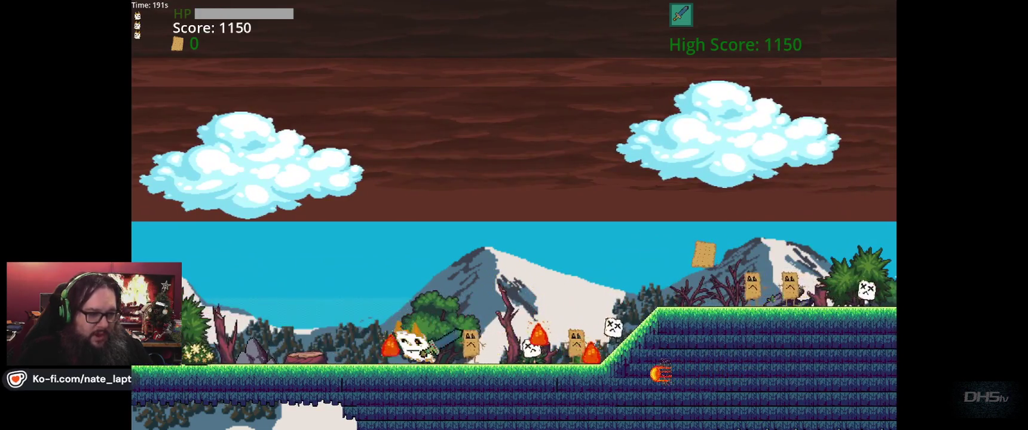
key(Left)
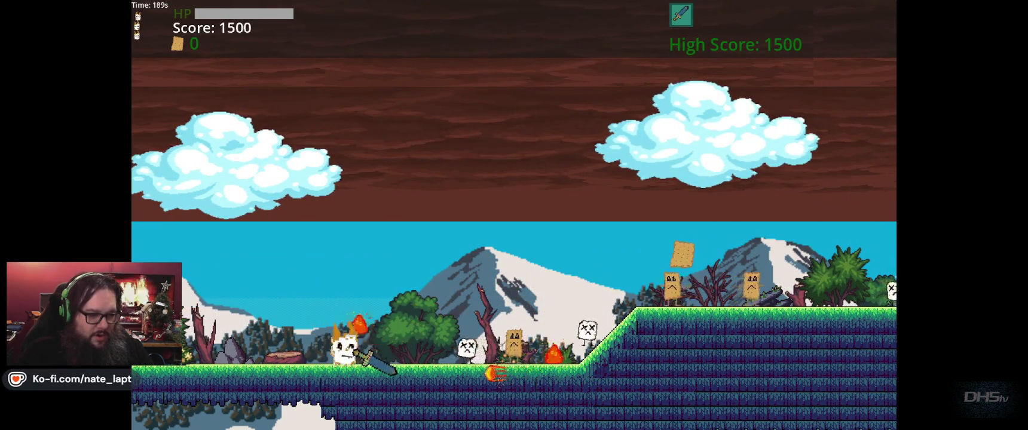
key(Right)
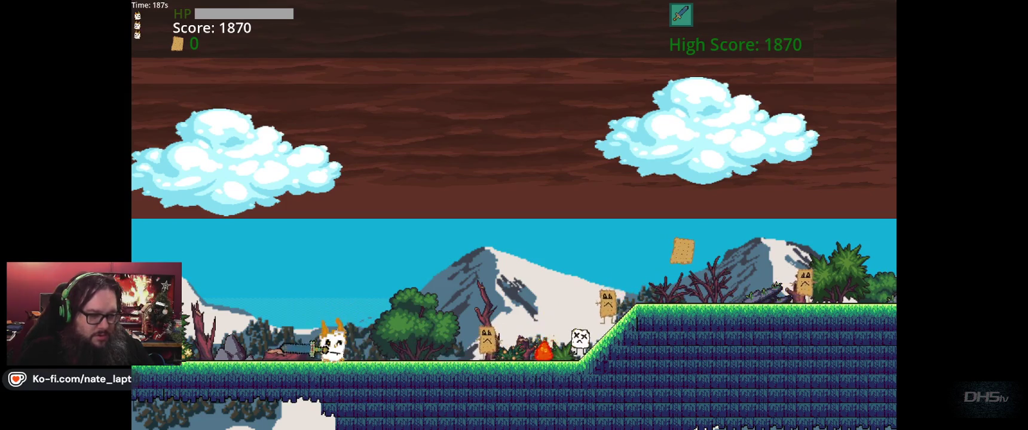
key(Right)
key(Left)
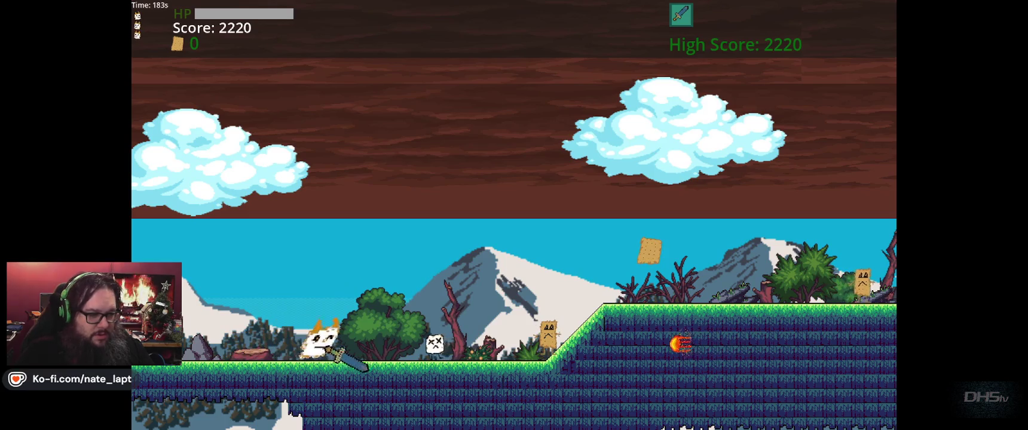
key(Right)
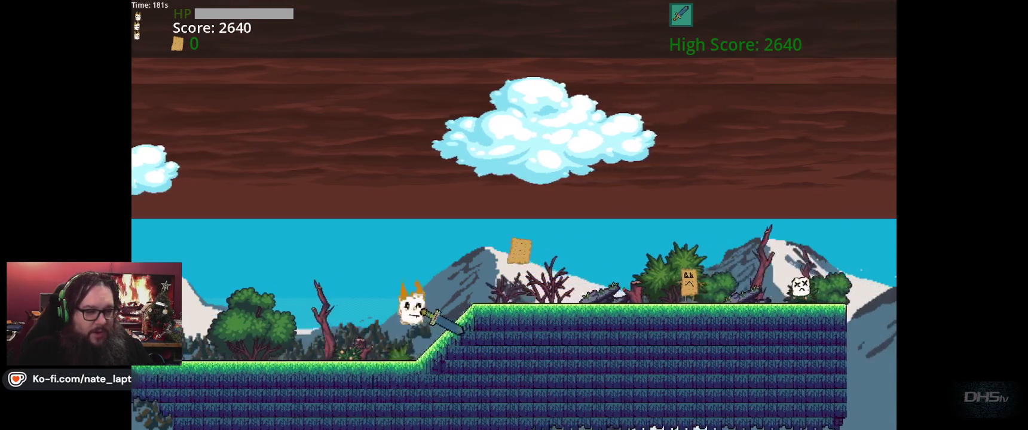
Grab the cracker, jump the gap and run right over the hill, slashing downward
key(Up)
key(Right)
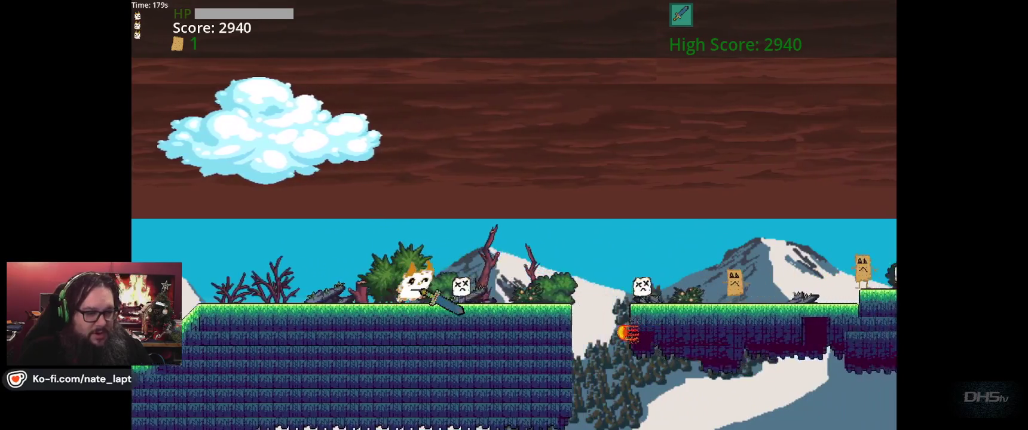
key(Right)
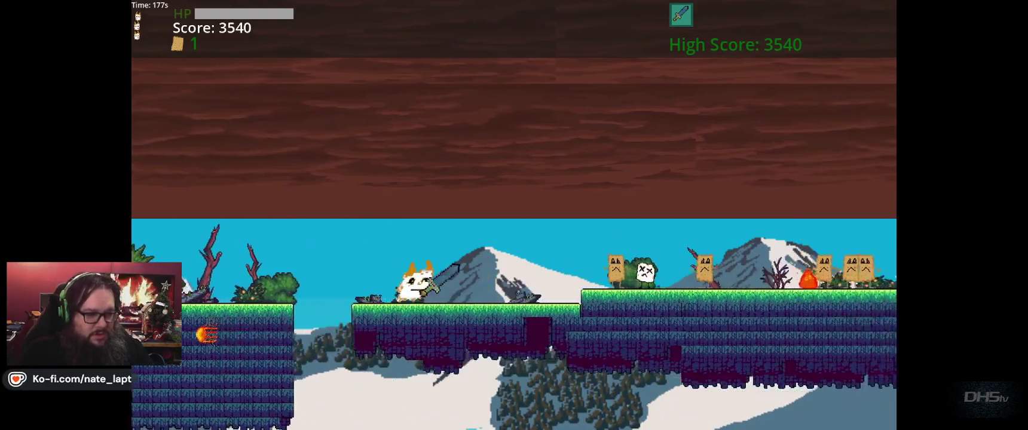
key(Up)
key(Right)
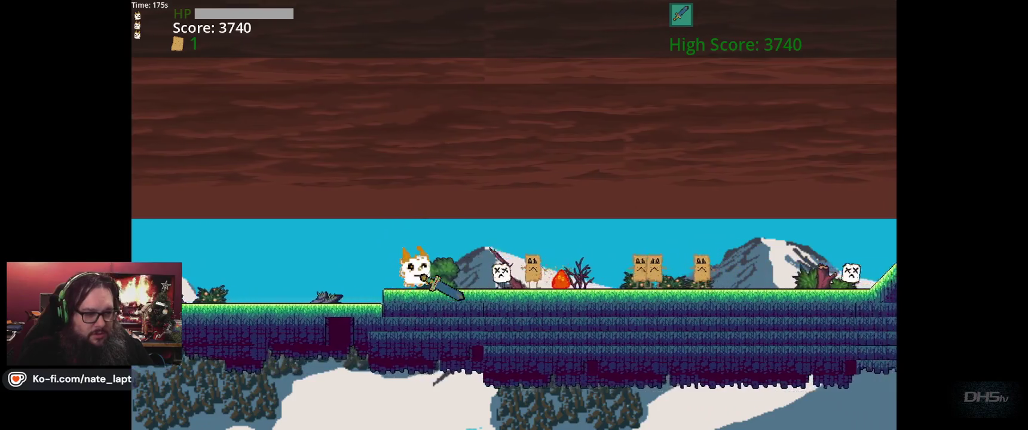
key(Right)
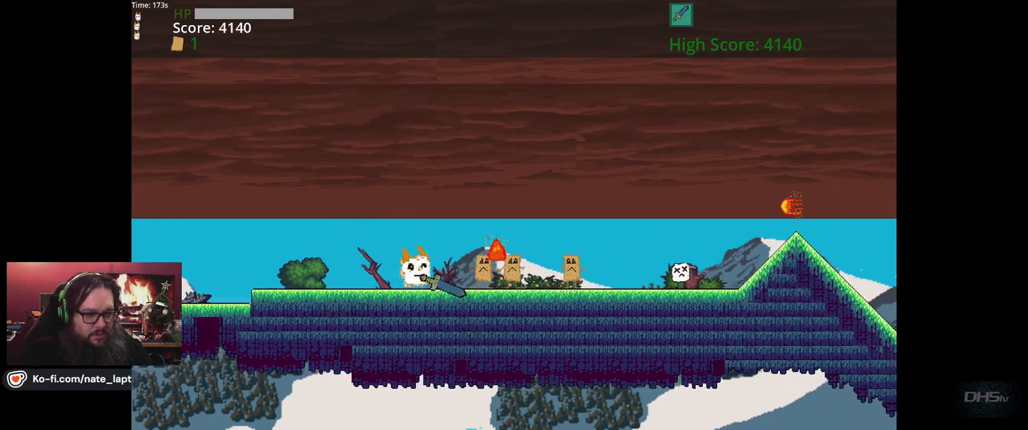
key(Right)
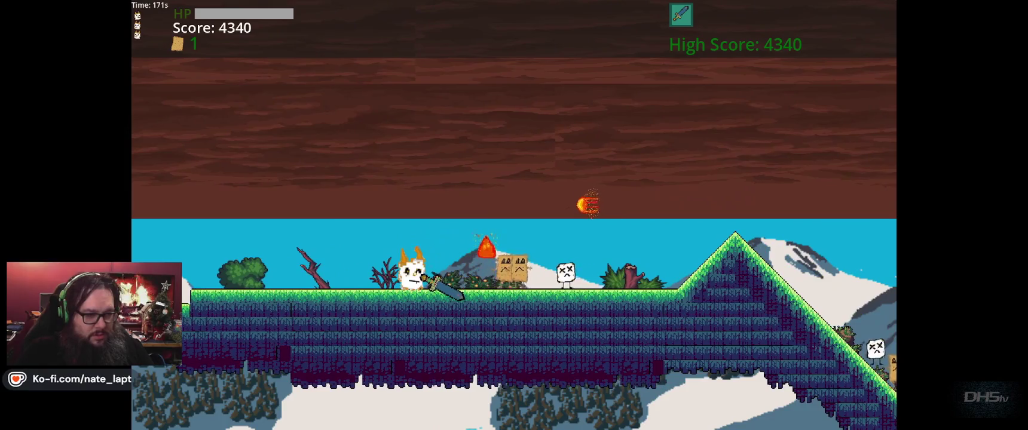
key(Right)
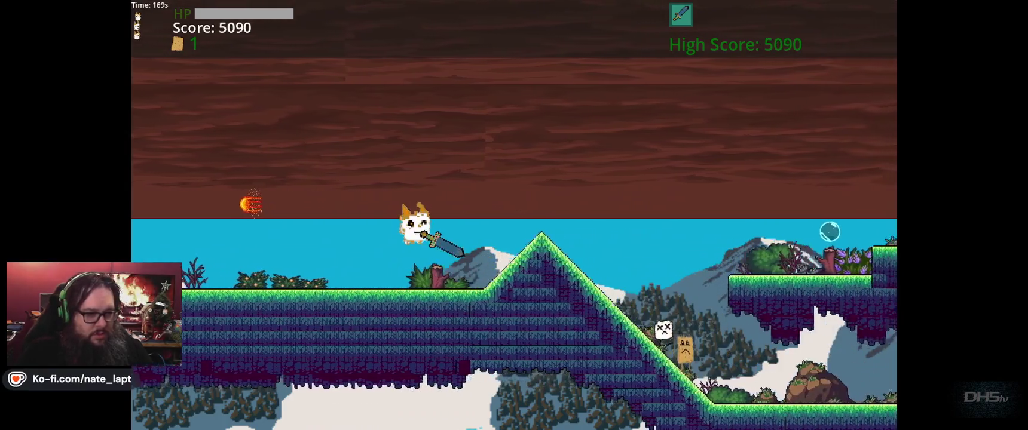
key(Right)
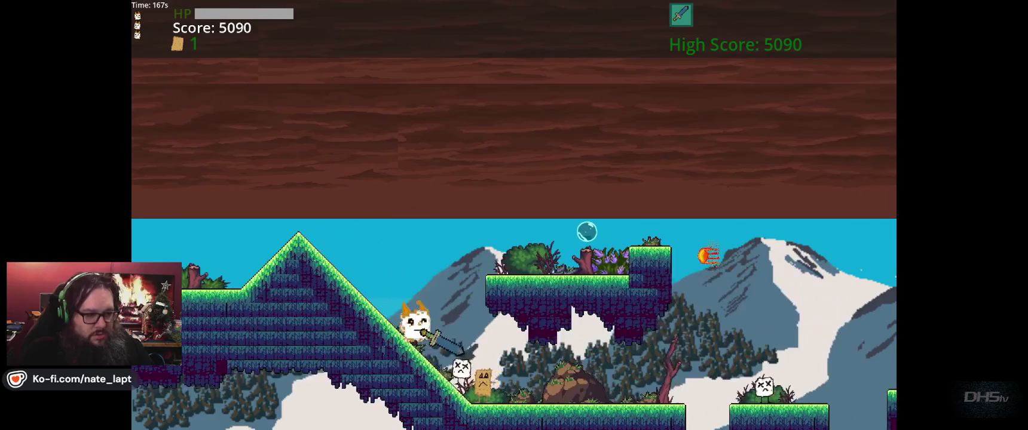
key(x)
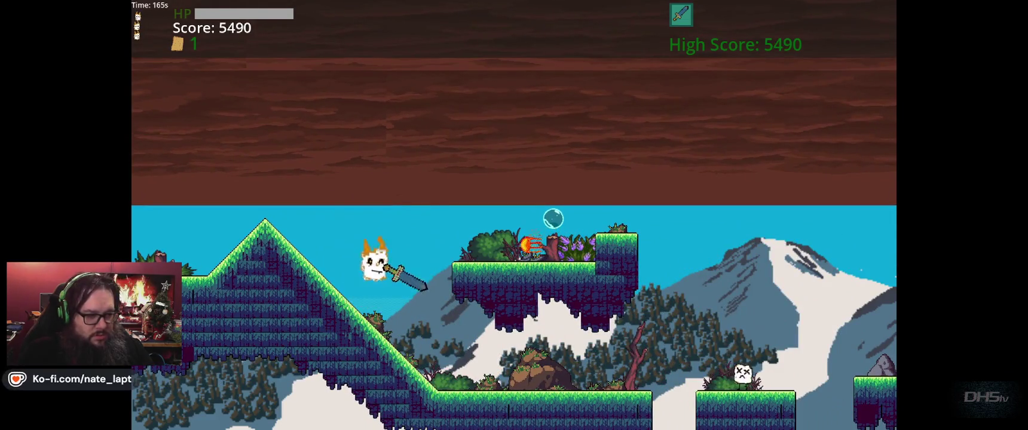
Jump across the floating platforms up onto the higher platform
key(Right)
key(space)
key(Left)
key(Right)
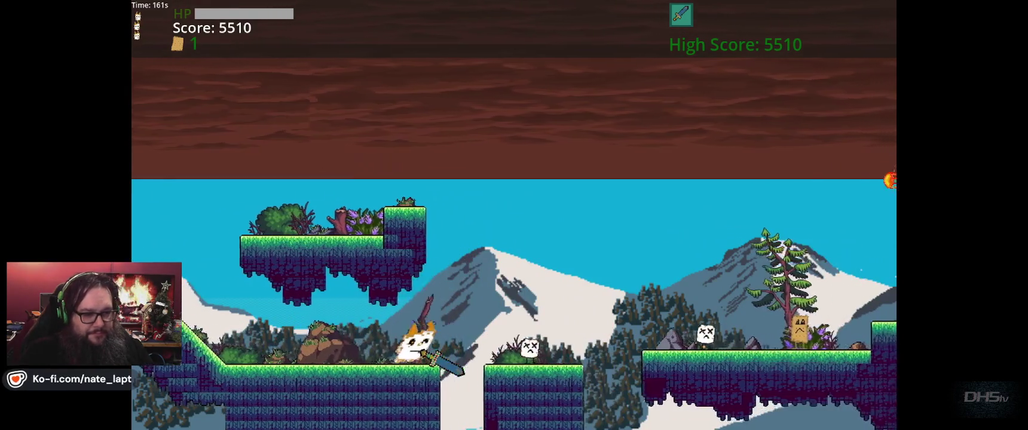
key(space)
key(Right)
key(space)
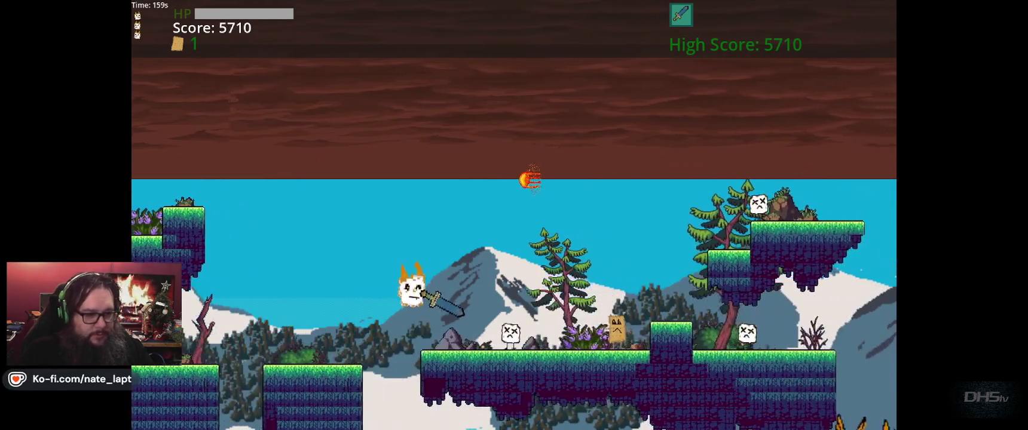
key(Right)
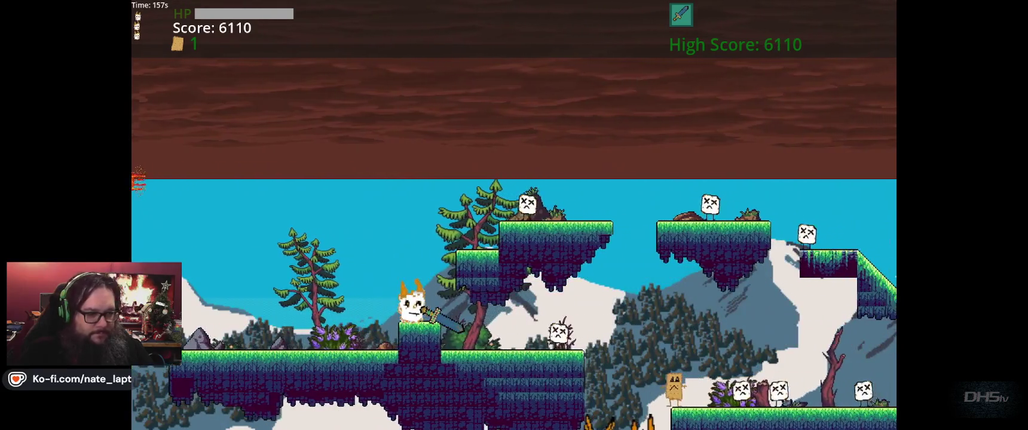
key(space)
key(Right)
key(space)
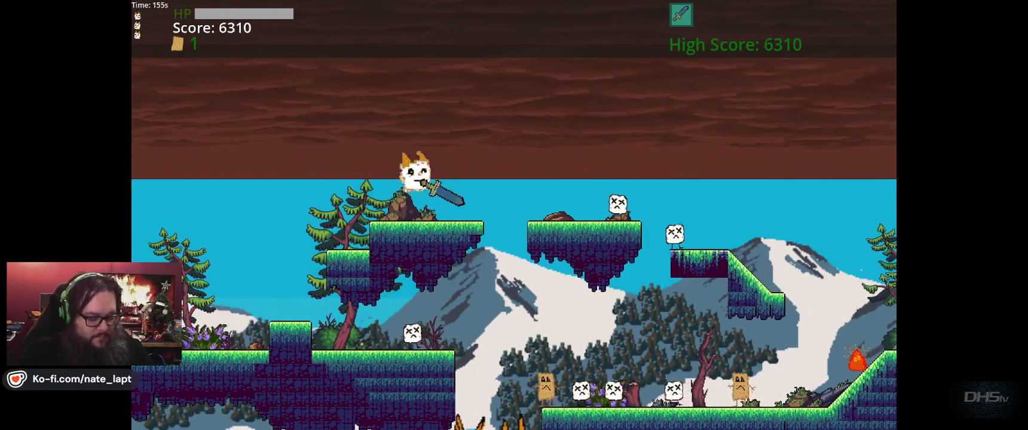
Drop to the lower ground, run into the blobs to score, then run right up the slope
key(Right)
key(space)
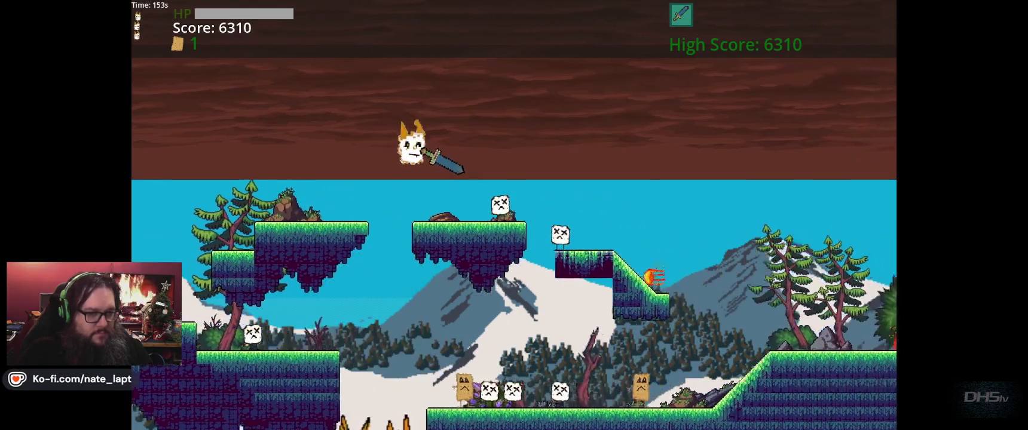
key(Right)
key(space)
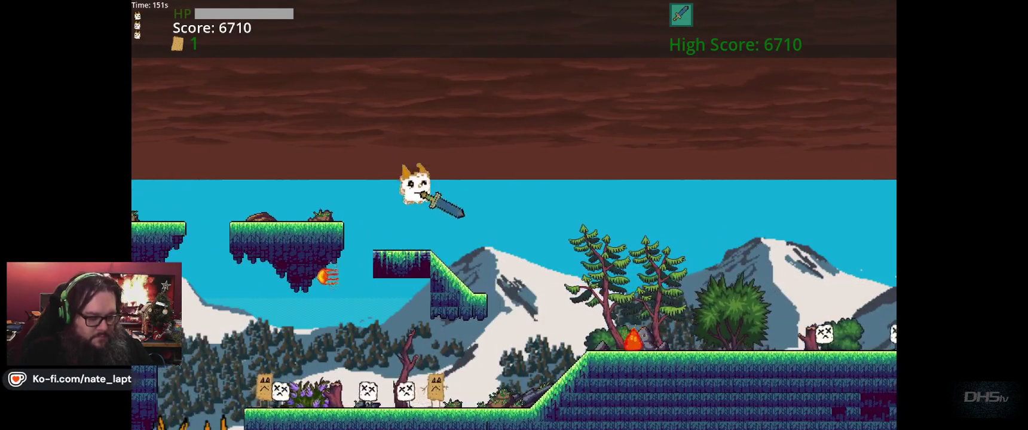
key(Left)
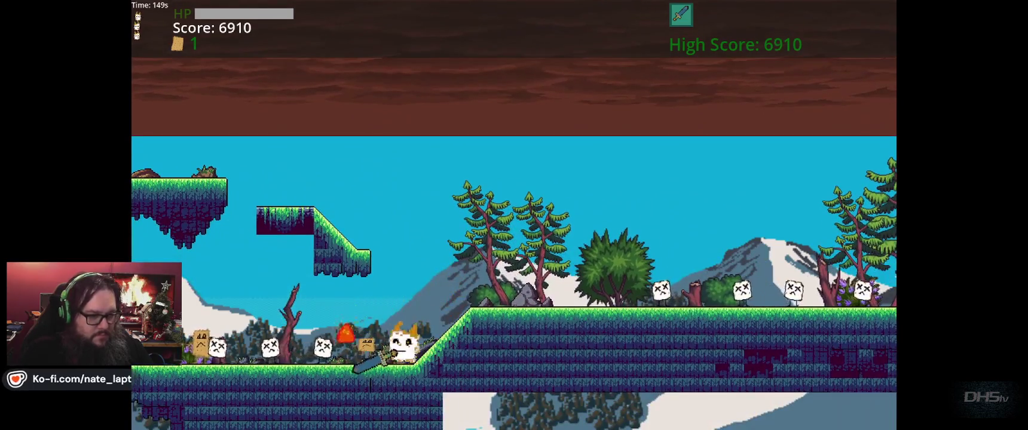
key(Left)
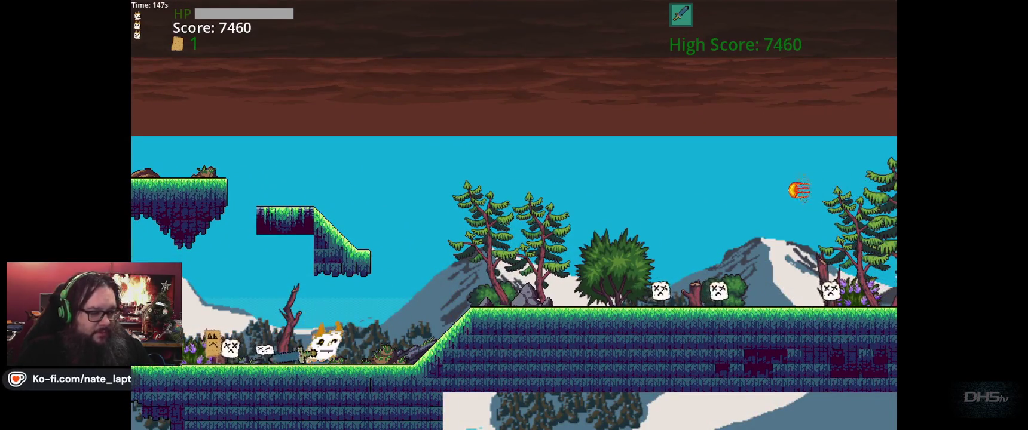
key(Right)
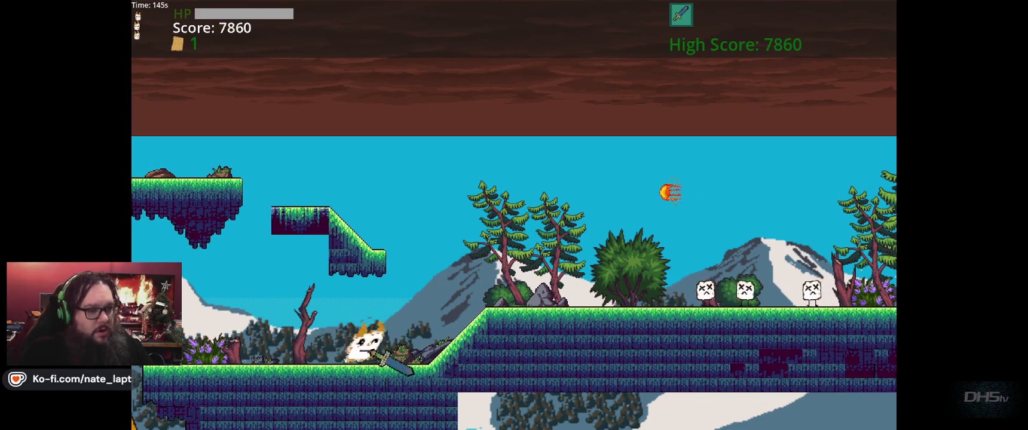
key(Right)
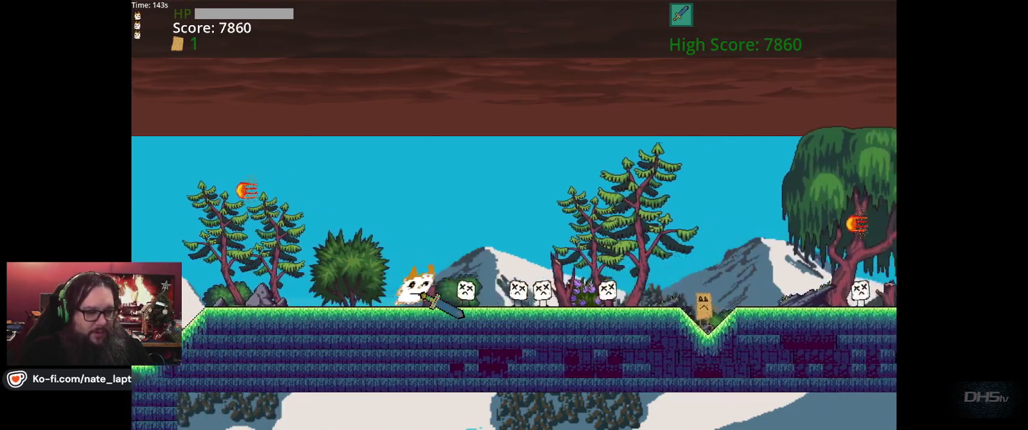
key(Right)
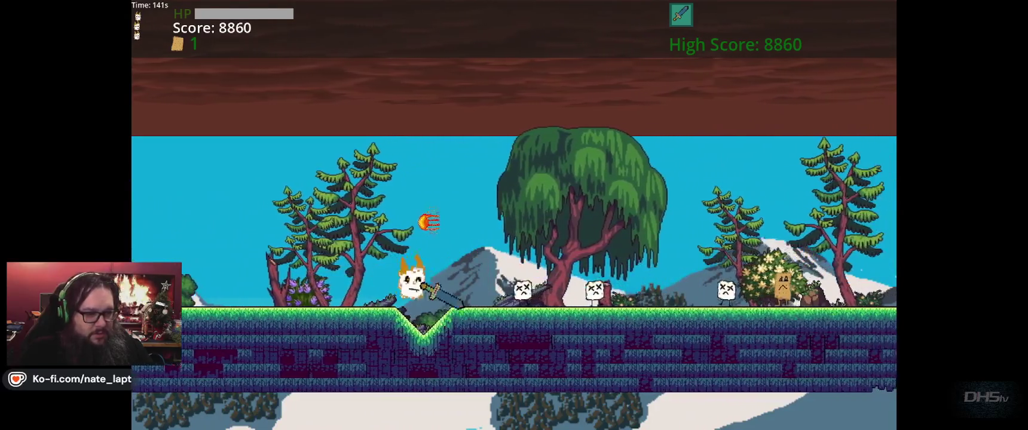
key(Right)
key(Up)
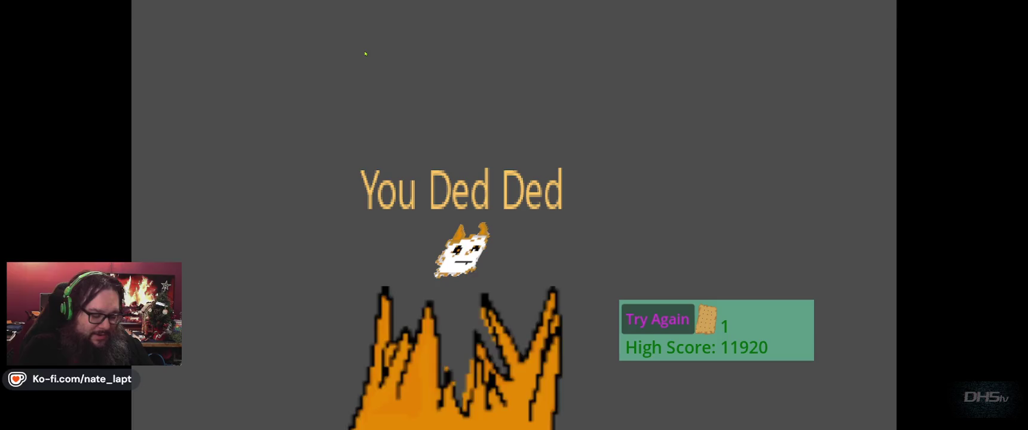
Stop the game after the game over at high score 11920 and relaunch it with F5
key(F8)
key(F5)
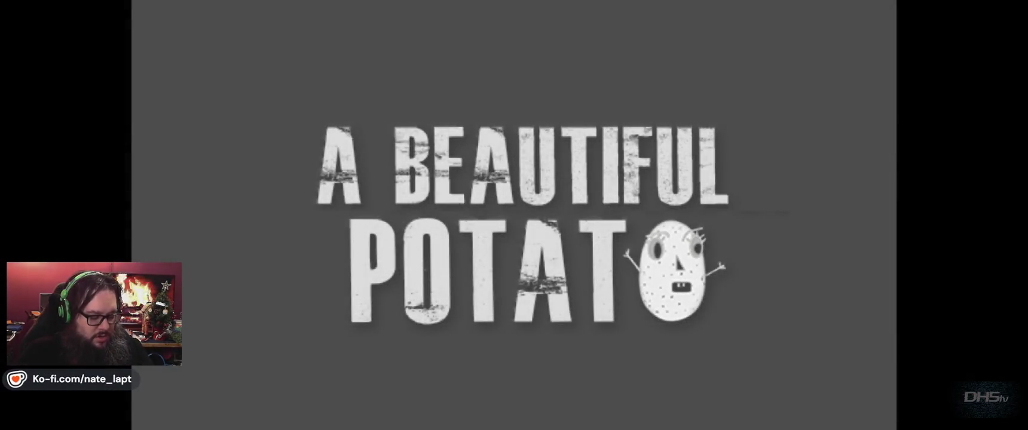
Stop the game, set the line 9 multiplier to 3.5 and hop_distance_px to 90.0, save, and switch to ChatGPT
key(F8)
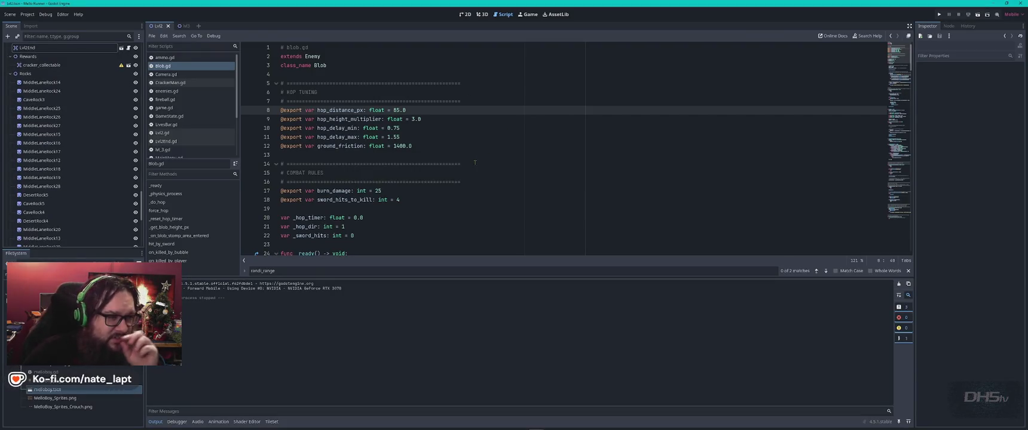
click(400, 119)
text(5.)
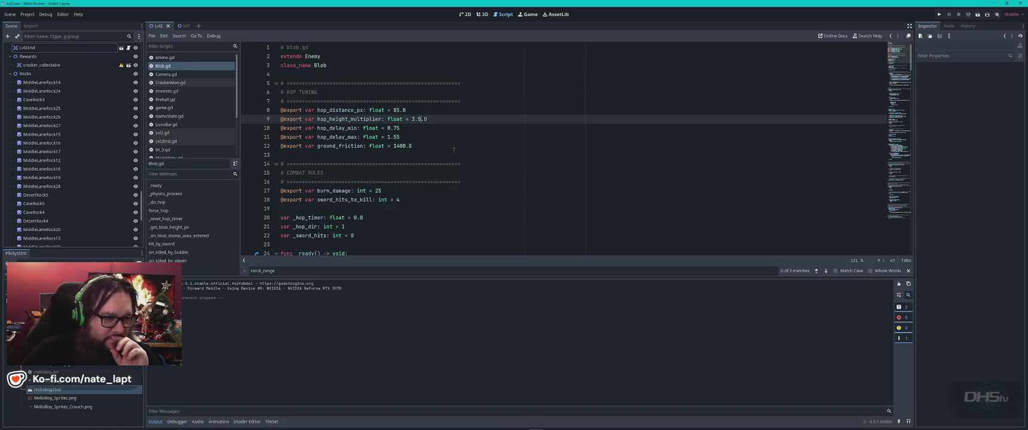
key(Right)
text(5)
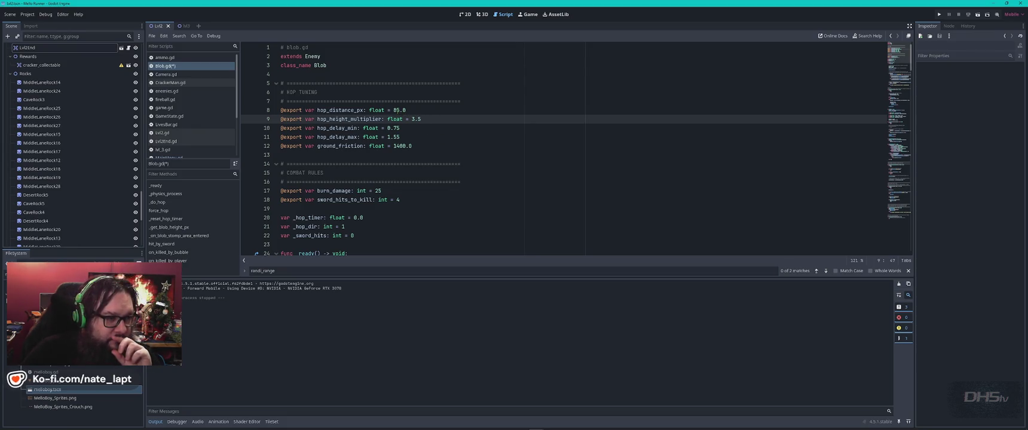
double_click(399, 110)
text(90)
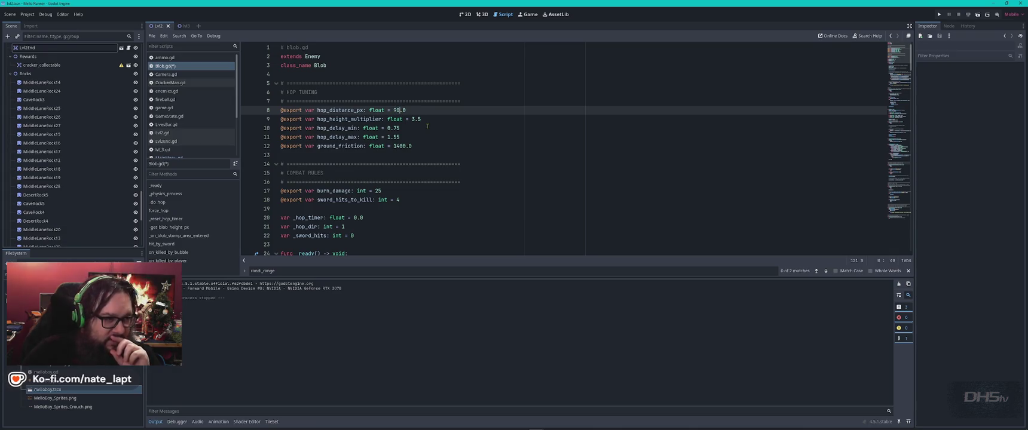
key(ctrl+s)
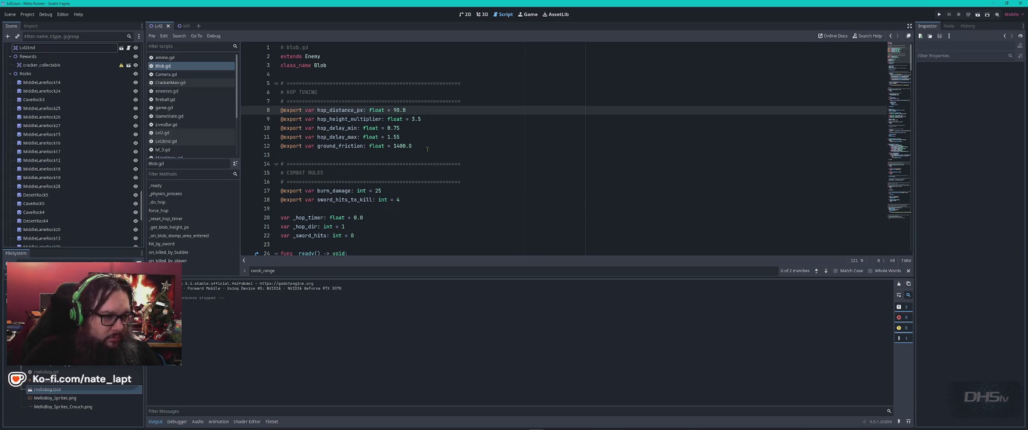
click(434, 147)
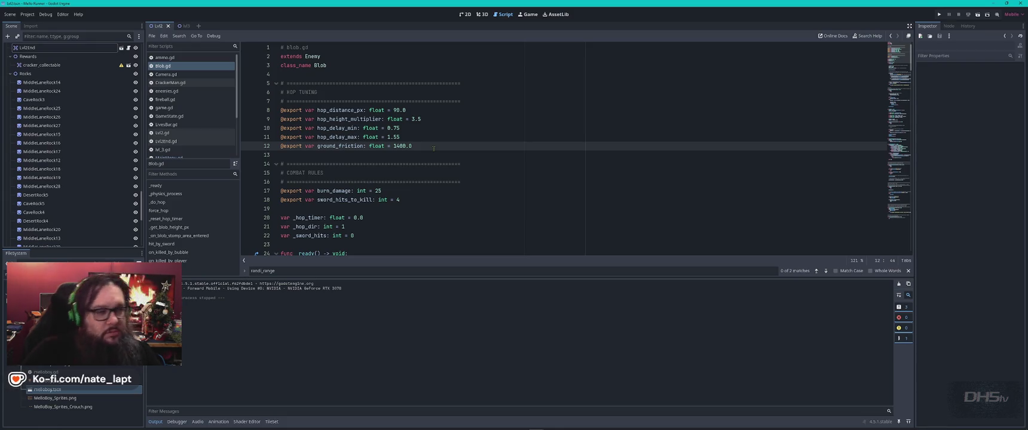
key(alt+Tab)
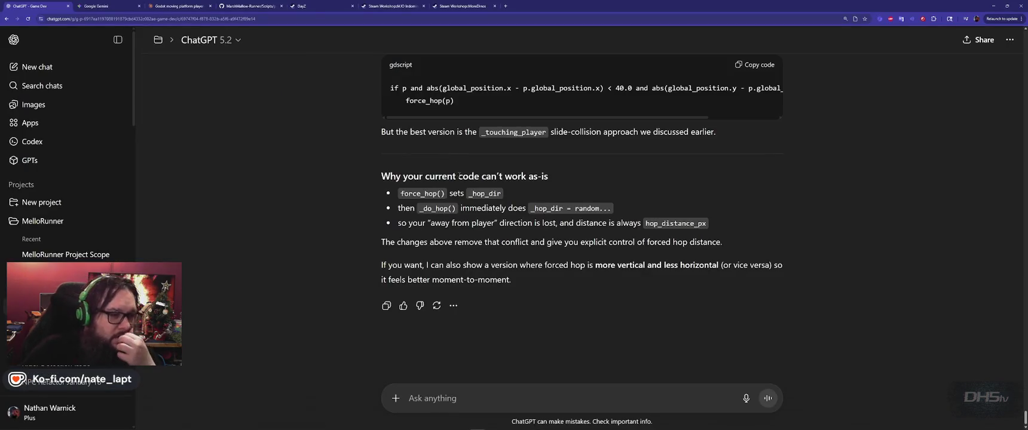
Search ChatGPT's answer for where force_hop_distance_mult and forced_dist are used
scroll(433, 232, up, 5)
scroll(433, 232, up, 10)
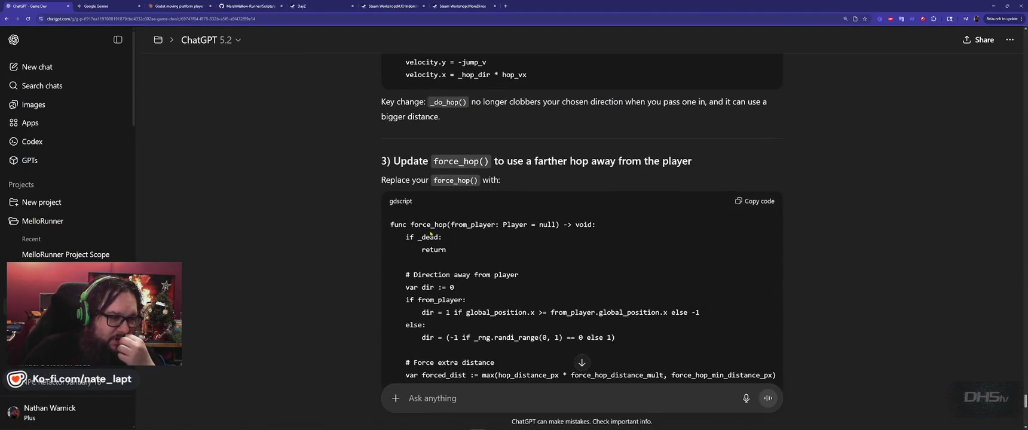
scroll(431, 234, up, 10)
scroll(437, 231, down, 8)
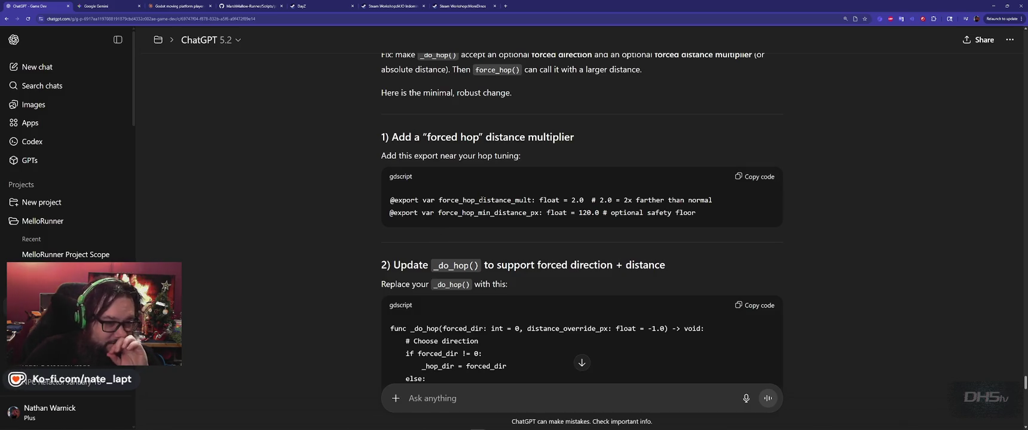
double_click(480, 201)
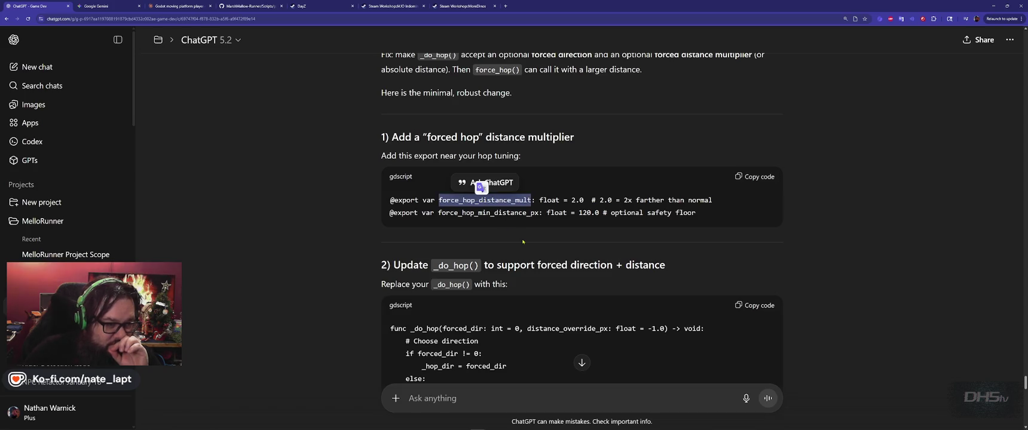
key(ctrl+f)
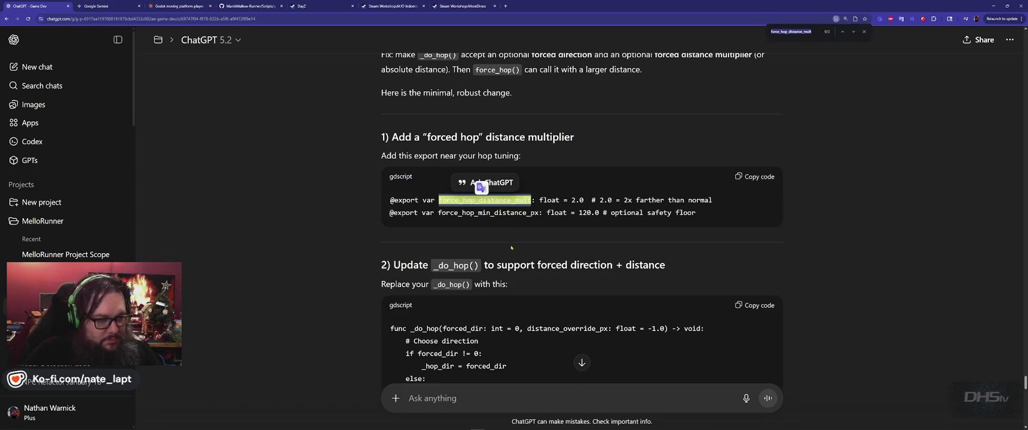
key(Return)
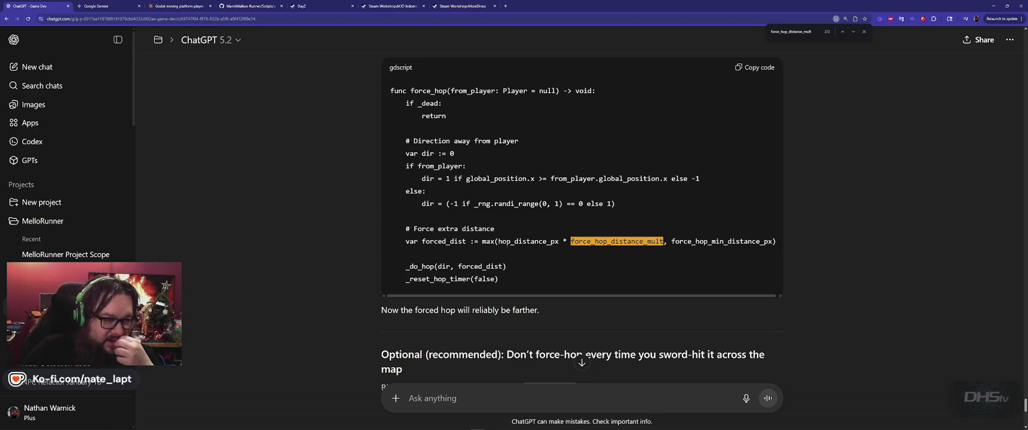
double_click(436, 241)
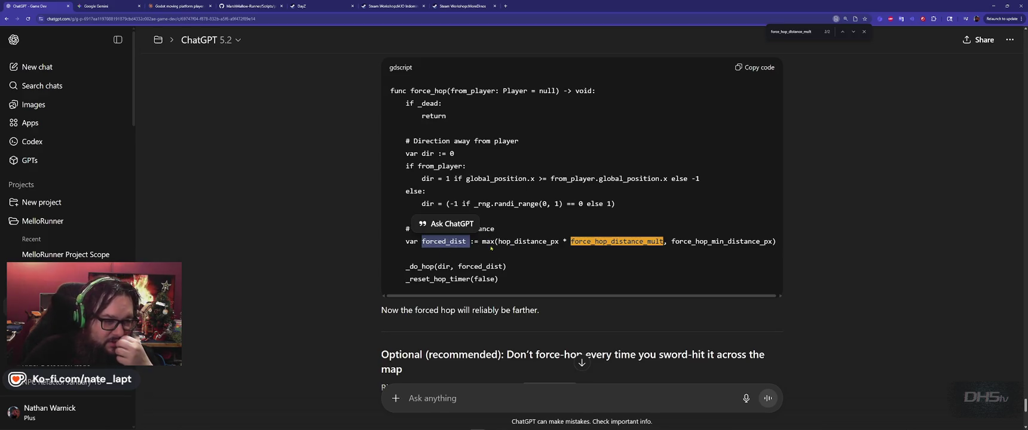
click(436, 242)
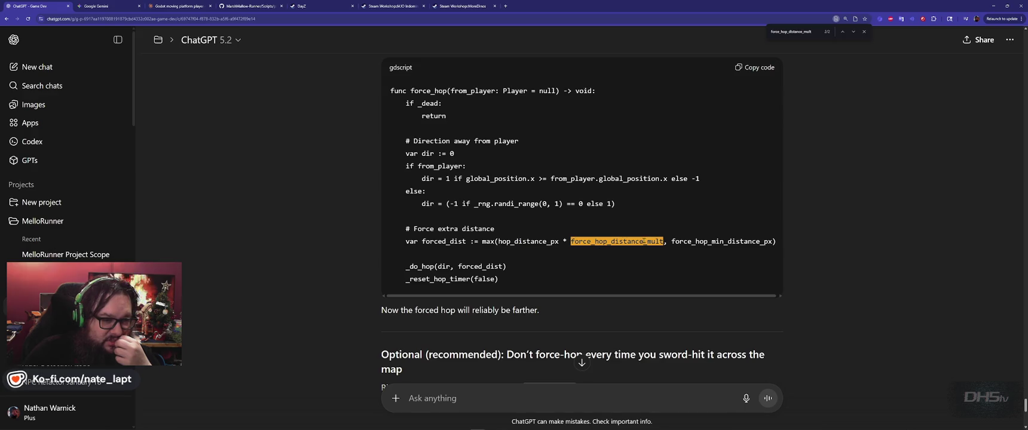
Examine the forced_dir and distance_override_px parameters of the suggested _do_hop
scroll(562, 239, up, 1)
scroll(562, 240, up, 4)
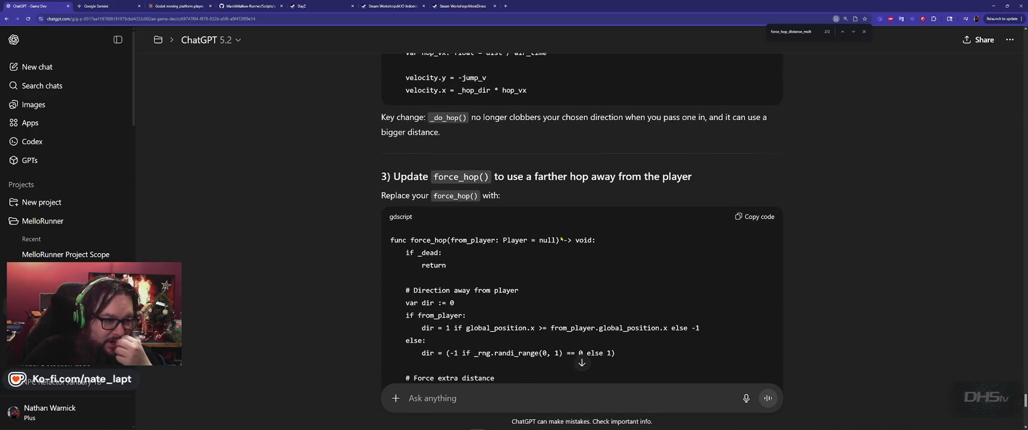
scroll(562, 239, up, 2)
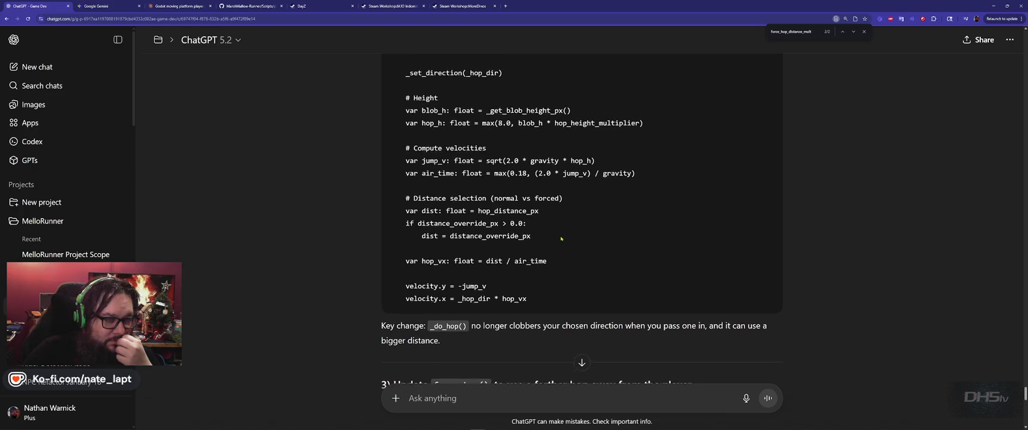
scroll(561, 239, up, 2)
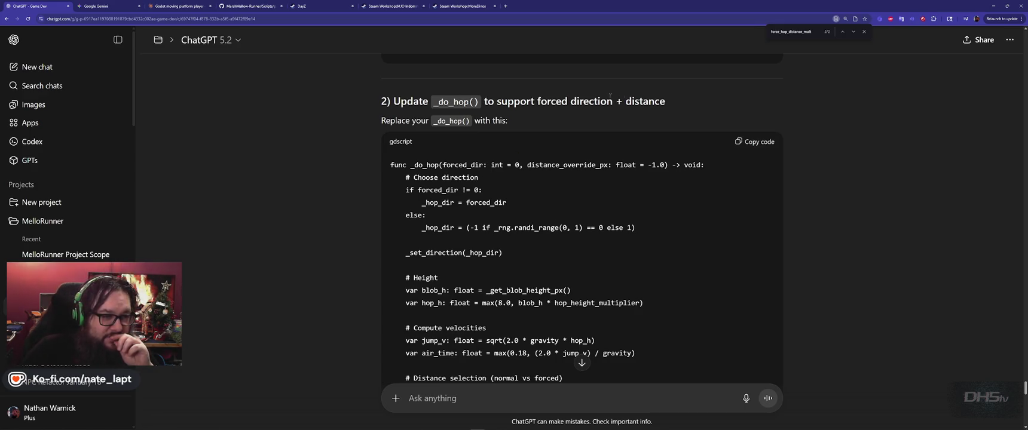
double_click(425, 165)
double_click(463, 165)
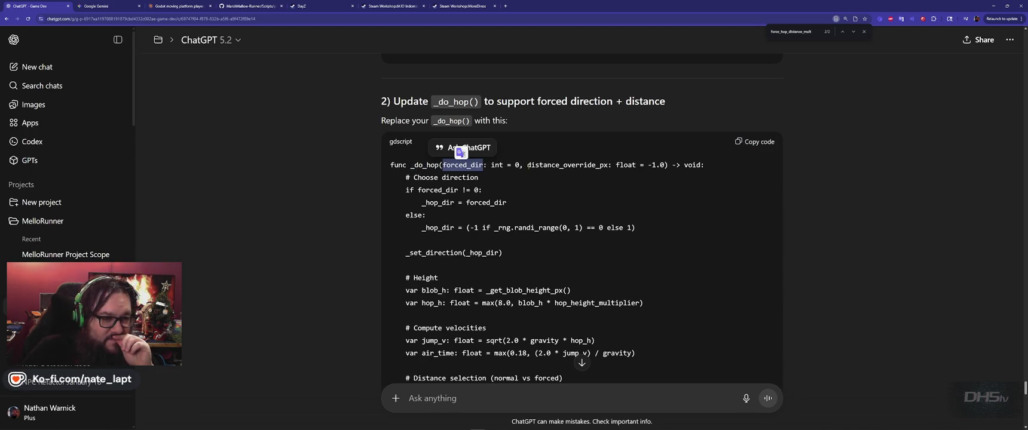
double_click(558, 165)
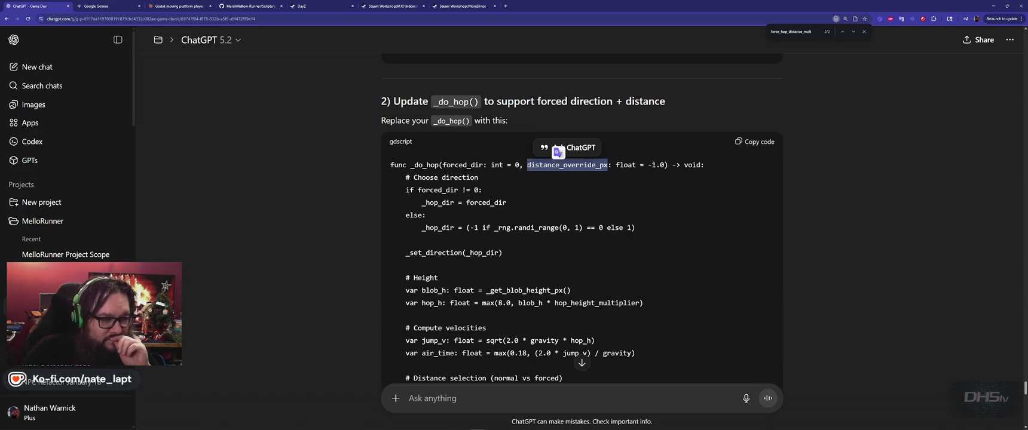
double_click(486, 202)
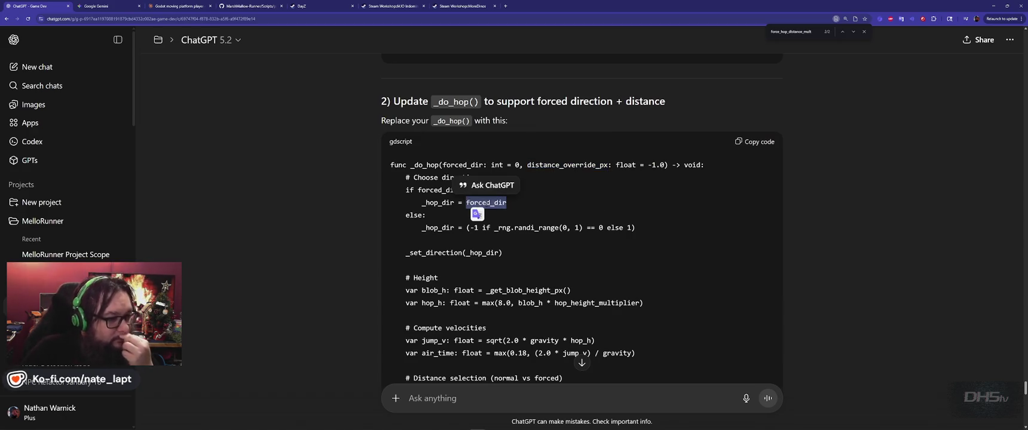
scroll(550, 214, down, 2)
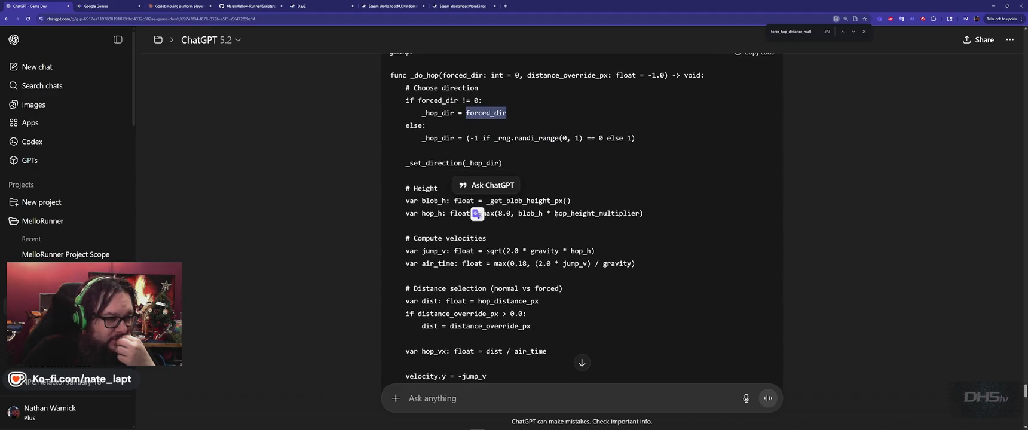
scroll(555, 213, up, 2)
click(581, 215)
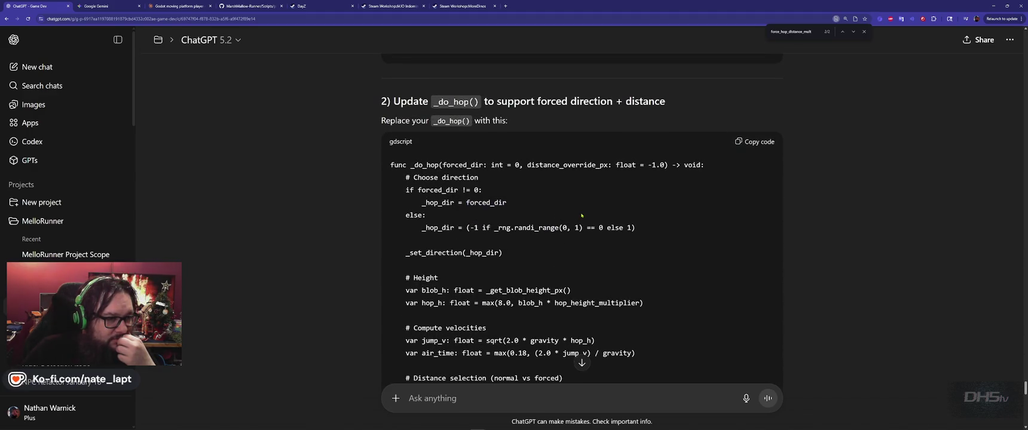
Copy the export lines for force_hop_distance_mult (2.0) and force_hop_min_distance_px (120.0)
scroll(581, 215, down, 5)
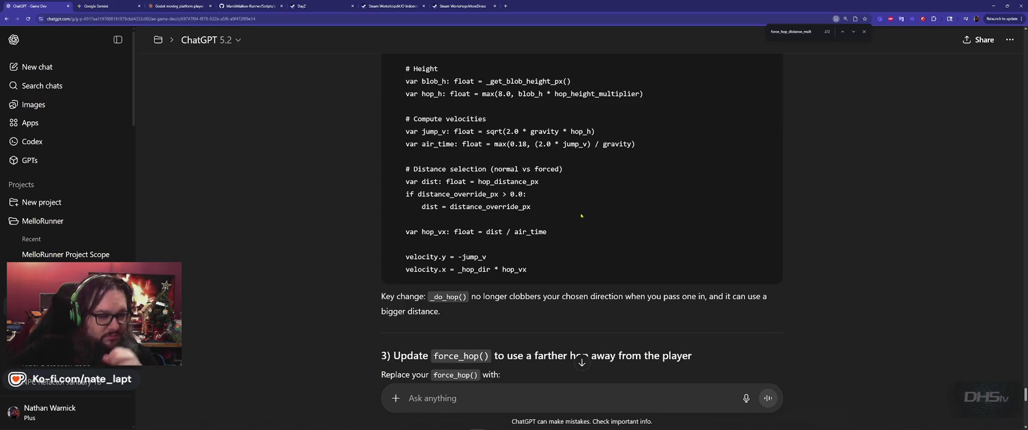
scroll(581, 215, down, 3)
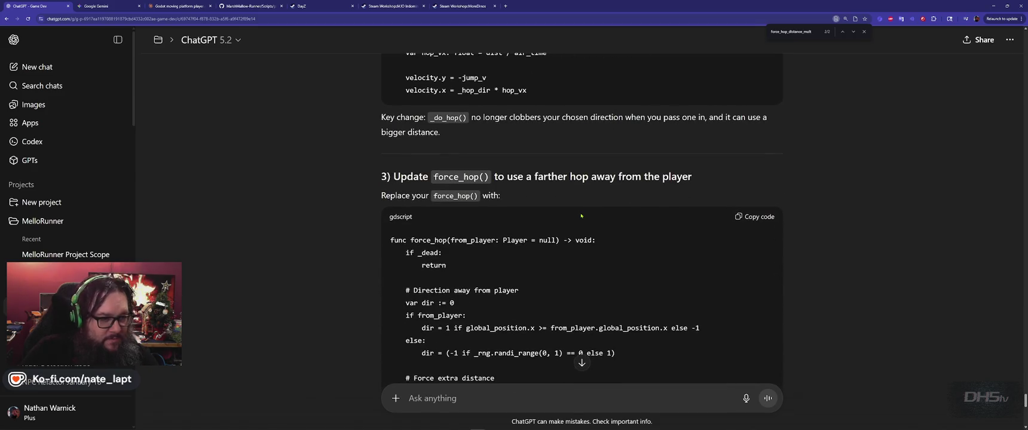
scroll(581, 216, up, 10)
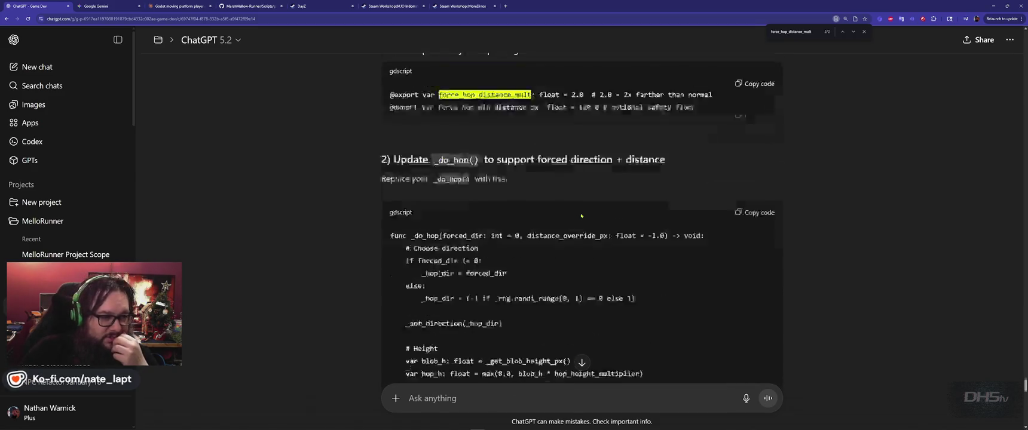
scroll(581, 216, down, 3)
click(758, 137)
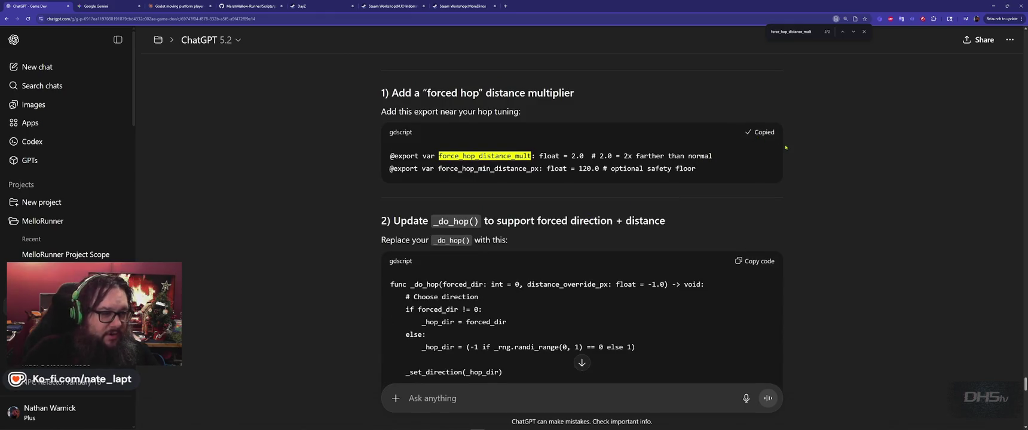
Paste the two forced-hop exports after ground_friction on line 12, each on its own line
key(alt+Tab)
key(ctrl+v)
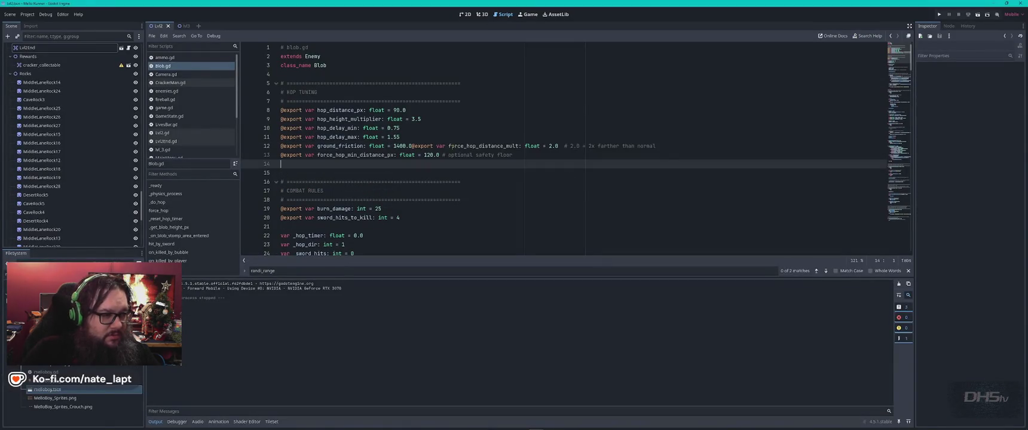
click(410, 146)
key(Return)
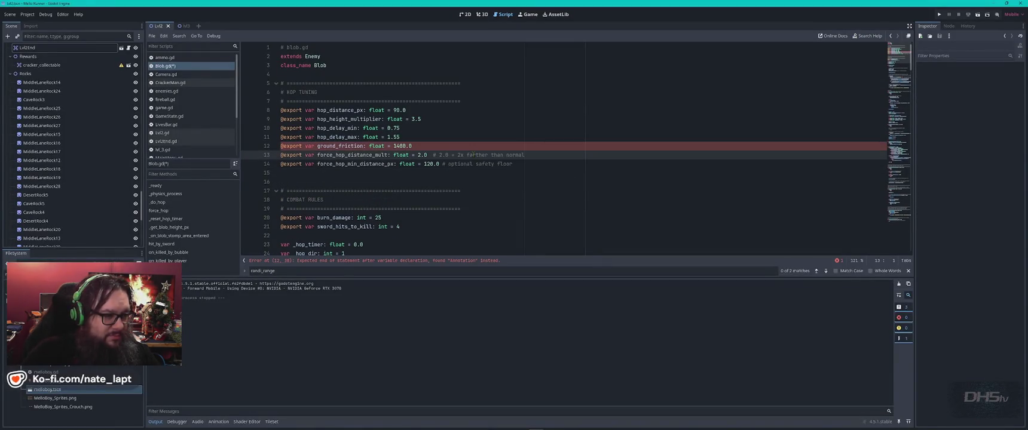
Locate the _do_hop function in Blob.gd with a do_hop search
key(alt+Tab)
scroll(575, 180, down, 2)
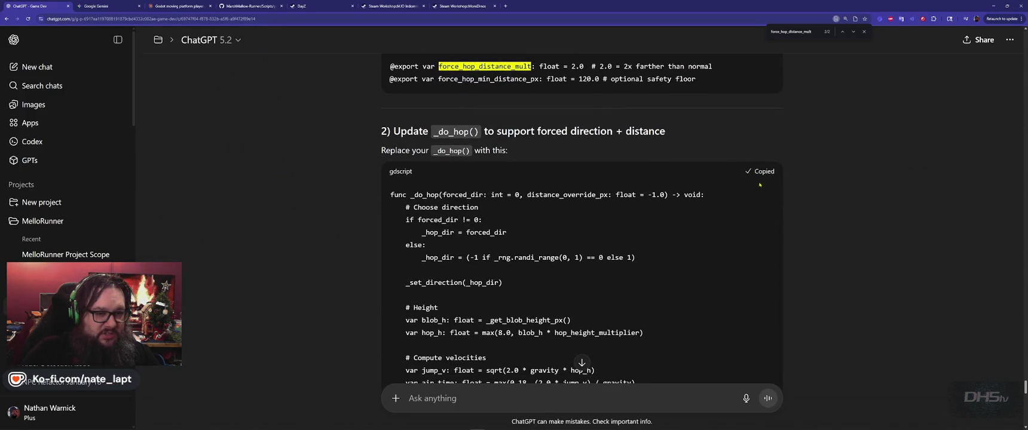
key(alt+Tab)
key(ctrl+f)
text(do_hop)
key(Return)
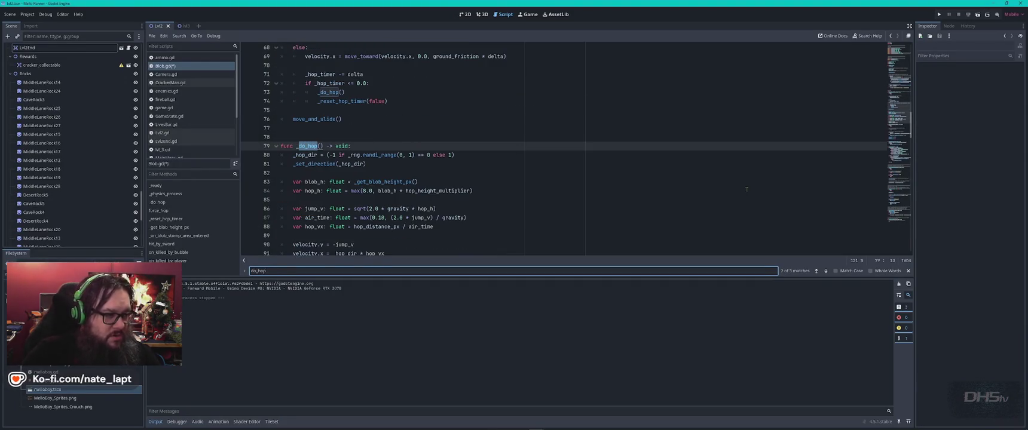
key(Escape)
scroll(441, 213, down, 2)
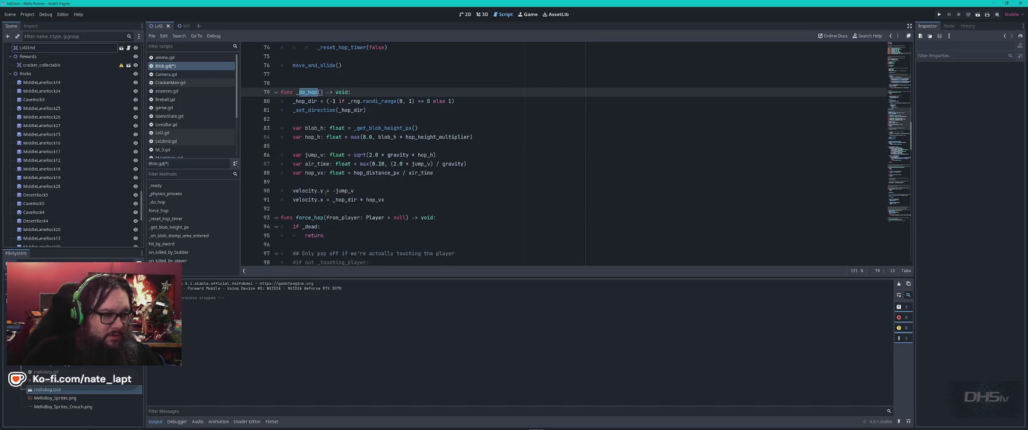
Replace _do_hop's old body on lines 80–91 with ChatGPT's forced-direction version
key(alt+Tab)
scroll(585, 208, down, 3)
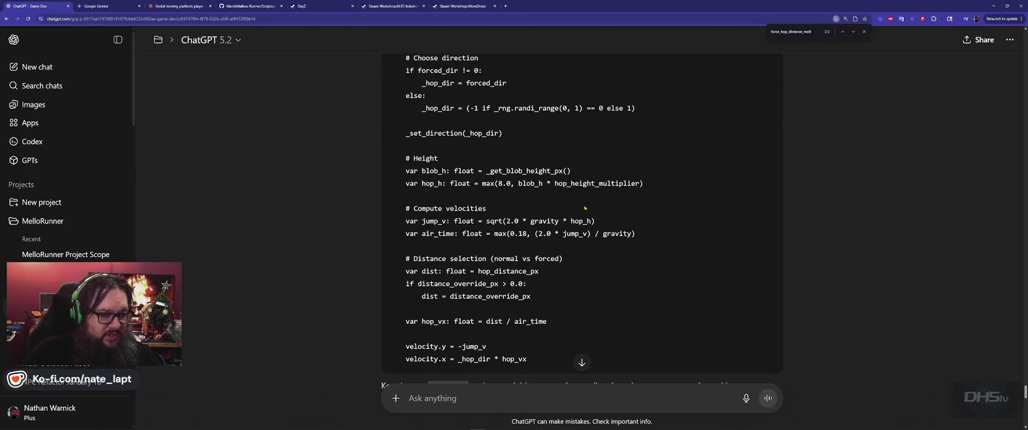
key(alt+Tab)
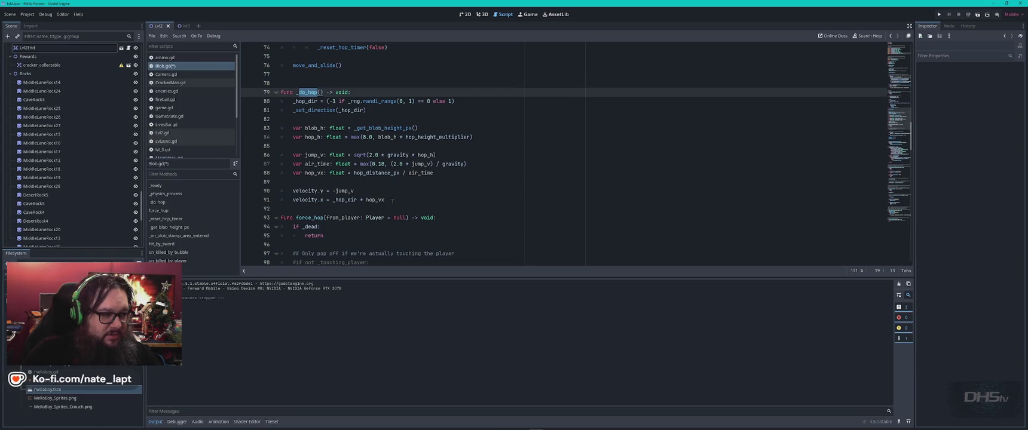
drag(393, 201, 280, 97)
key(ctrl+v)
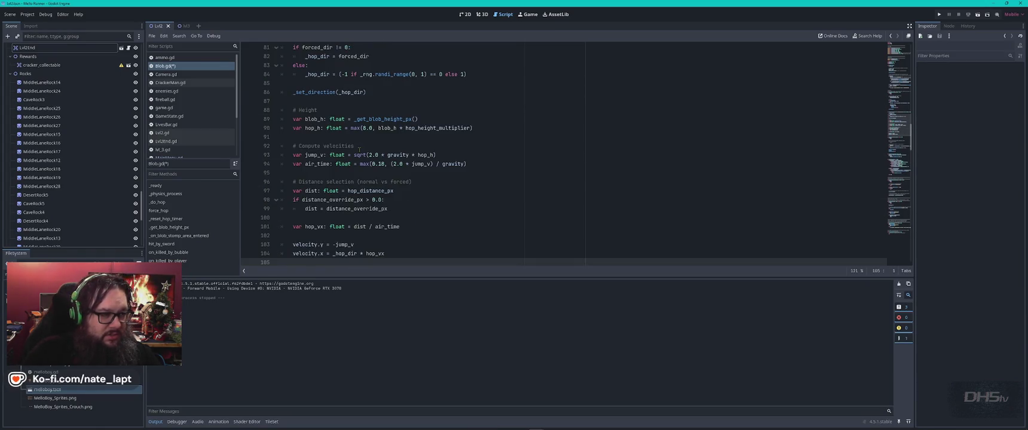
key(alt+Tab)
scroll(577, 229, down, 5)
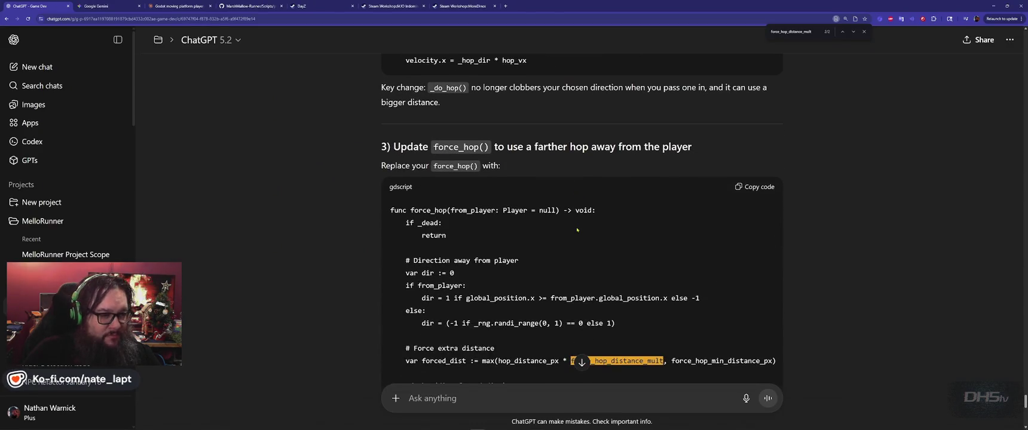
Overwrite force_hop's lines 111–123 with ChatGPT's version that hops away from the player
scroll(577, 229, down, 1)
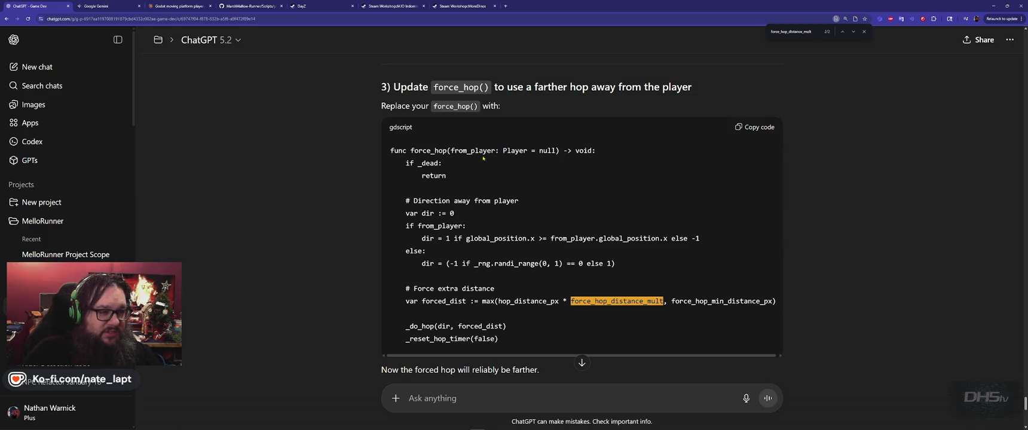
key(alt+Tab)
scroll(543, 172, up, 5)
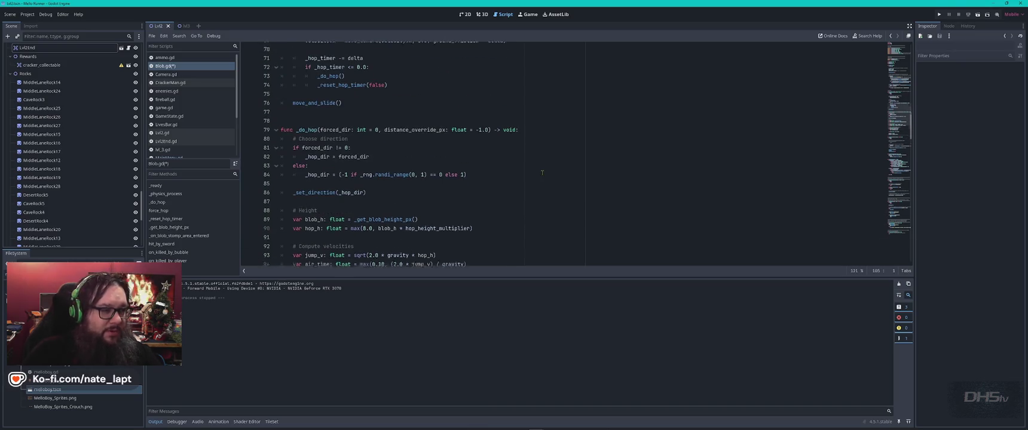
key(ctrl+f)
text(force)
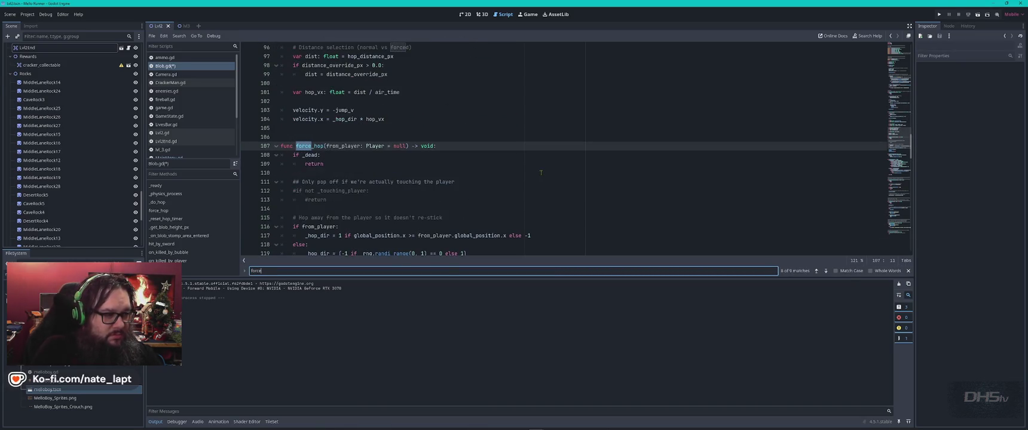
key(Escape)
scroll(540, 173, down, 2)
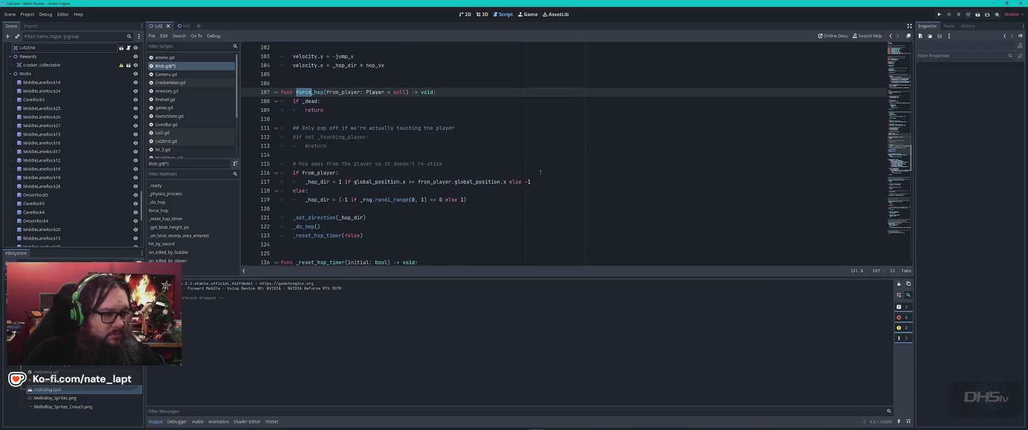
mouse_move(383, 240)
mouse_down()
mouse_move(281, 163)
mouse_move(281, 127)
mouse_up()
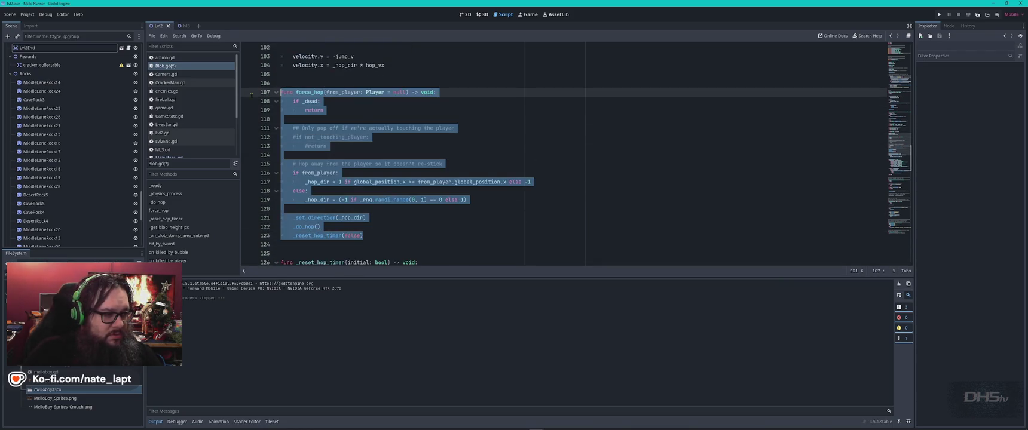
key(ctrl+v)
key(alt+Tab)
scroll(538, 191, down, 5)
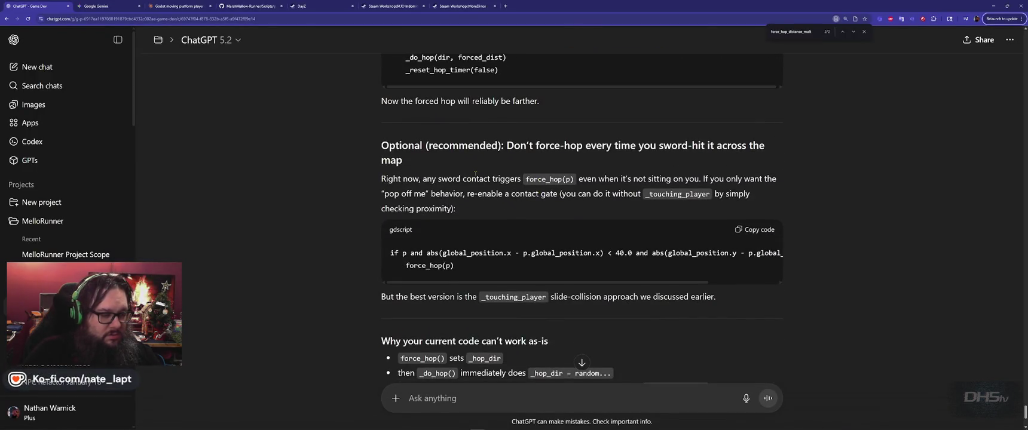
key(alt+Tab)
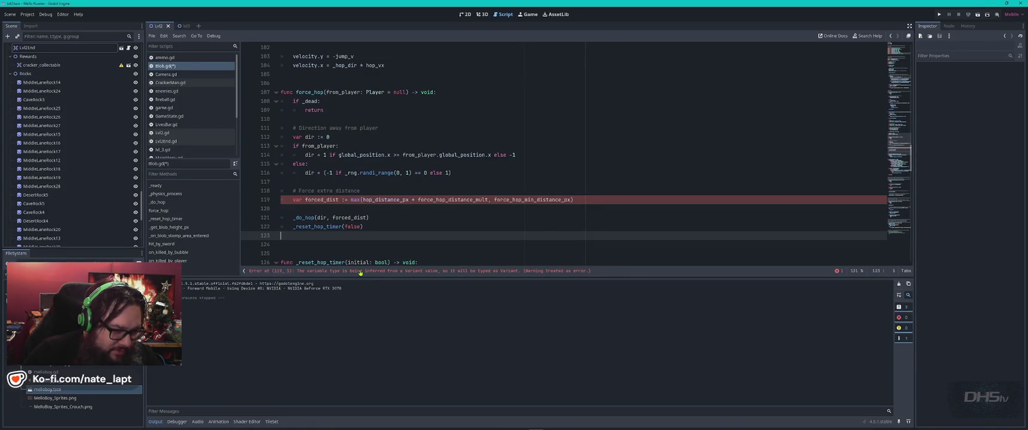
Inspect the line 119 error where forced_dist is inferred as Variant, comparing with ChatGPT's code
click(360, 272)
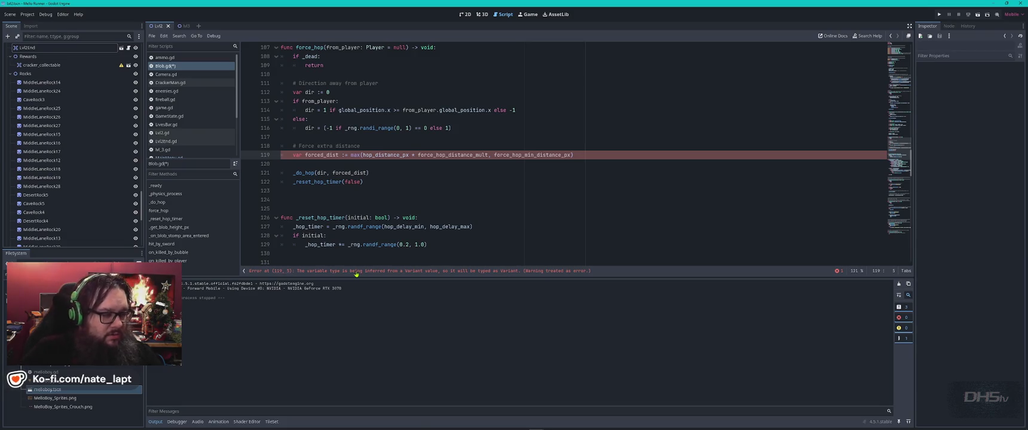
key(alt+Tab)
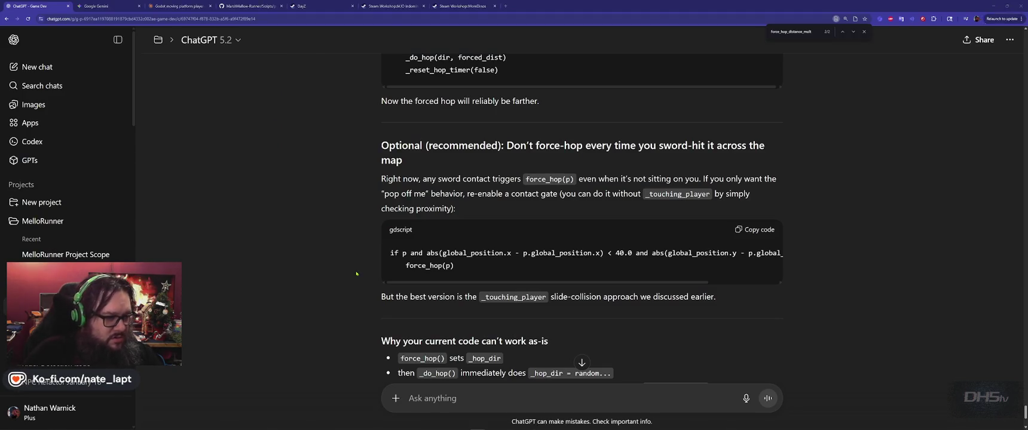
key(alt+Tab)
scroll(414, 199, up, 3)
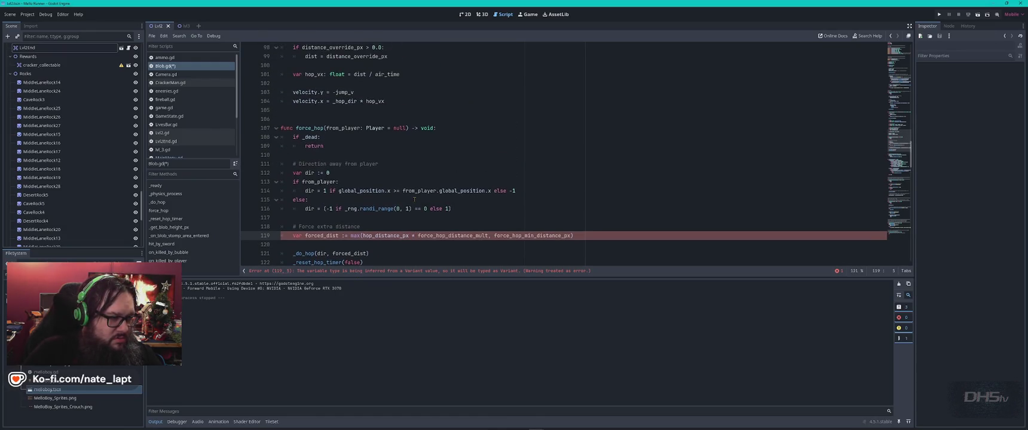
scroll(414, 199, down, 3)
key(alt+Tab)
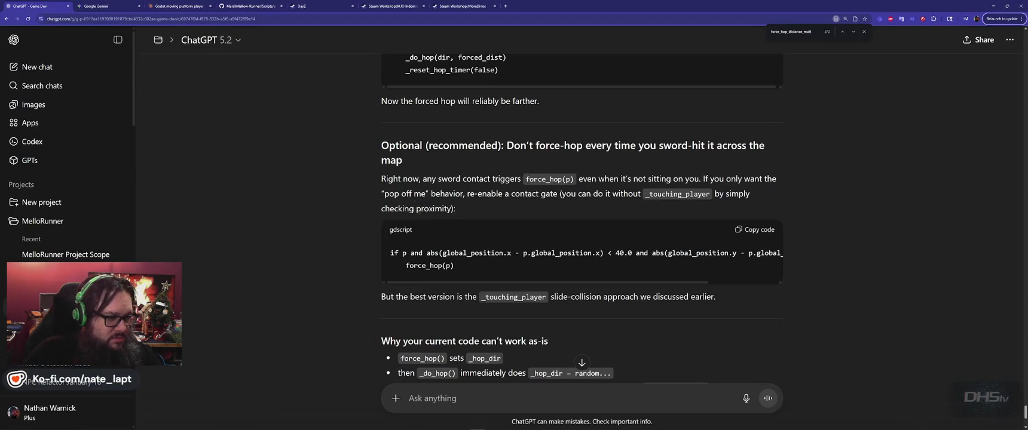
key(alt+Tab)
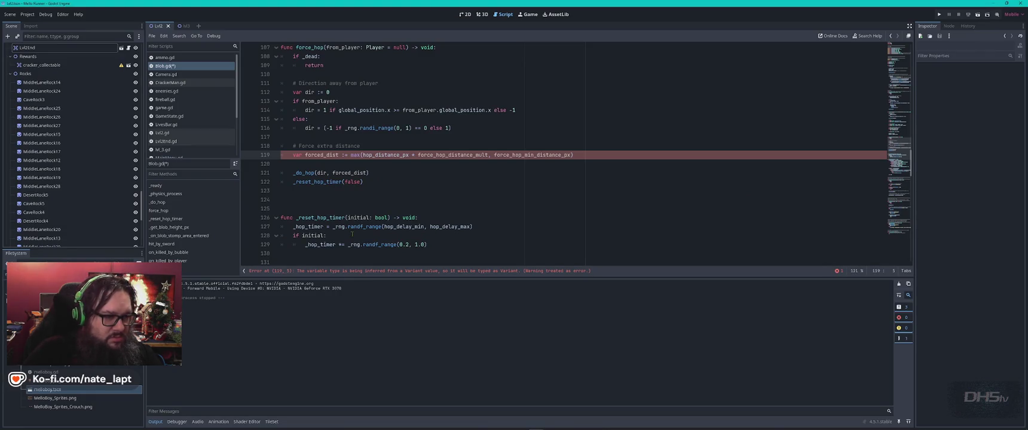
key(alt+Tab)
scroll(365, 251, down, 2)
key(alt+Tab)
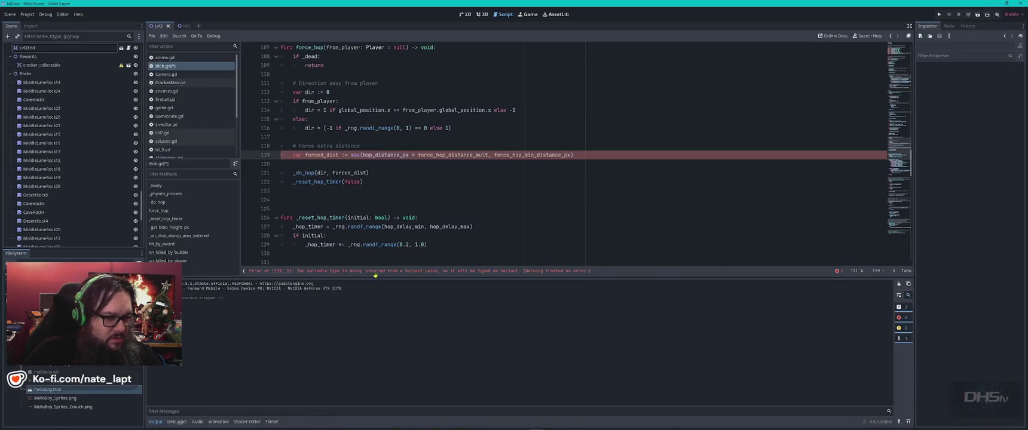
Paste the line 119 error message into ChatGPT and send it
key(alt+Tab)
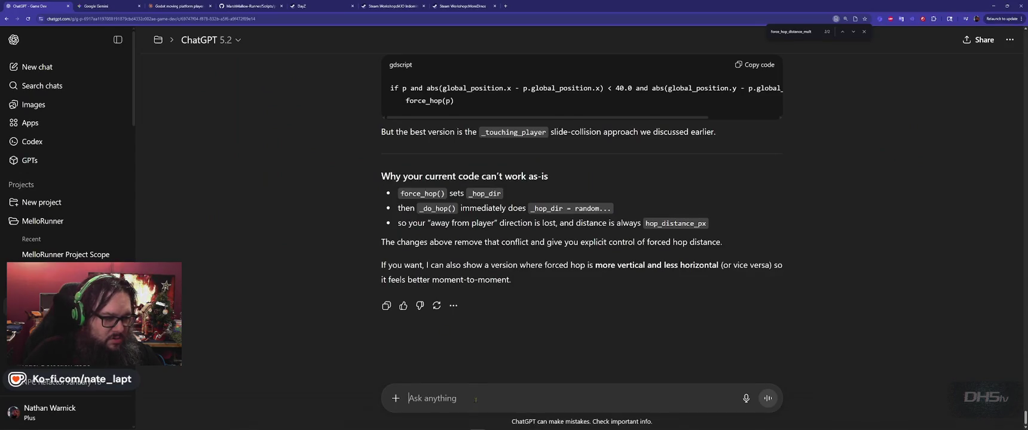
key(ctrl+v)
key(Return)
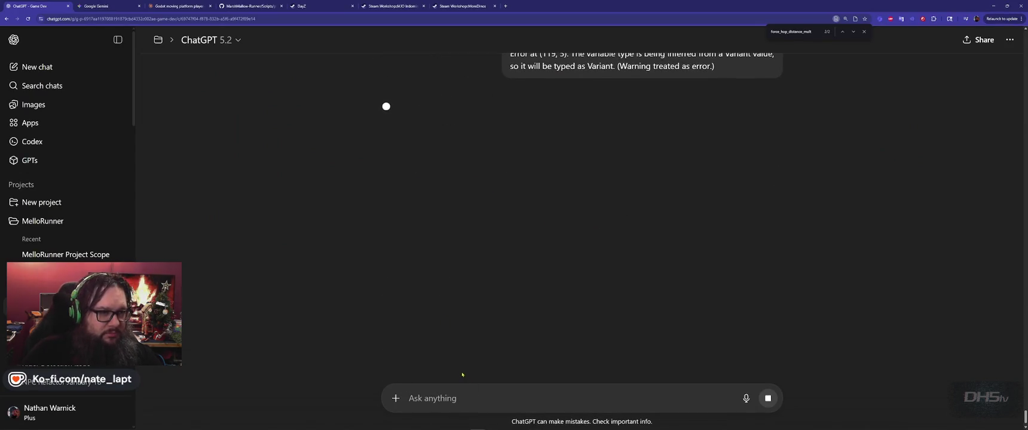
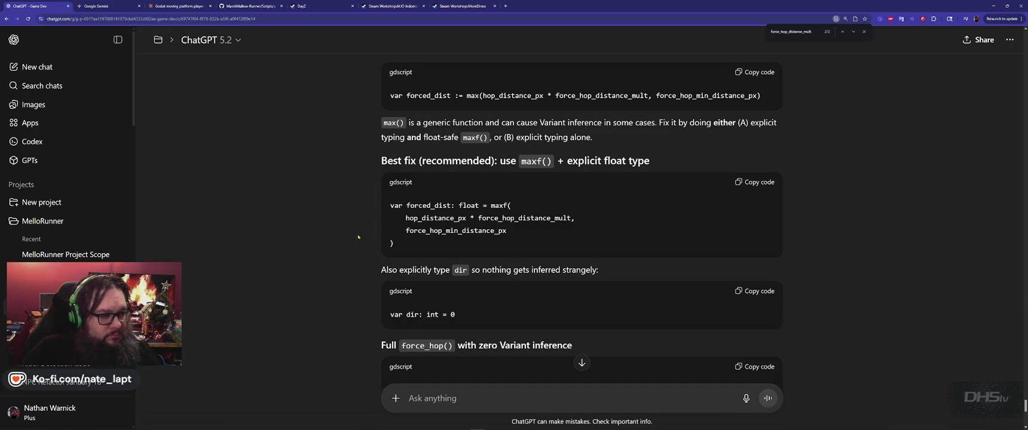
Replace the old forced_dist lines in Blob.gd with ChatGPT's float-typed maxf snippet and tidy its closing parenthesis
key(alt+Tab)
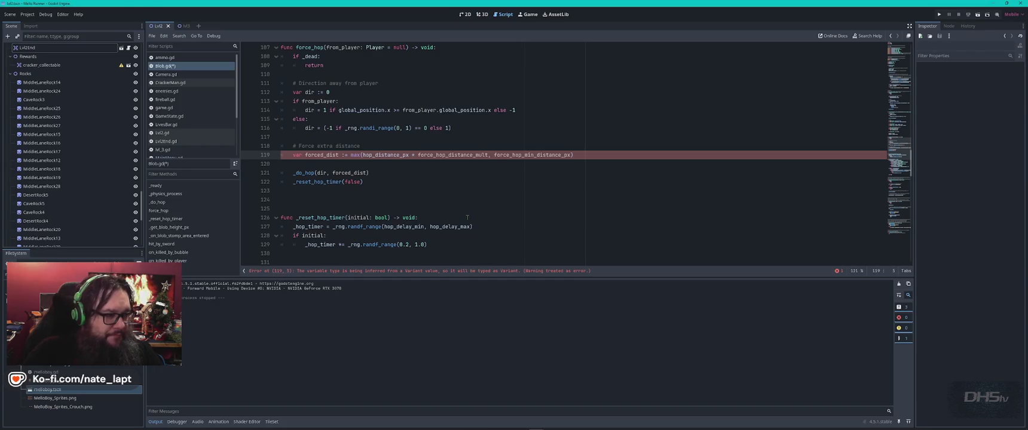
key(alt+Tab)
click(755, 183)
key(alt+Tab)
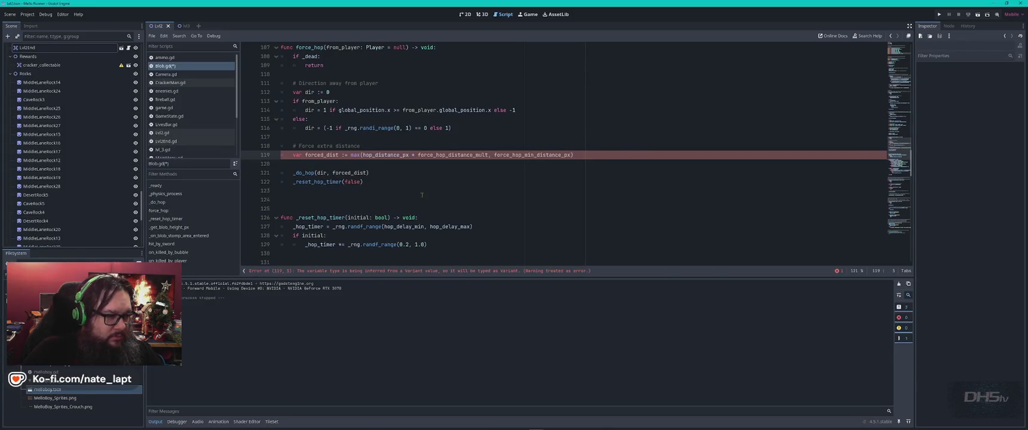
key(alt+Tab)
key(alt+Tab)
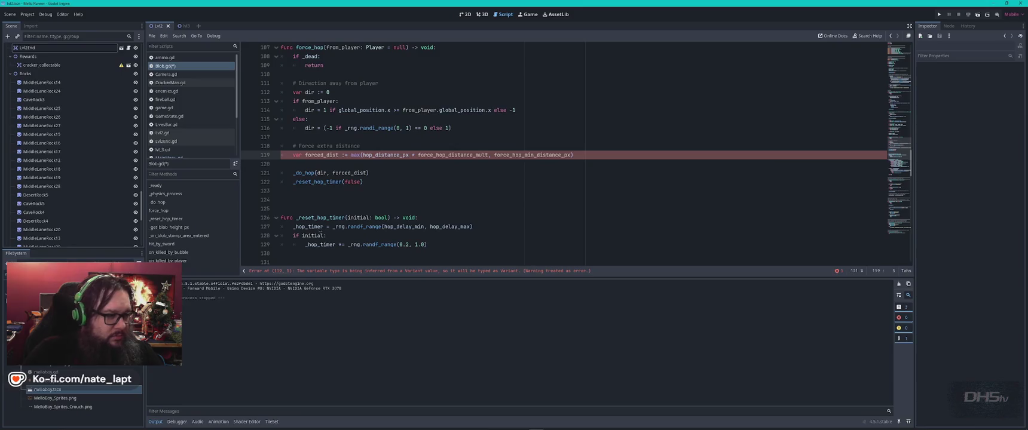
mouse_move(365, 182)
mouse_down()
mouse_move(281, 172)
mouse_move(281, 154)
mouse_up()
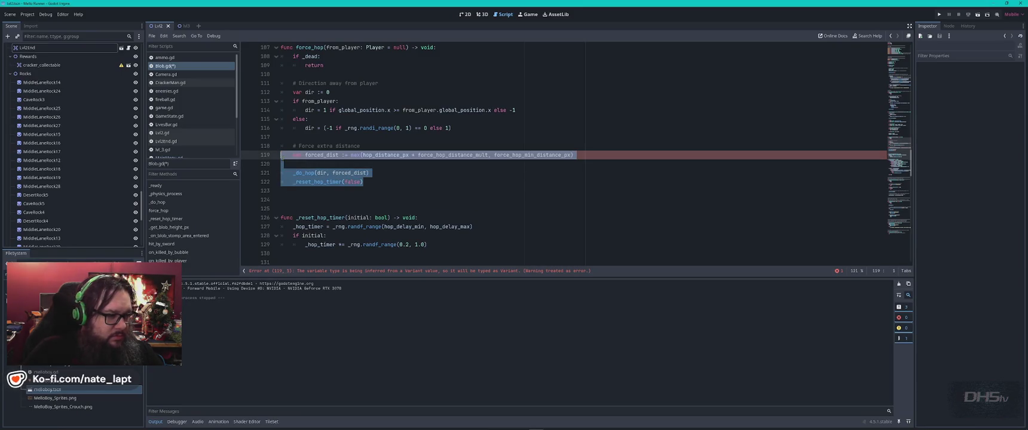
text(var forced_dist: float = maxf( 	hop_distance_px * force_hop_distance_mult, 	force_hop_min_distance_px ))
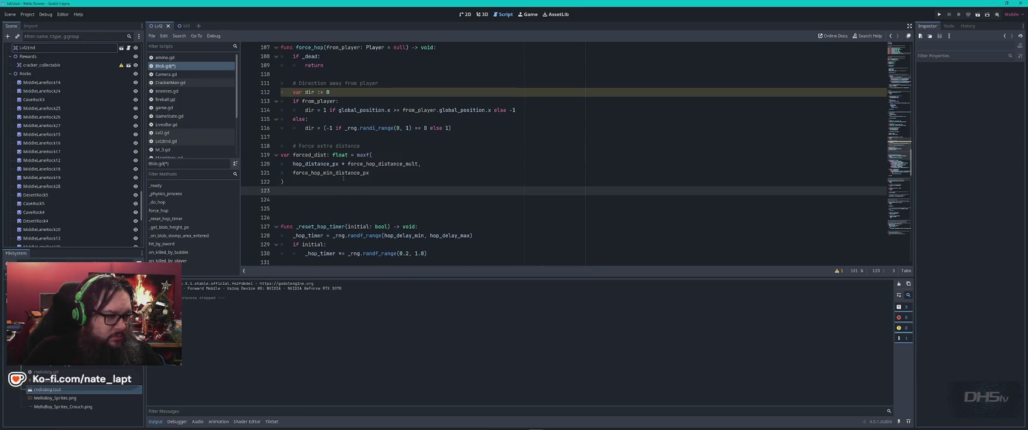
key(Up)
key(BackSpace)
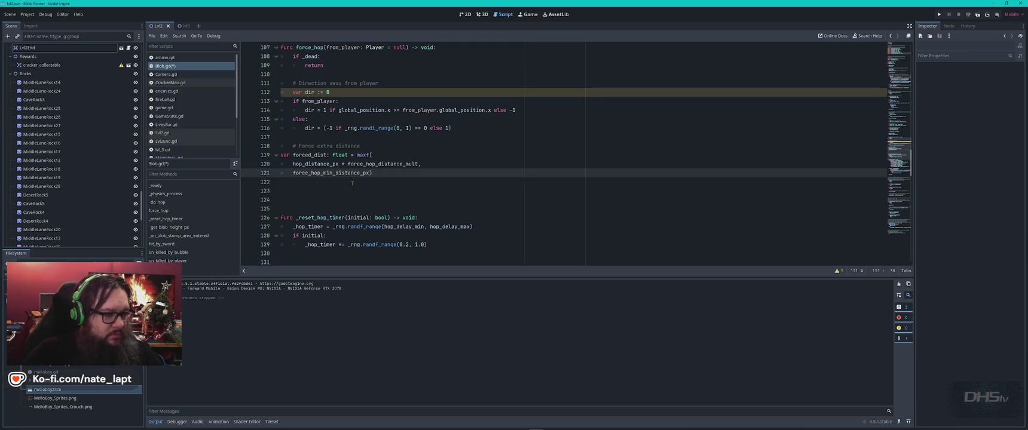
click(361, 191)
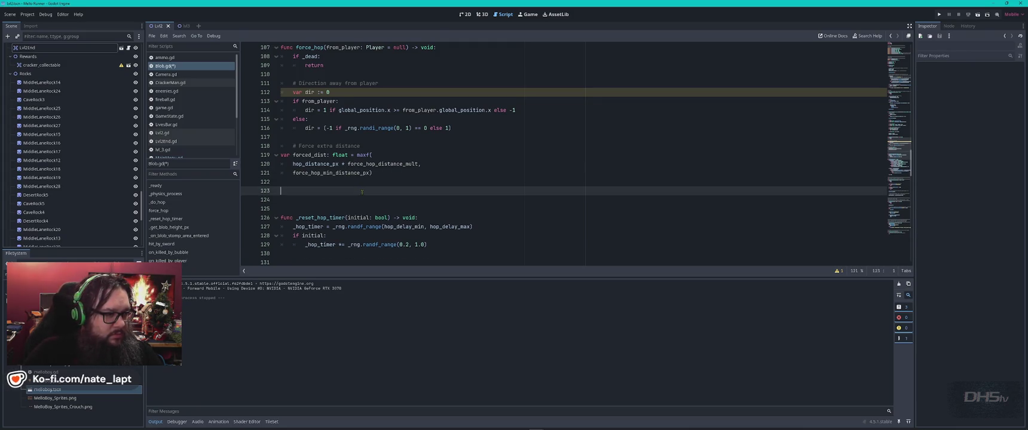
Indent the new forced_dist block (lines 119–121) one level inside force_hop
key(Caps_Lock)
click(281, 156)
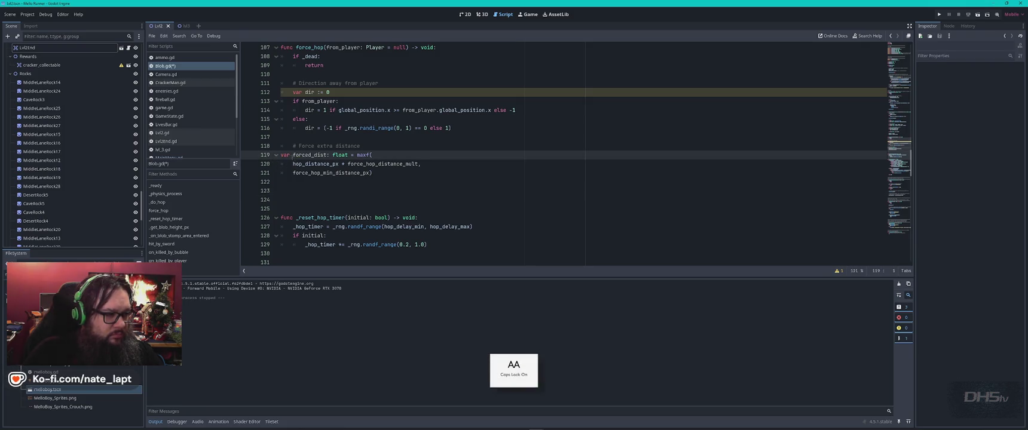
shift+click(381, 171)
key(Tab)
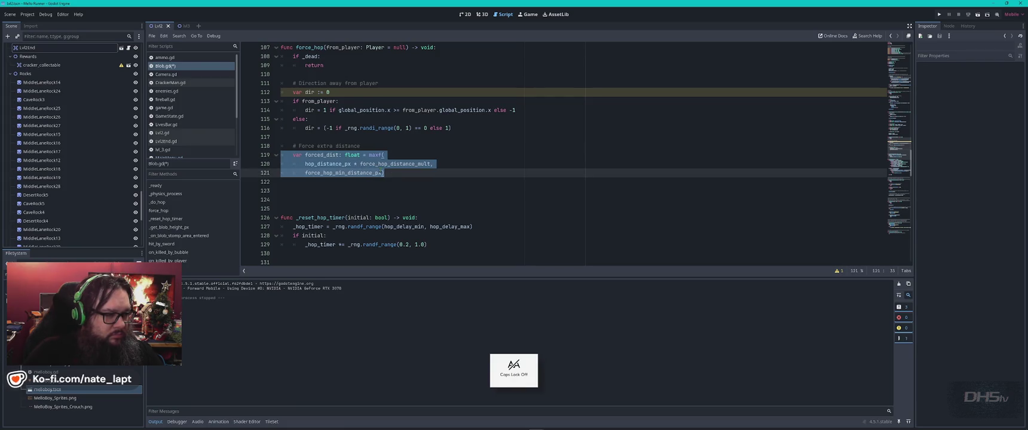
click(416, 199)
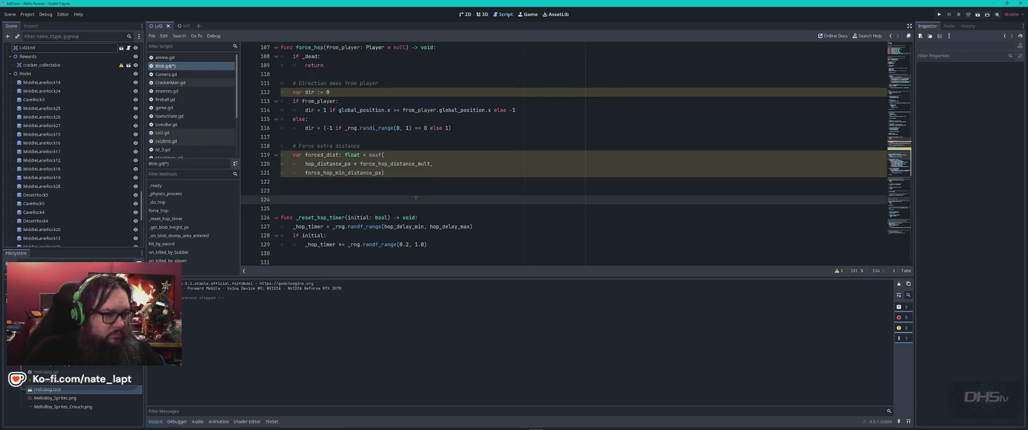
key(ctrl+z)
key(alt+Tab)
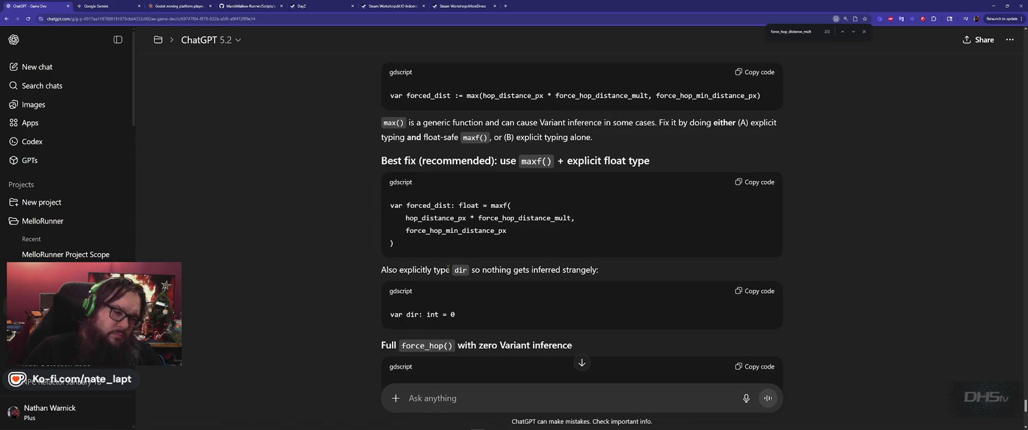
Find ChatGPT's suggested dir declaration and select its int type
scroll(447, 269, down, 2)
key(alt+Tab)
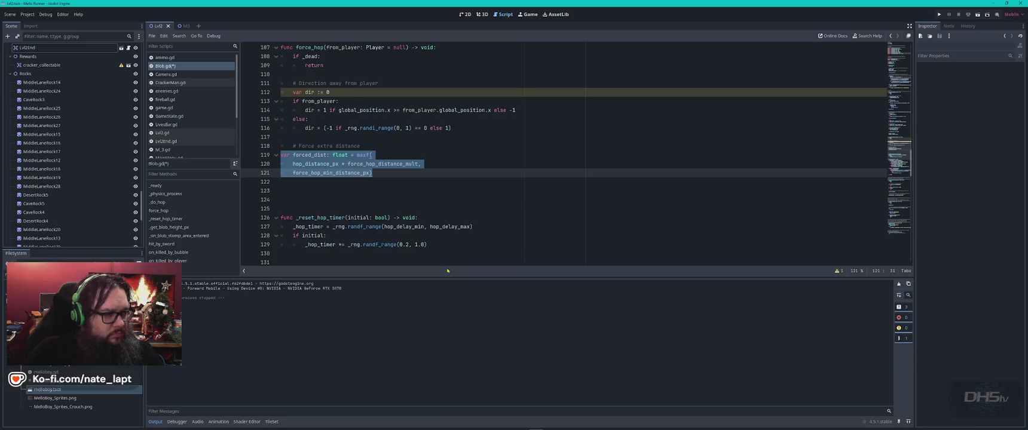
key(alt+Tab)
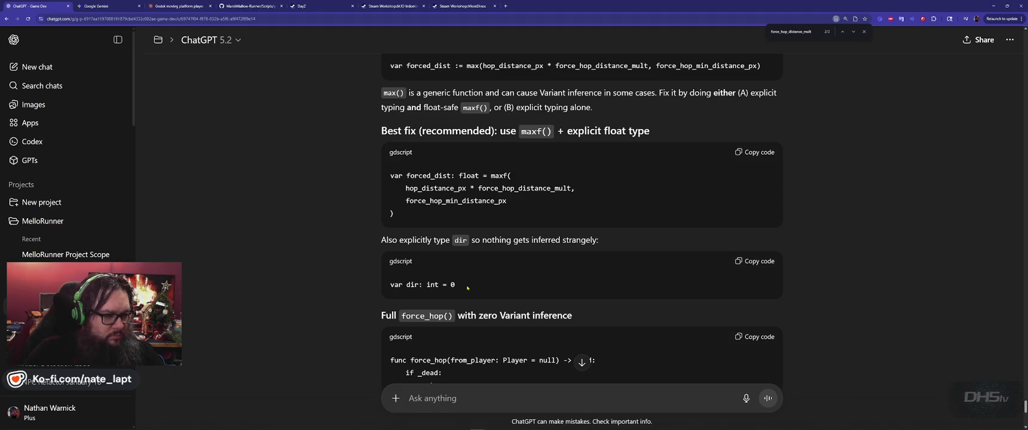
key(alt+Tab)
scroll(405, 174, up, 1)
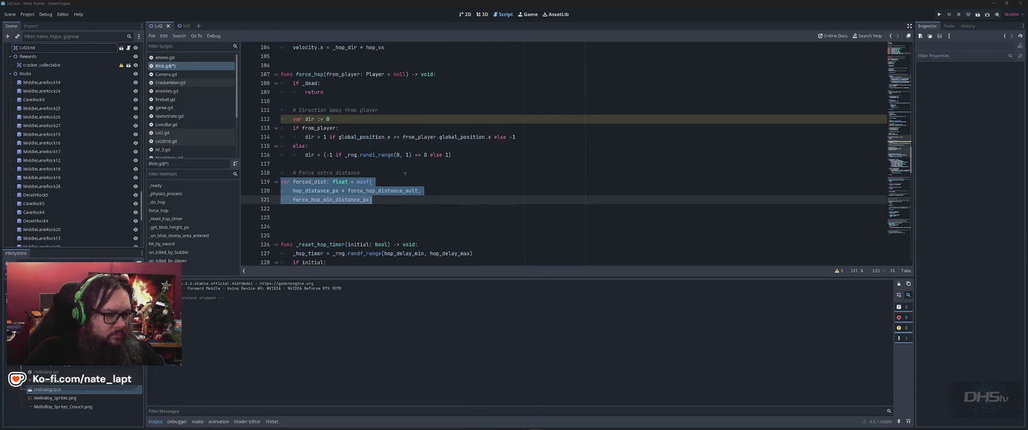
key(alt+Tab)
double_click(432, 285)
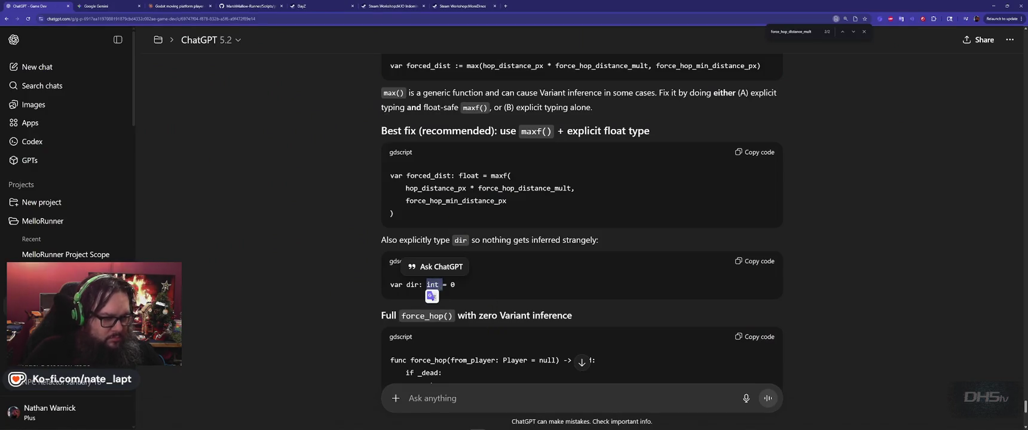
Change line 112 of Blob.gd to var dir: int = 0, checking it against the chat
key(alt+Tab)
click(317, 119)
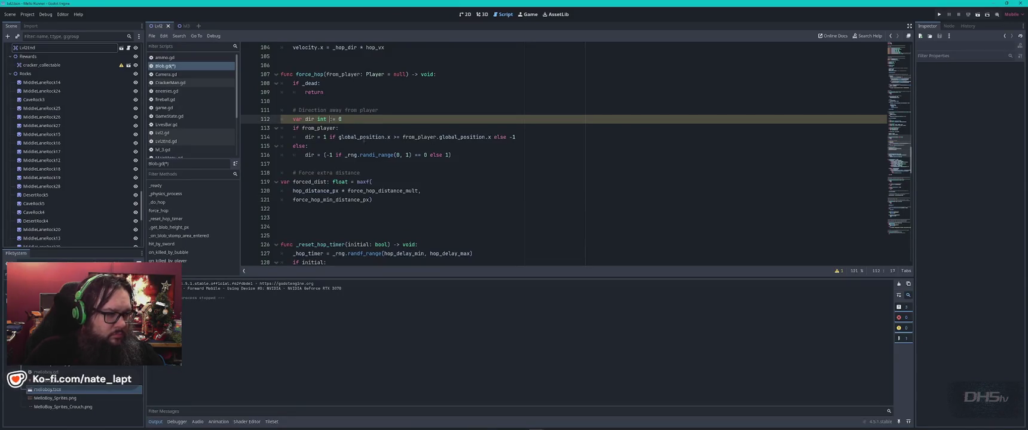
key(alt+Tab)
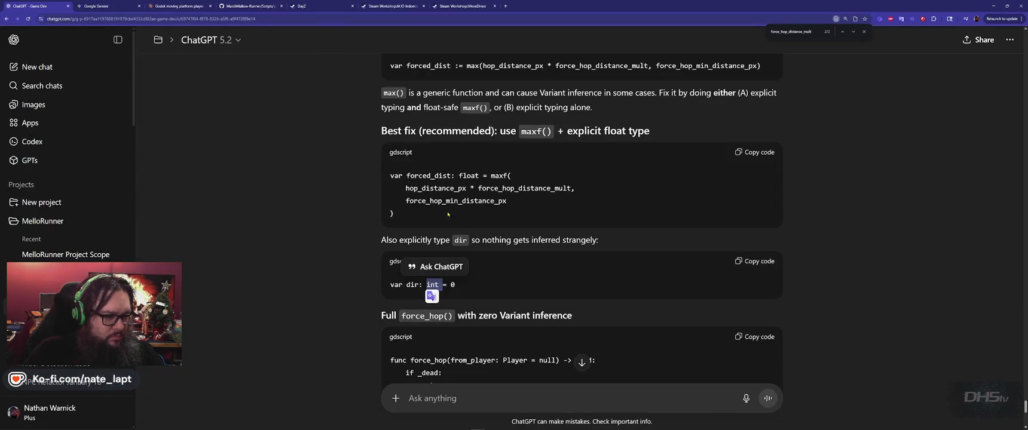
key(alt+Tab)
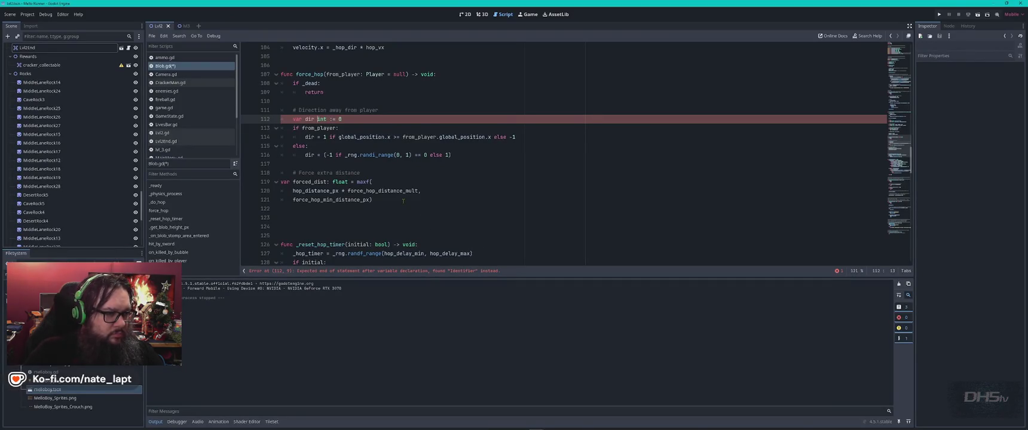
key(alt+Tab)
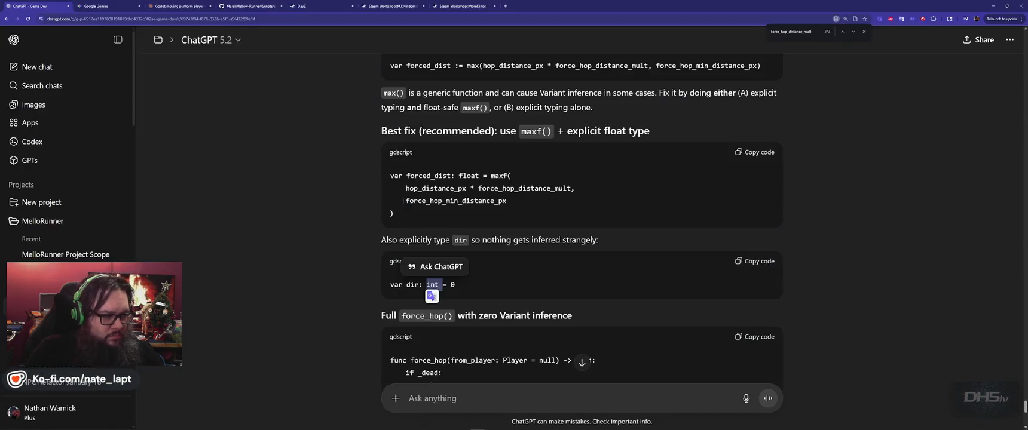
key(alt+Tab)
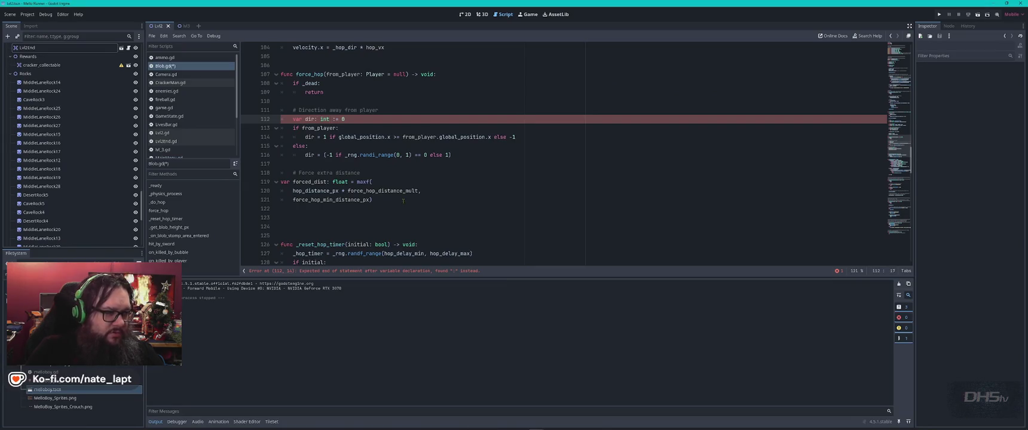
key(alt+Tab)
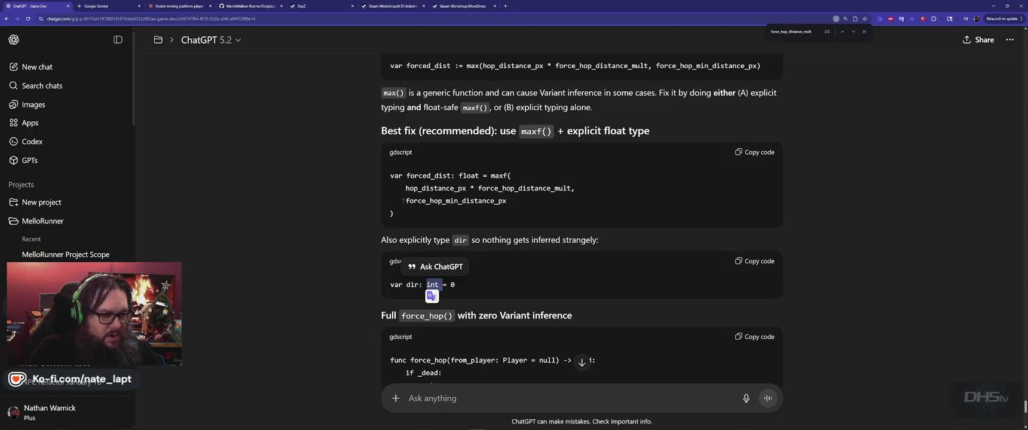
key(alt+Tab)
click(442, 174)
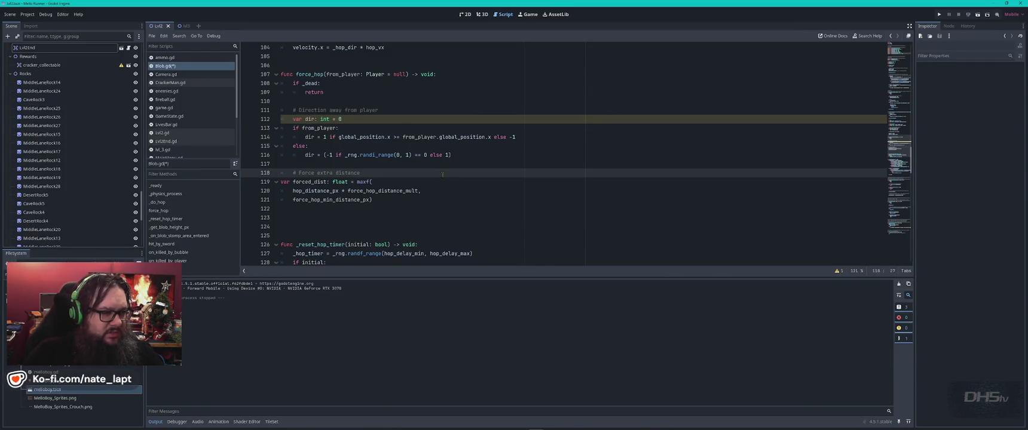
key(alt+Tab)
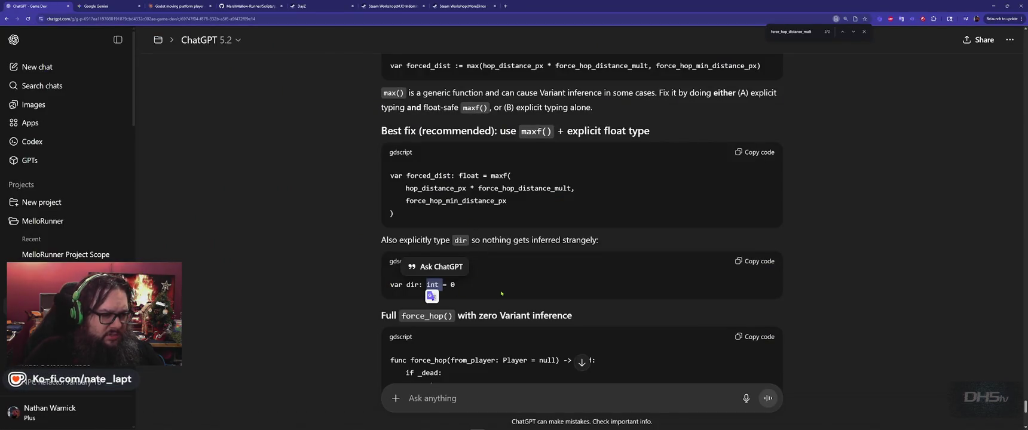
click(502, 294)
scroll(502, 293, down, 3)
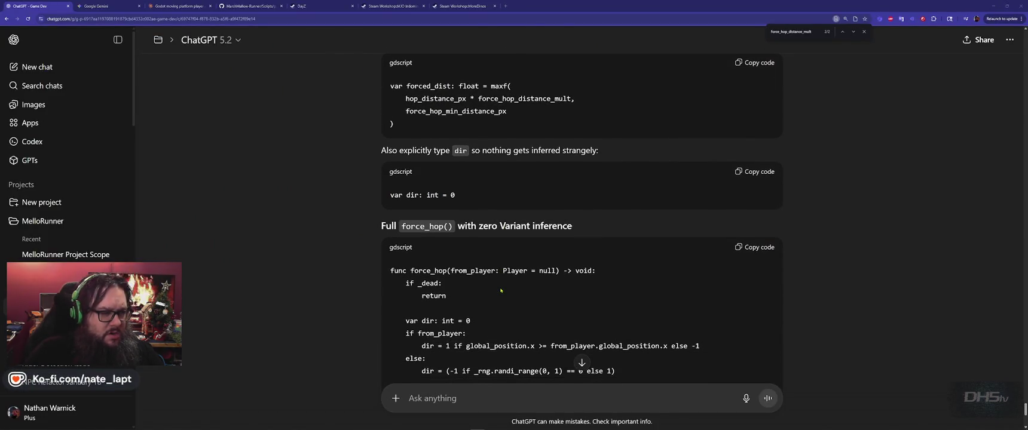
Replace the whole force_hop function (lines 107–121) with ChatGPT's full version
key(alt+Tab)
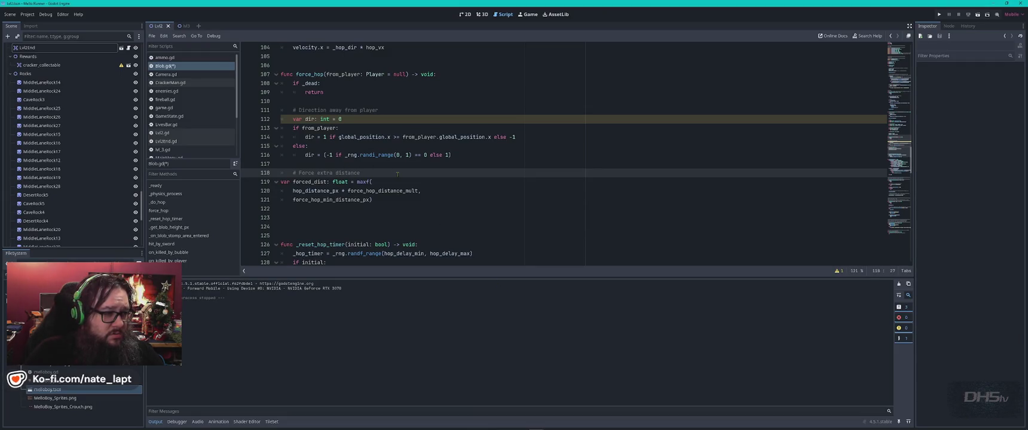
click(333, 119)
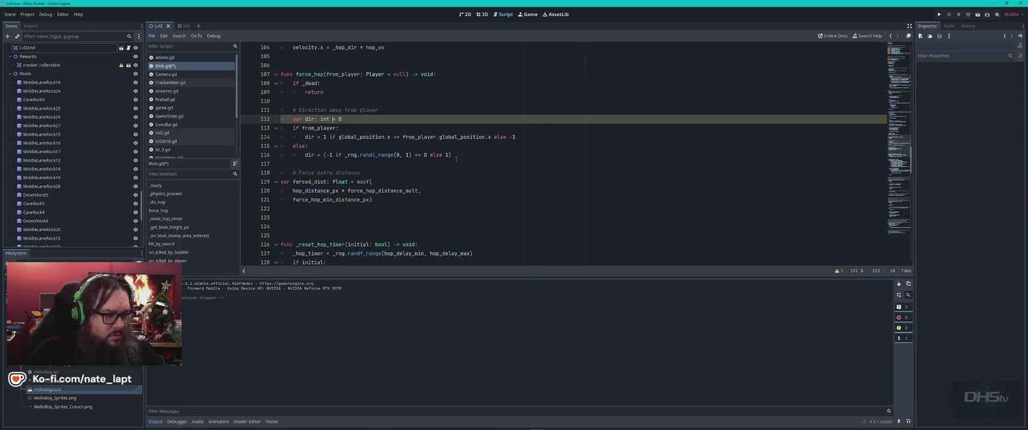
key(alt+Tab)
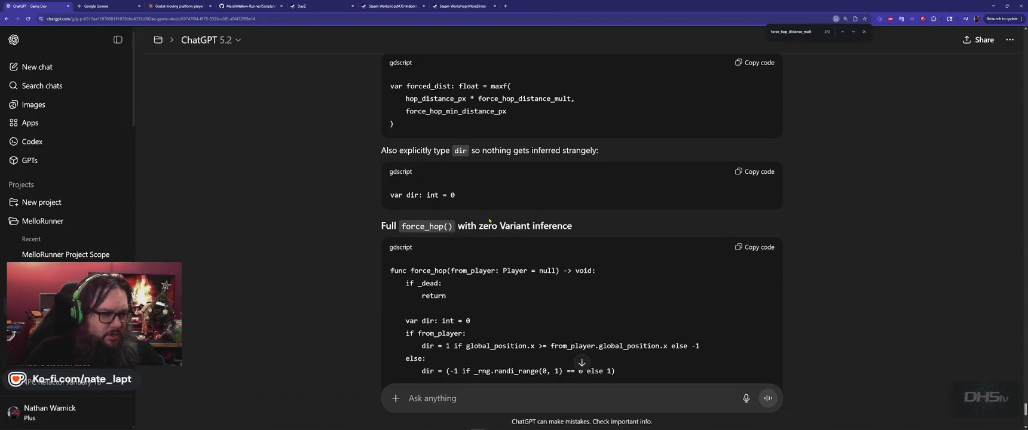
key(alt+Tab)
key(alt+Tab)
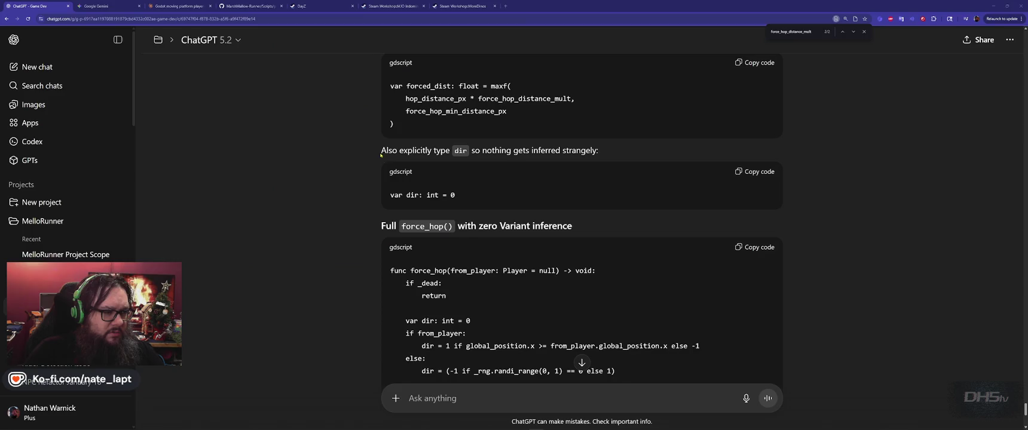
scroll(495, 270, down, 3)
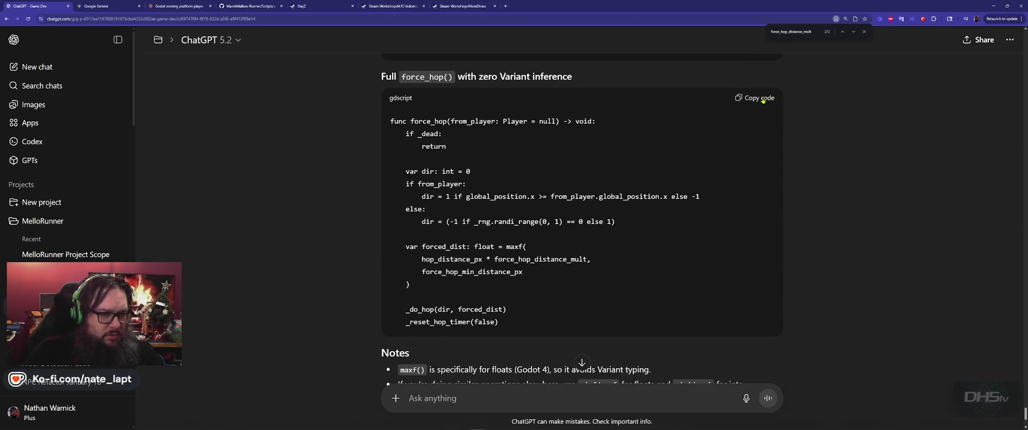
key(alt+Tab)
mouse_move(281, 74)
mouse_down()
mouse_move(383, 79)
mouse_move(412, 103)
mouse_move(430, 192)
mouse_move(444, 202)
mouse_up()
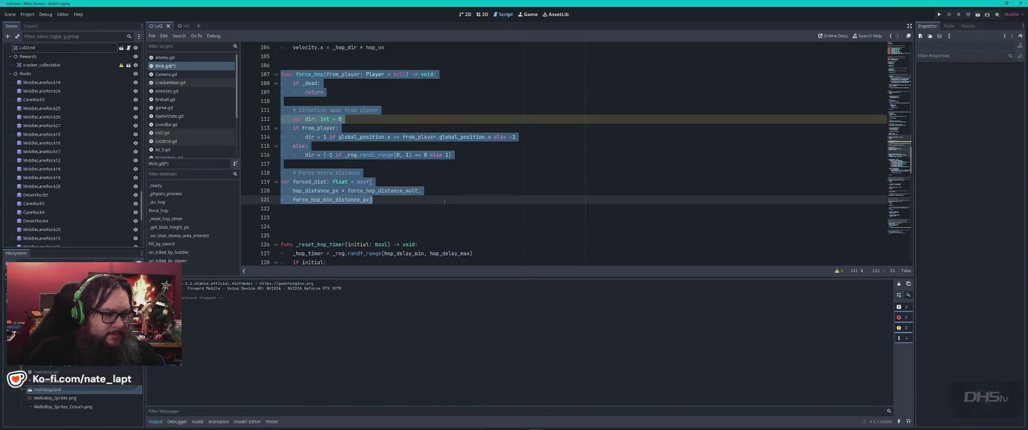
text(func force_hop(from_player: Player = null) -> void: 	if _dead: 		return  	var dir: int = 0 	if from_player: 		dir = 1 if global_position.x >= from_player.global_position.x else -1 	else: 		dir = (-1 if _rng.randi_range(0, 1) == 0 else 1)  	var forced_dist: float = maxf( 		hop_distance_px * force_hop_distance_mult, 		force_hop_min_distance_px 	)  	_do_hop(dir, forced_dist) 	_reset_hop_timer(false))
Put the maxf call's closing parenthesis on its own line 120
key(alt+Tab)
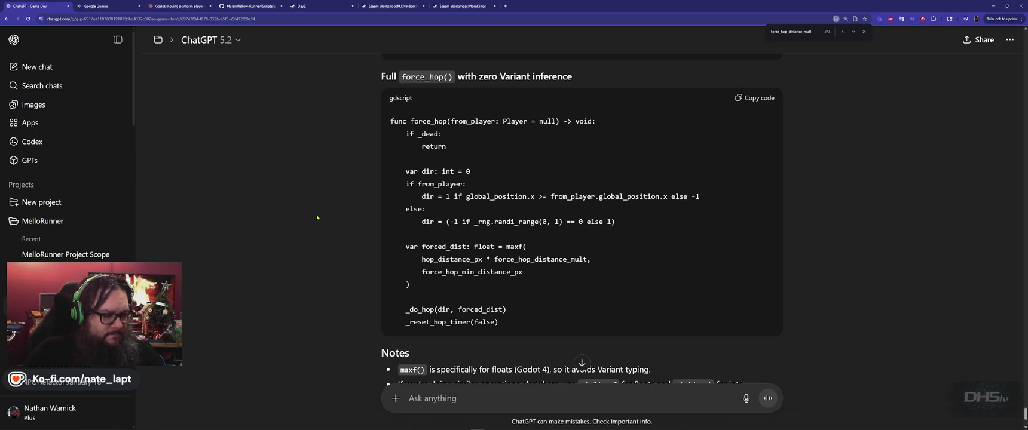
key(alt+Tab)
click(507, 192)
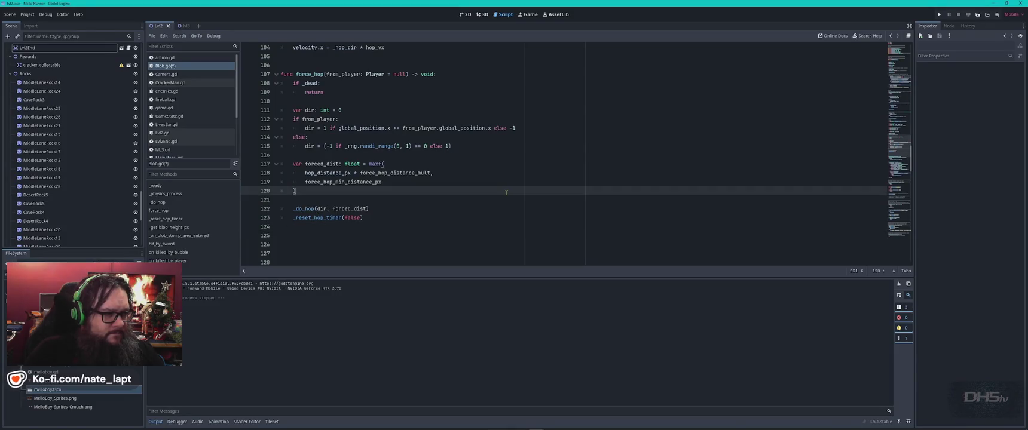
key(alt+Tab)
scroll(506, 192, down, 2)
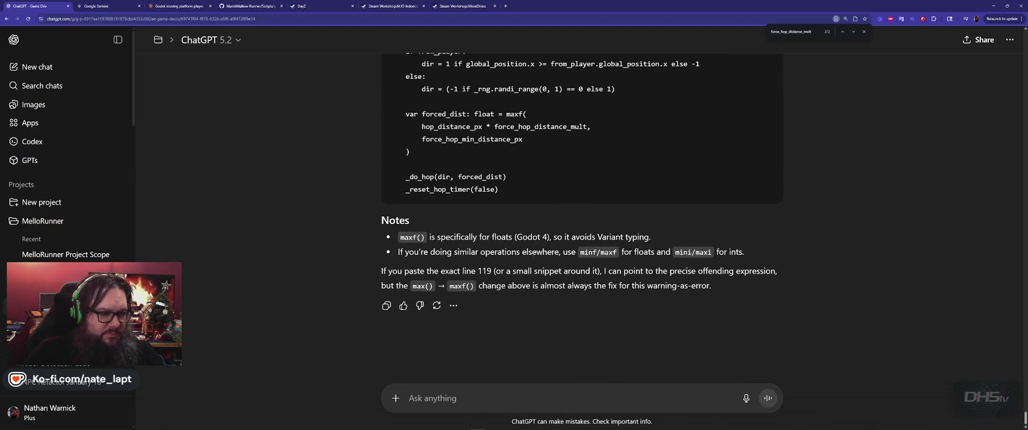
key(alt+Tab)
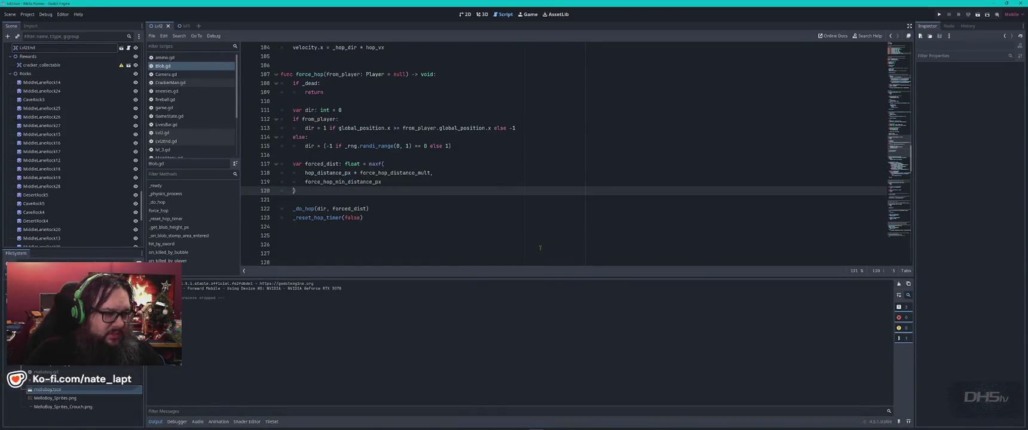
key(BackSpace)
key(BackSpace)
key(BackSpace)
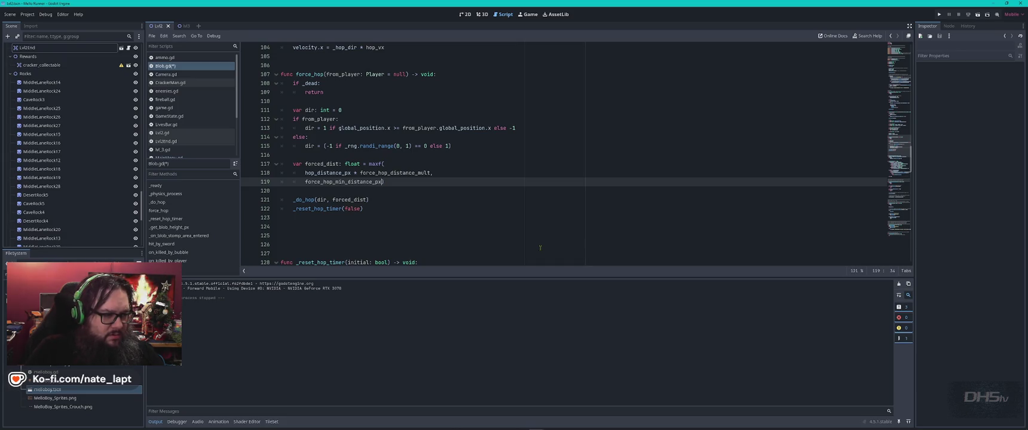
key(Return)
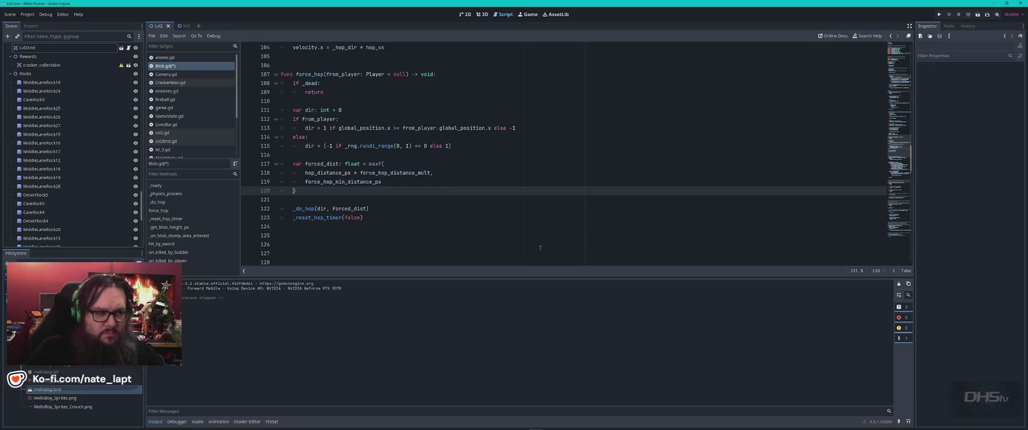
Recheck force_hop against ChatGPT's answer and launch the game with F5
key(alt+Tab)
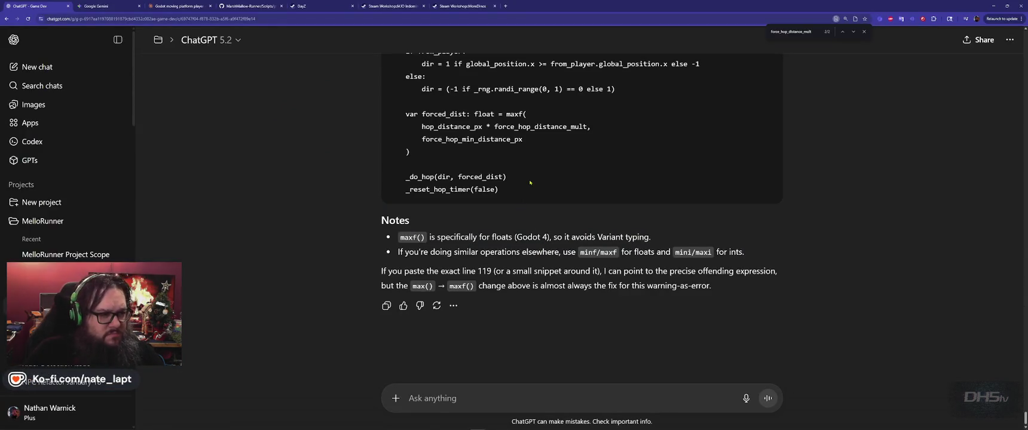
key(alt+Tab)
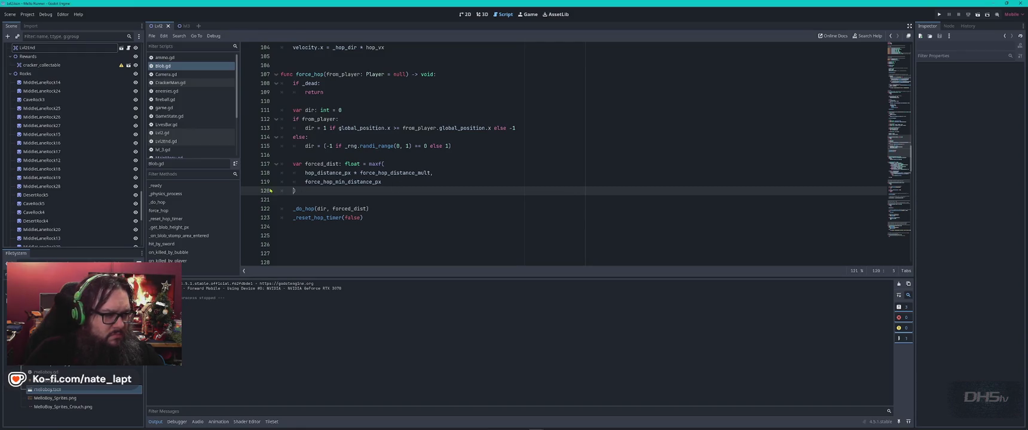
key(alt+Tab)
scroll(435, 273, up, 2)
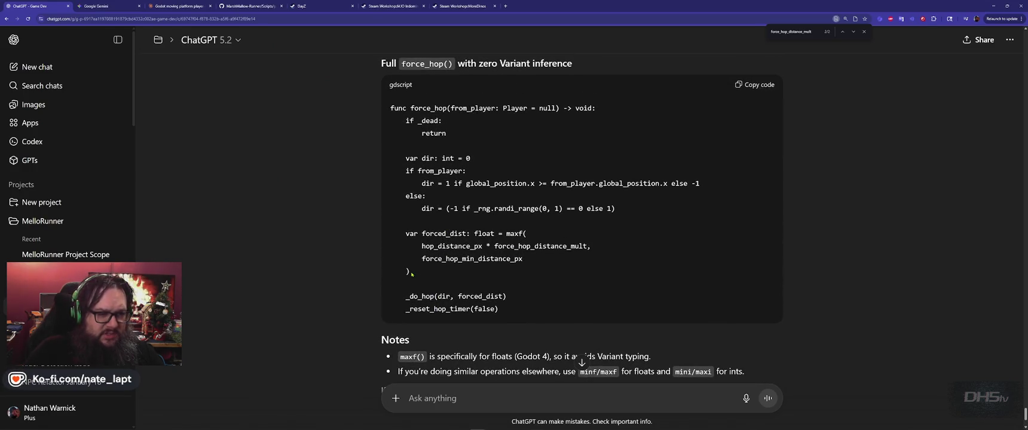
key(alt+Tab)
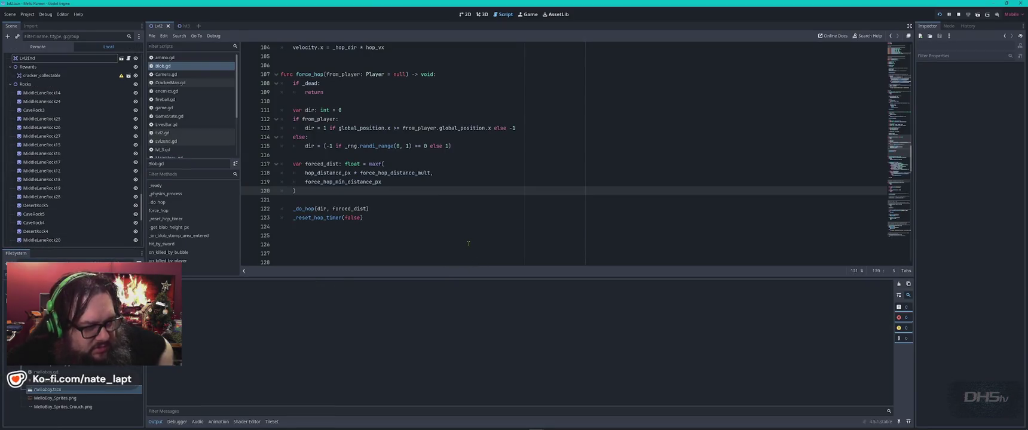
key(F5)
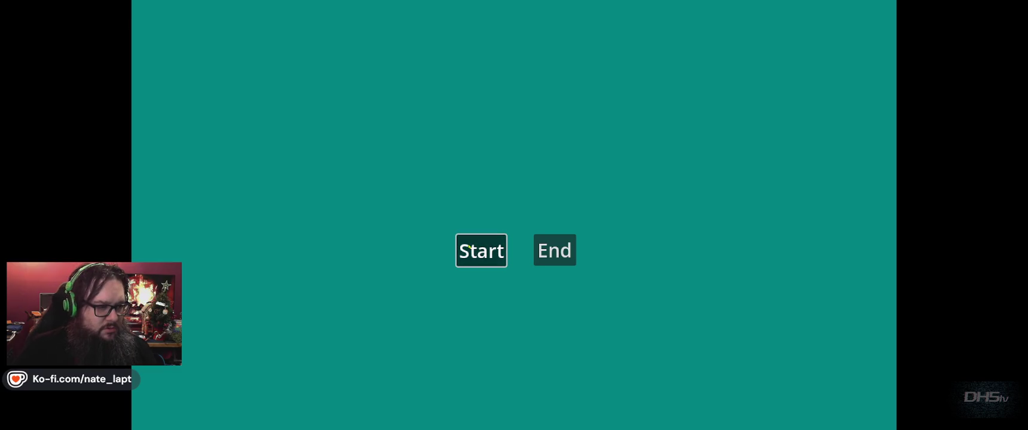
Start the level and fight through the enemies up the slope to the scroll pickup
click(470, 247)
key(Right)
key(space)
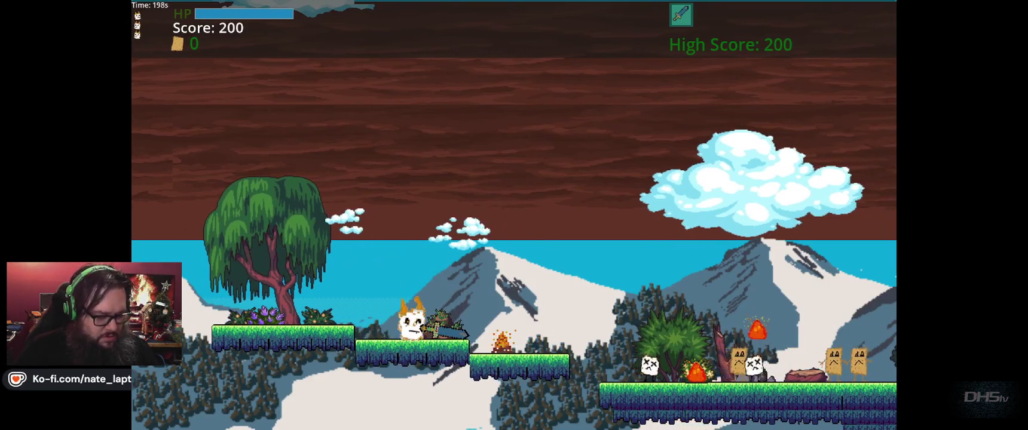
key(Right)
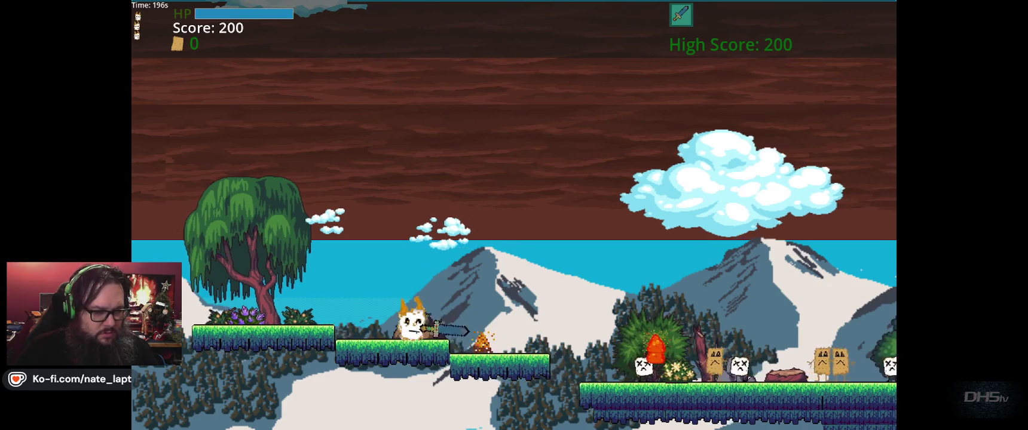
key(space)
key(Right)
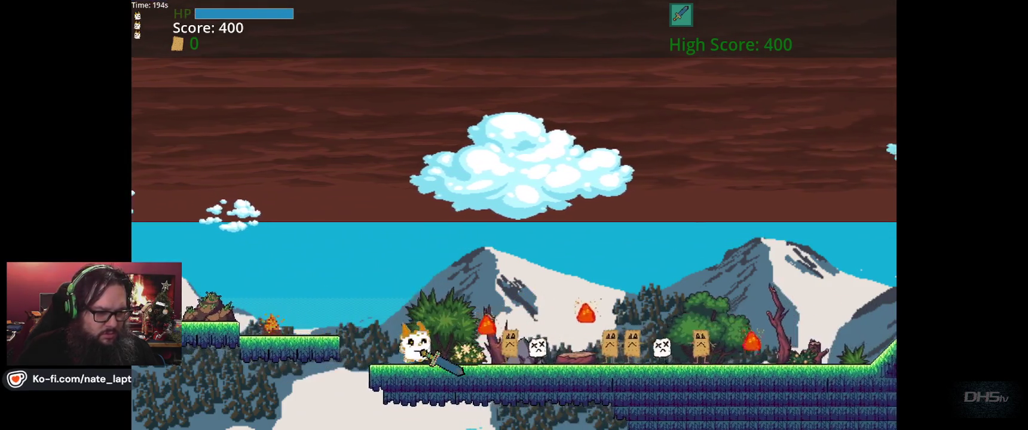
key(Right)
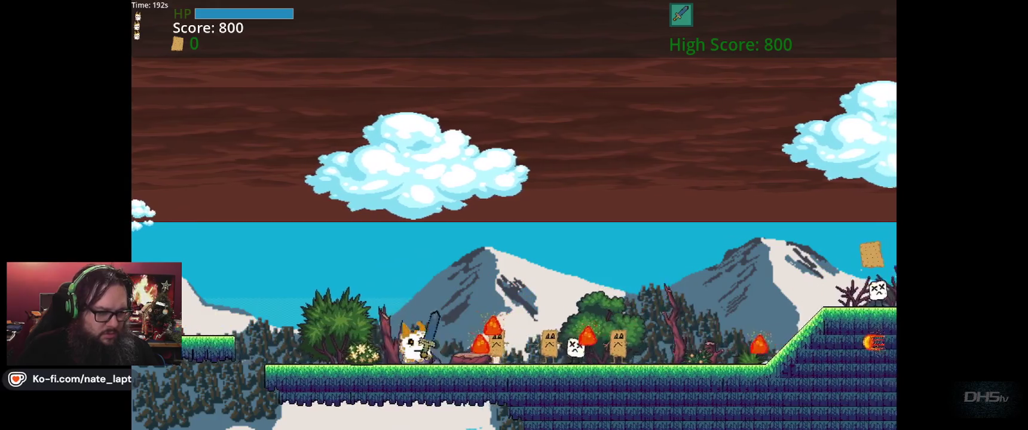
key(space)
key(Right)
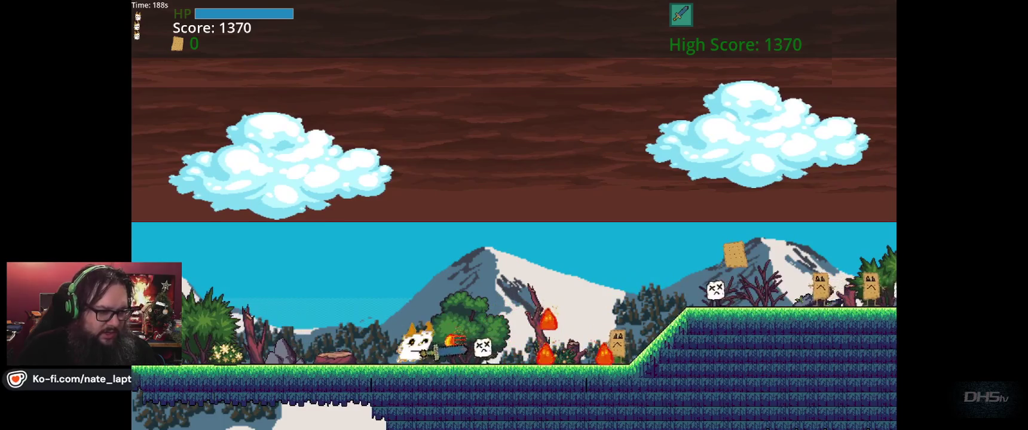
key(Right)
key(Right)
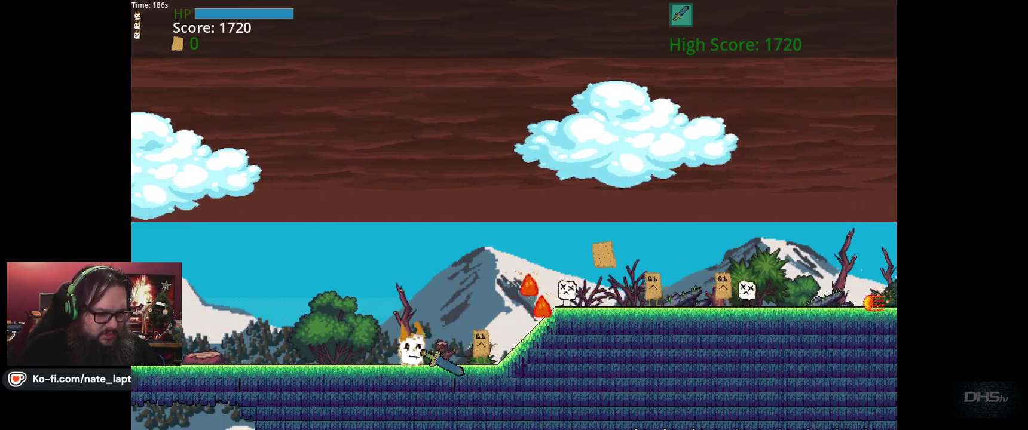
key(Right)
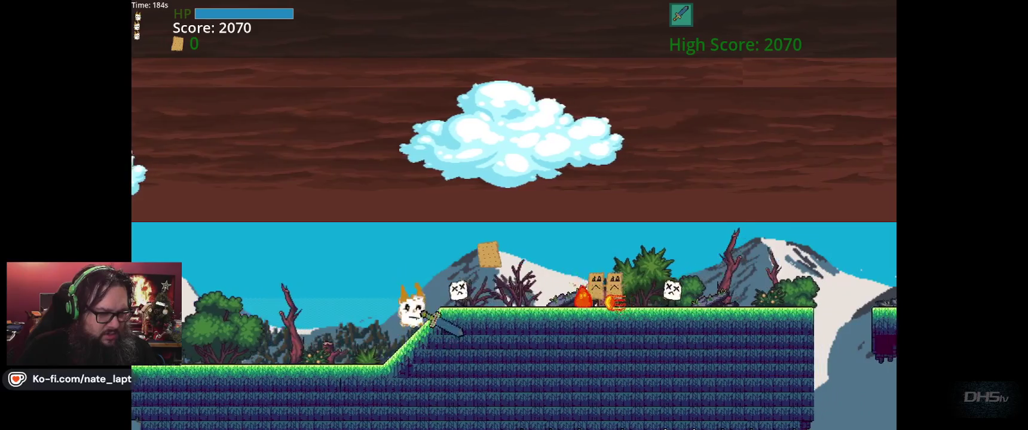
key(Right)
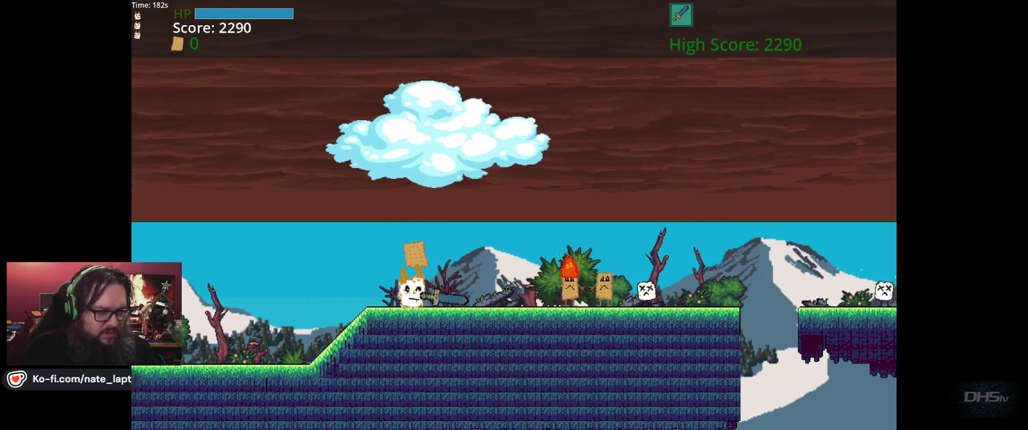
key(space)
Jump the gap, cross the hill onto the floating ledge, then stop the game with F8
key(Right)
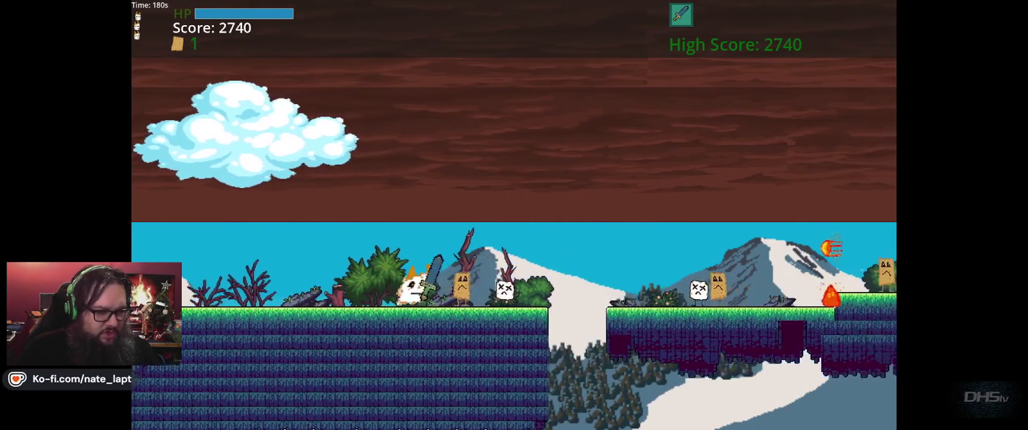
key(space)
key(Right)
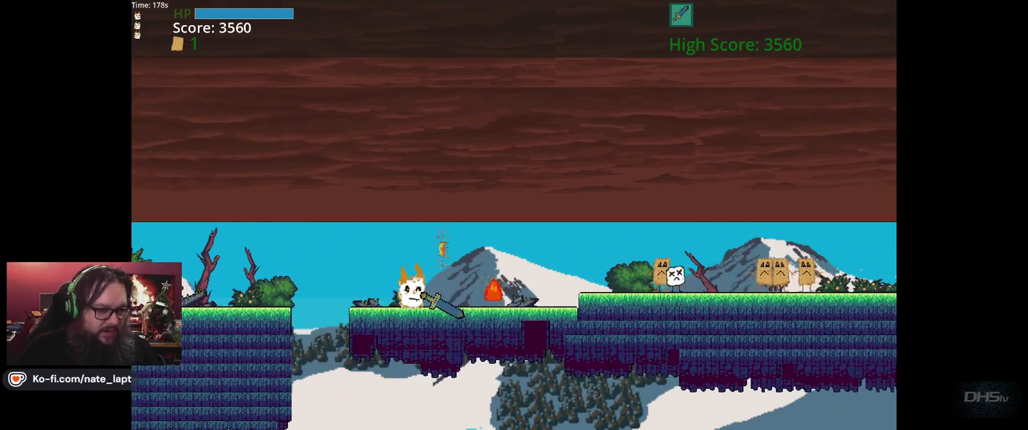
key(Right)
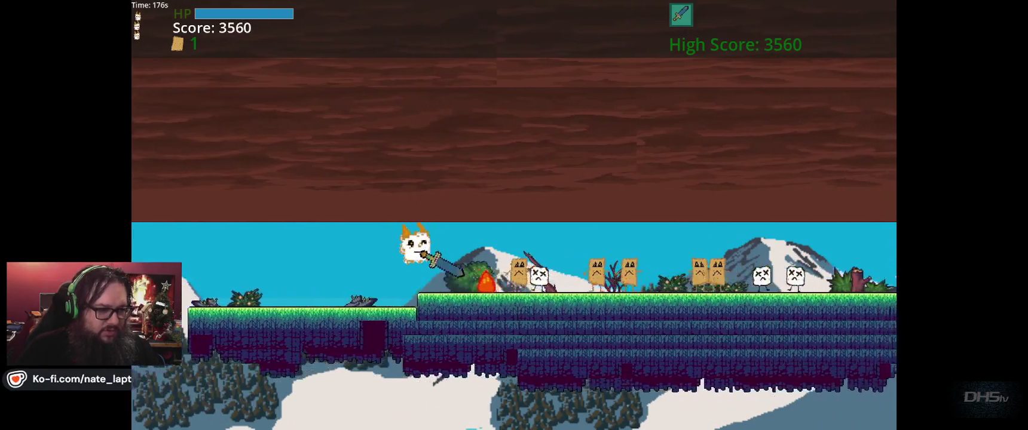
key(Right)
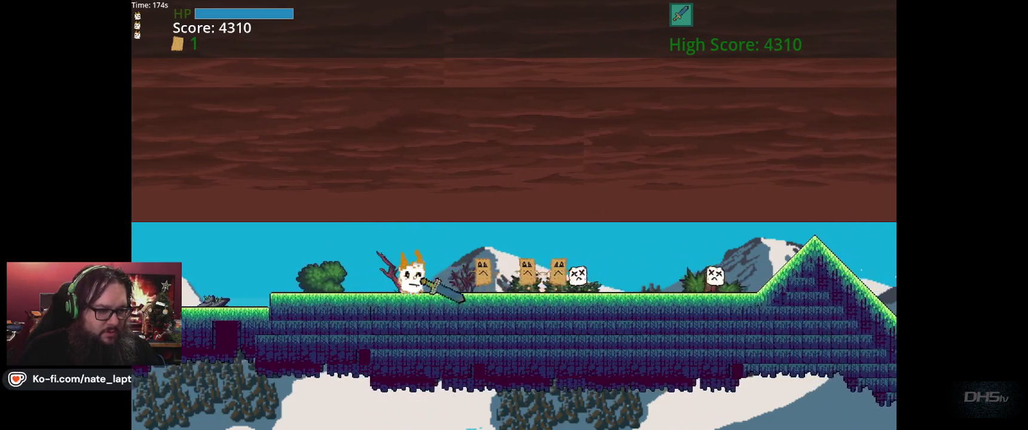
key(Right)
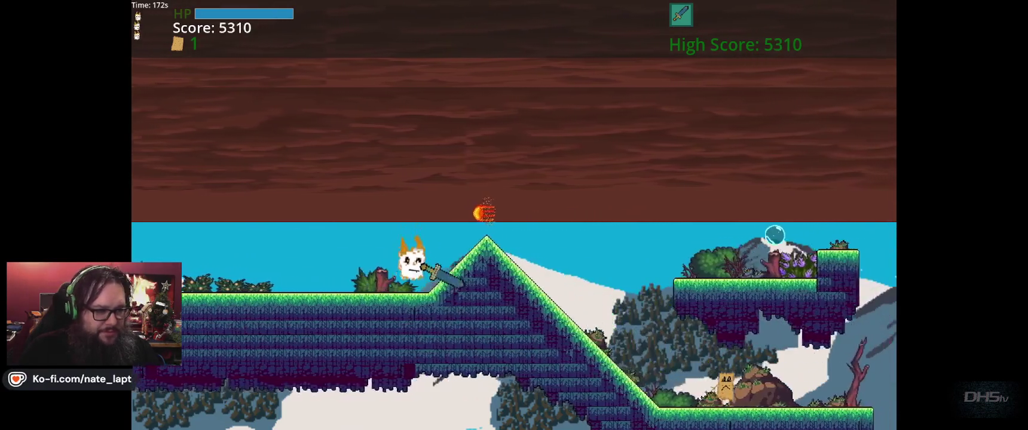
key(space)
key(Right)
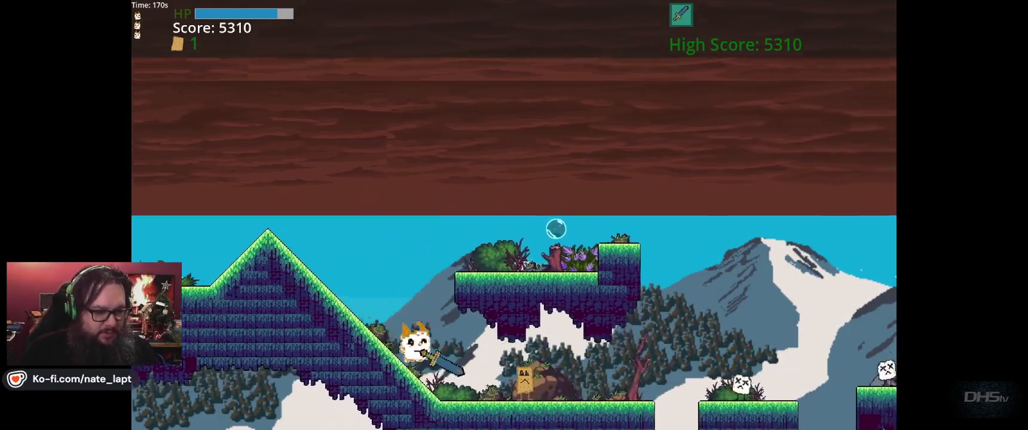
key(Left)
key(space)
key(Right)
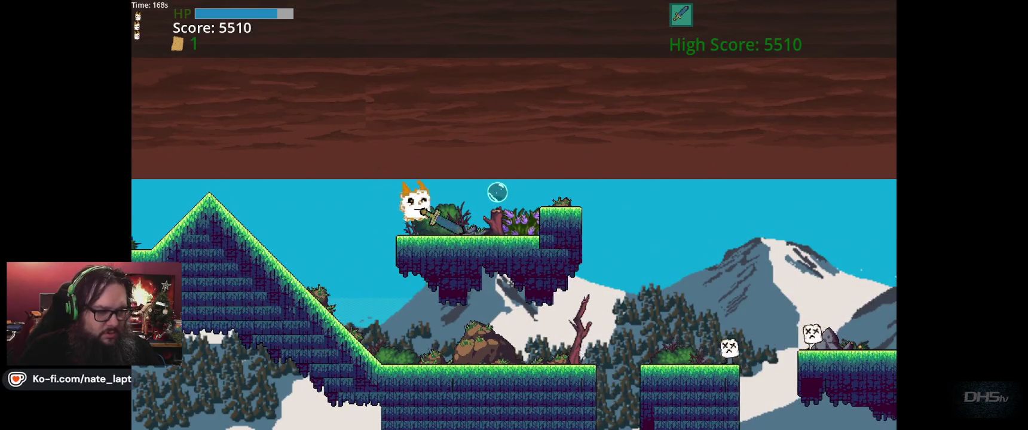
key(Left)
key(F8)
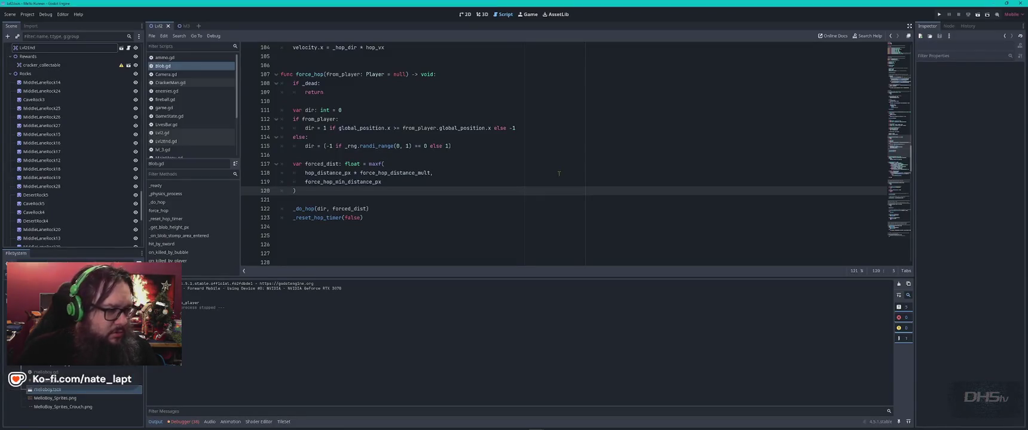
Review the hop settings at the top of Blob.gd and search for 'force'
key(ctrl+Home)
double_click(396, 110)
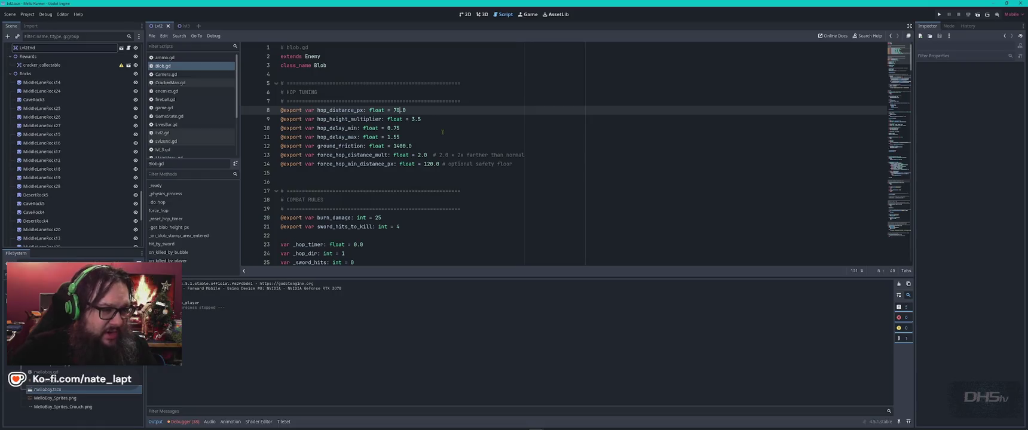
key(Down)
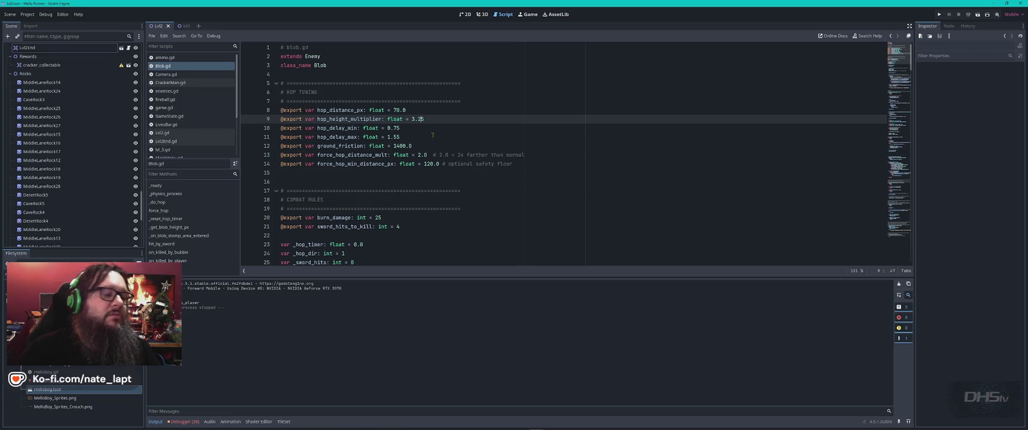
scroll(433, 136, down, 2)
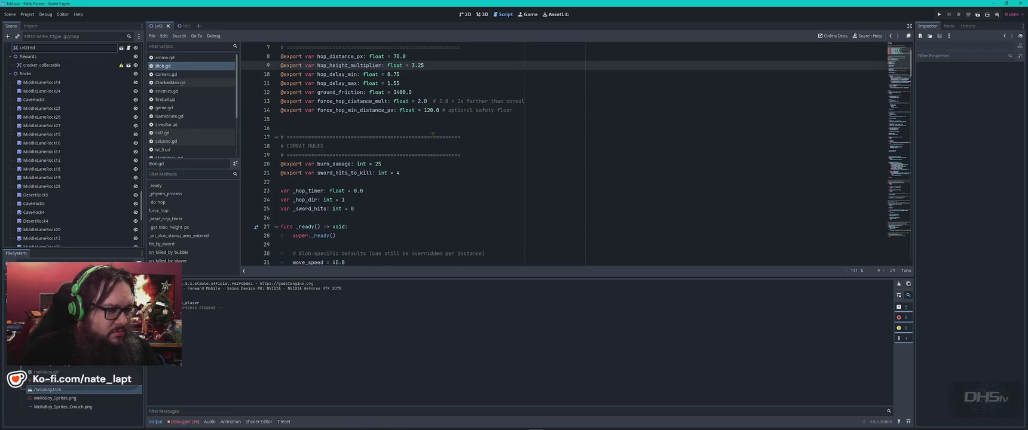
key(ctrl+f)
text(force)
key(Return)
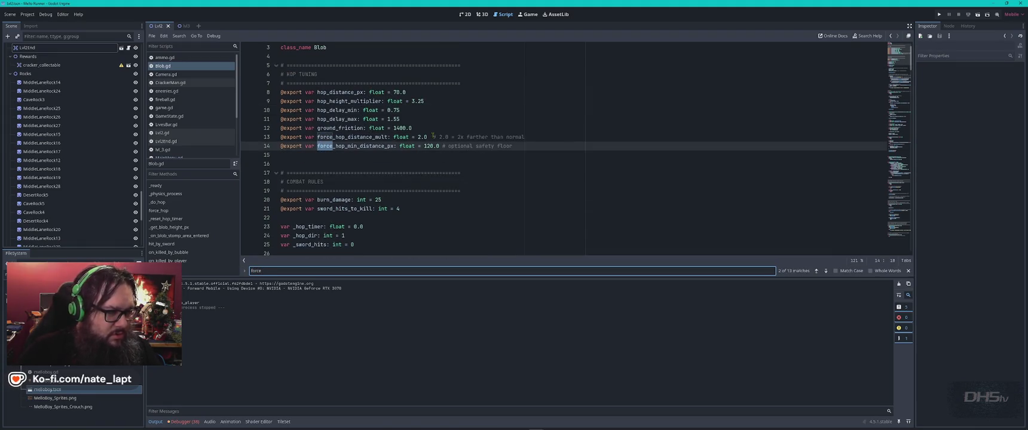
Set force_hop_distance_mult to 1.6 and force_hop_min_distance_px to 80.0, then save and run
click(418, 137)
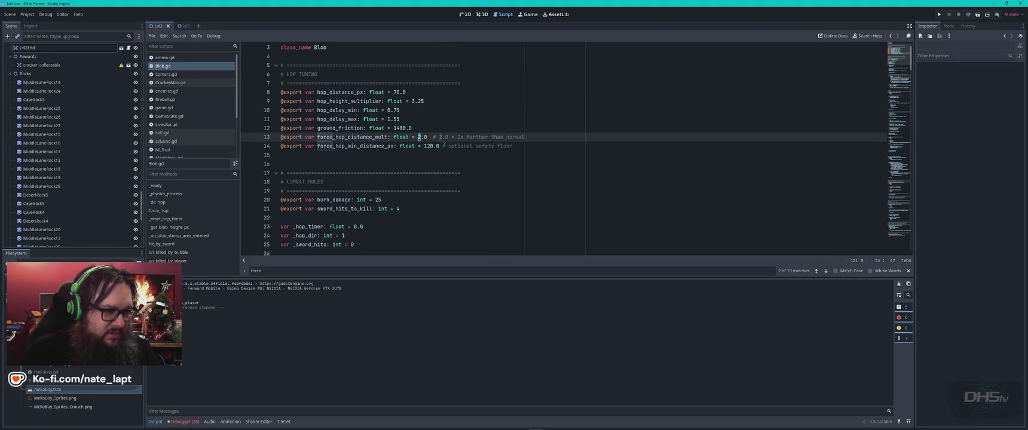
text(1)
key(Delete)
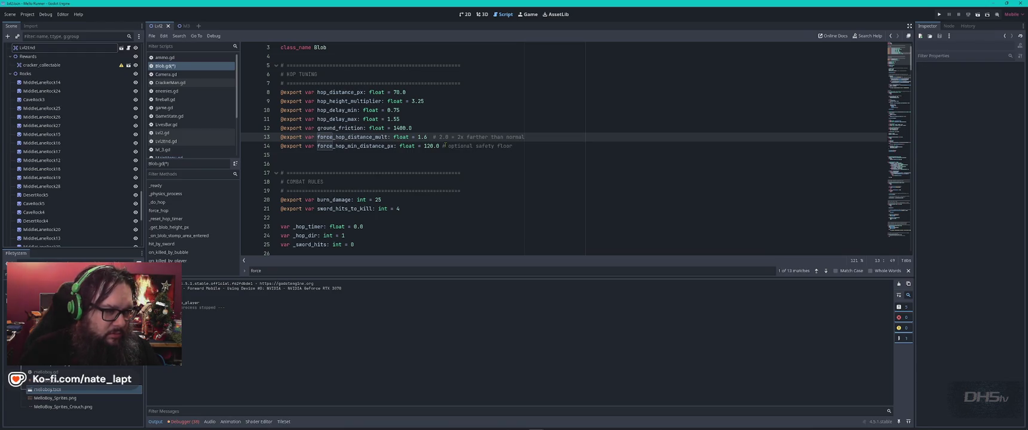
key(Down)
key(BackSpace)
key(Delete)
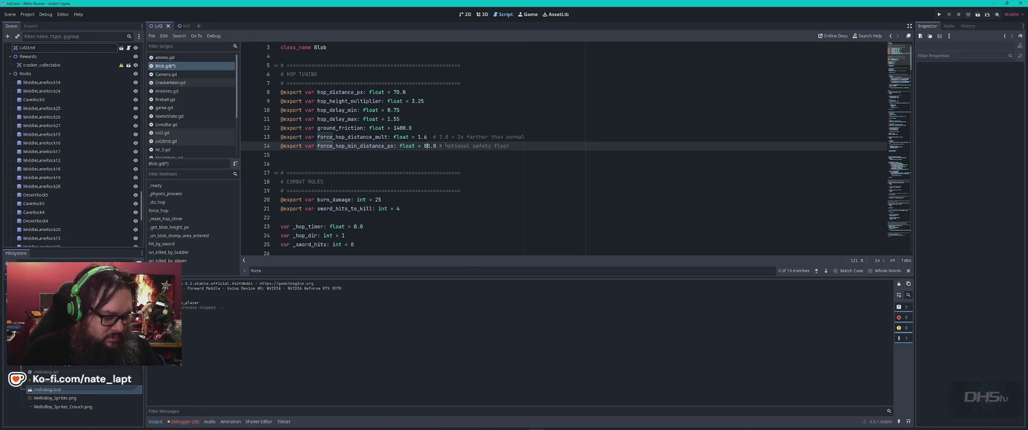
key(F5)
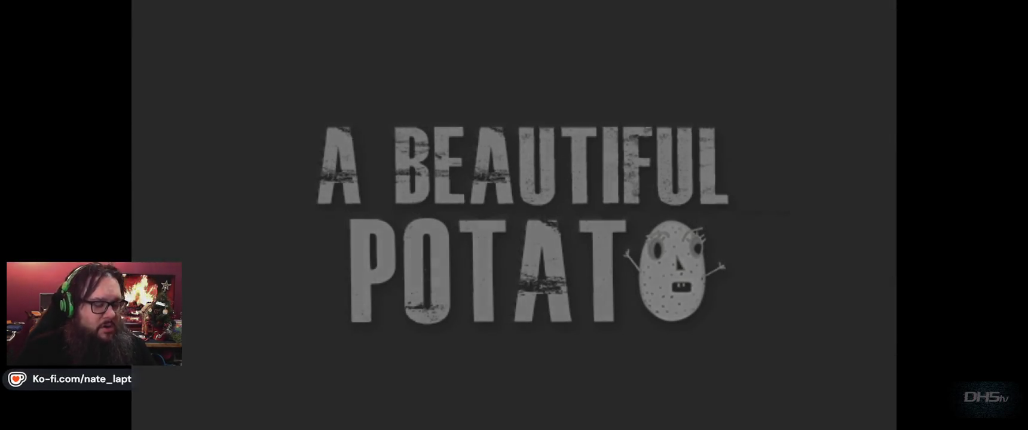
Start from the title menu, grab the sword, and advance right to the slope
key(Return)
key(Right)
key(space)
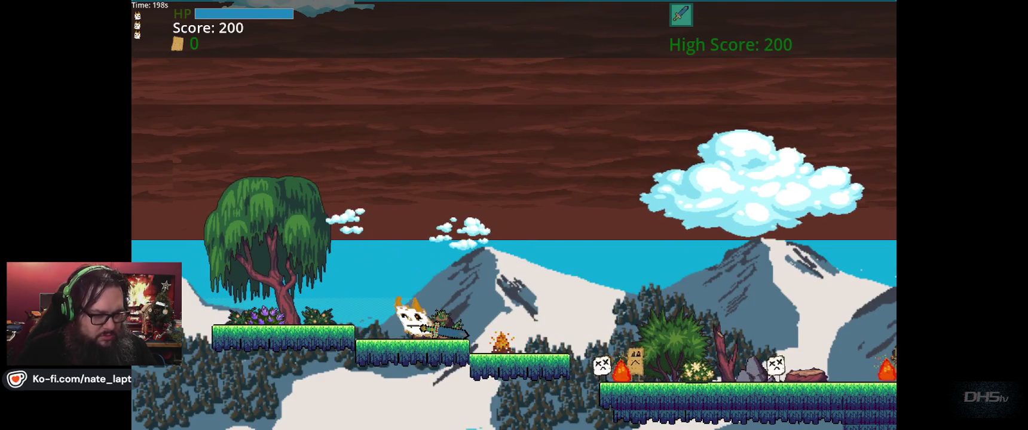
key(Right)
key(Right)
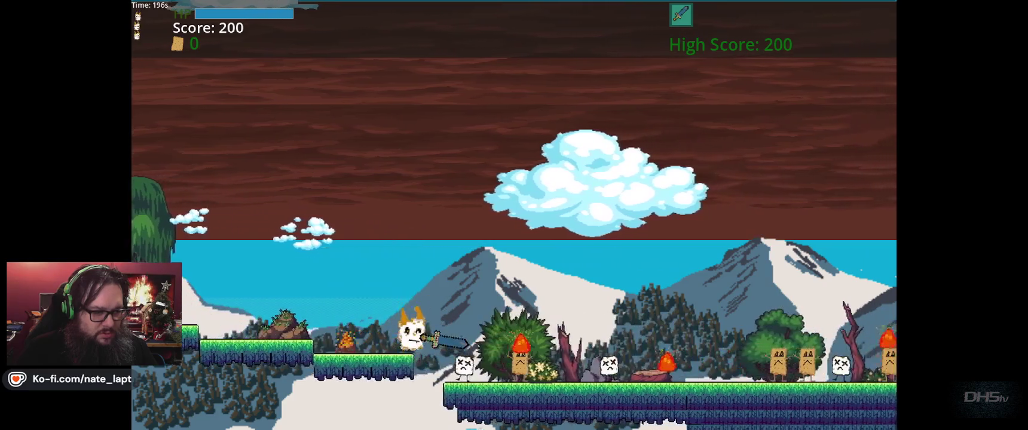
key(space)
key(Right)
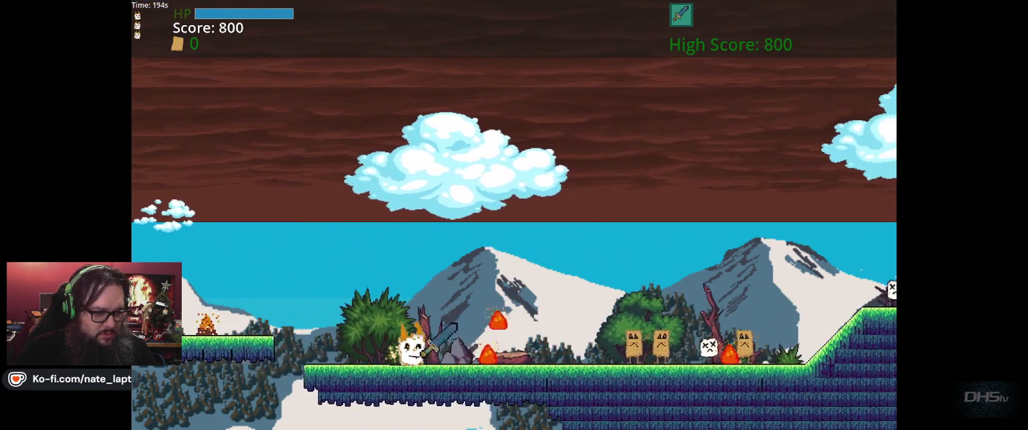
key(Right)
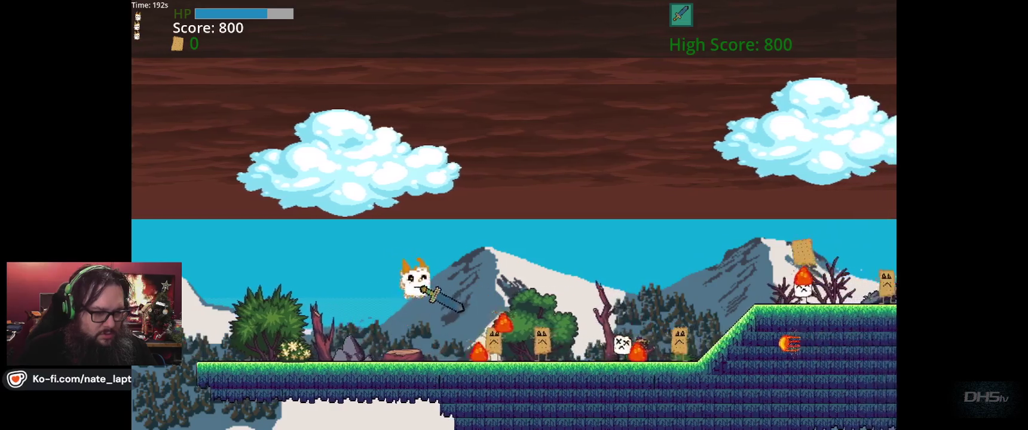
key(Right)
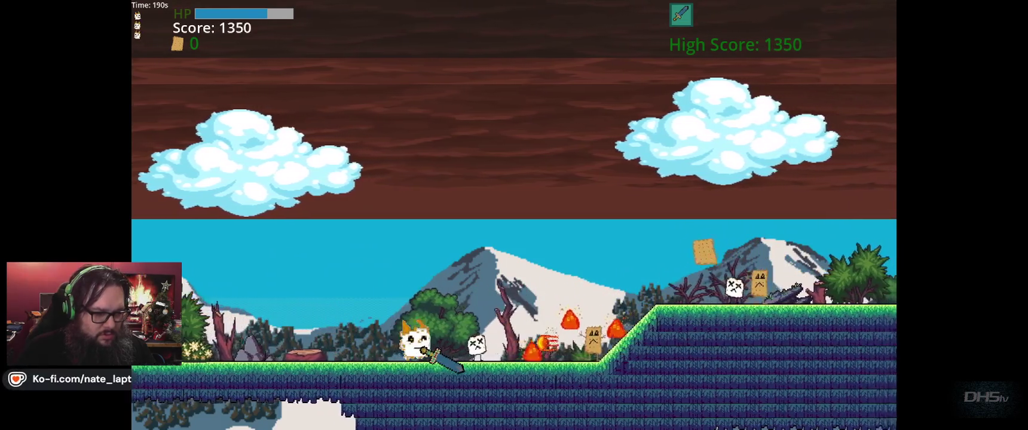
key(Right)
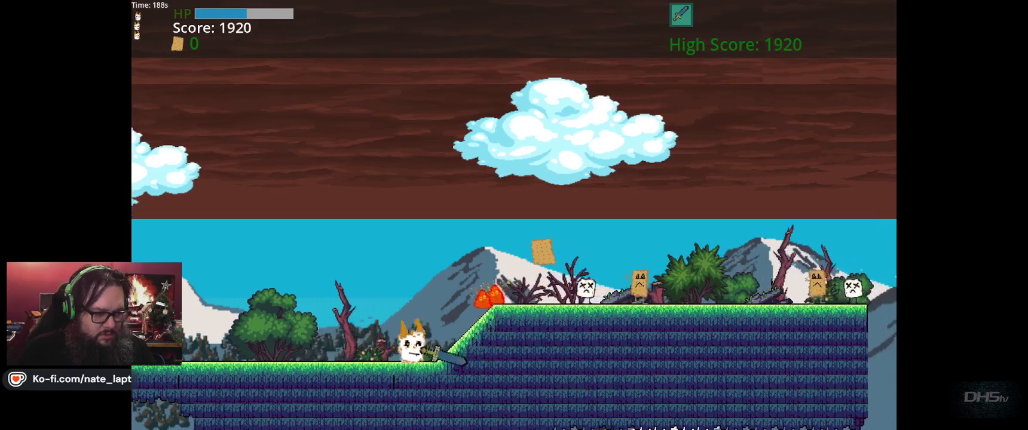
key(Right)
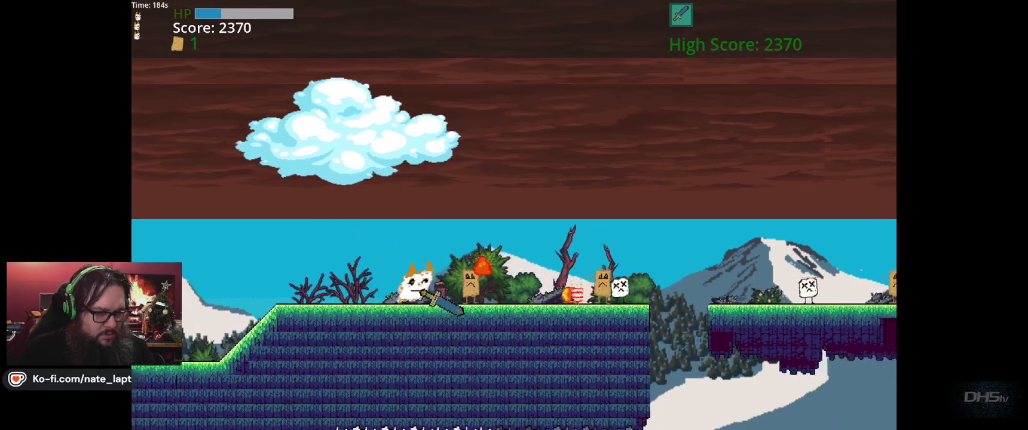
Fight past the flame enemy, run down the slope, and clear the floating platform area
key(Right)
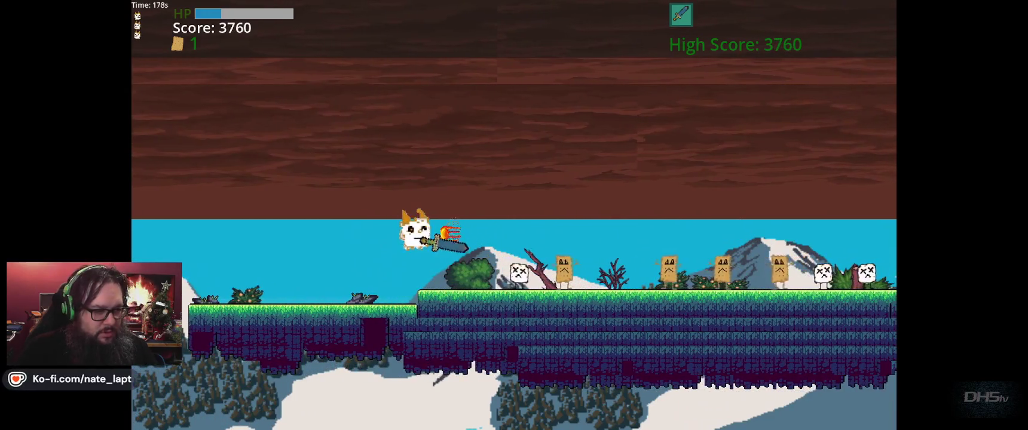
key(Right)
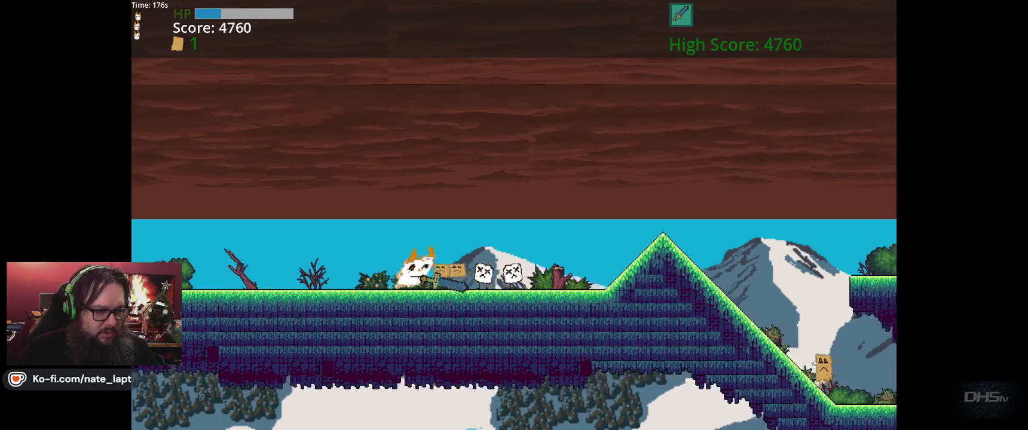
key(Right)
key(Right)
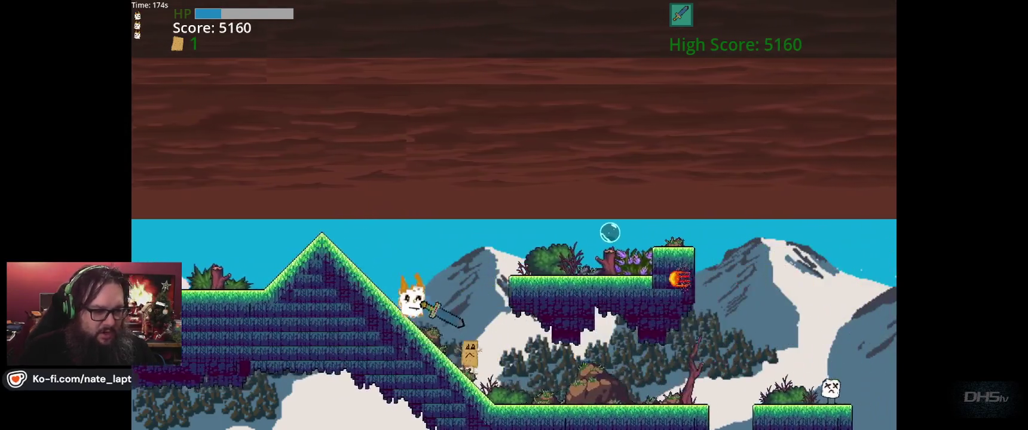
key(Right)
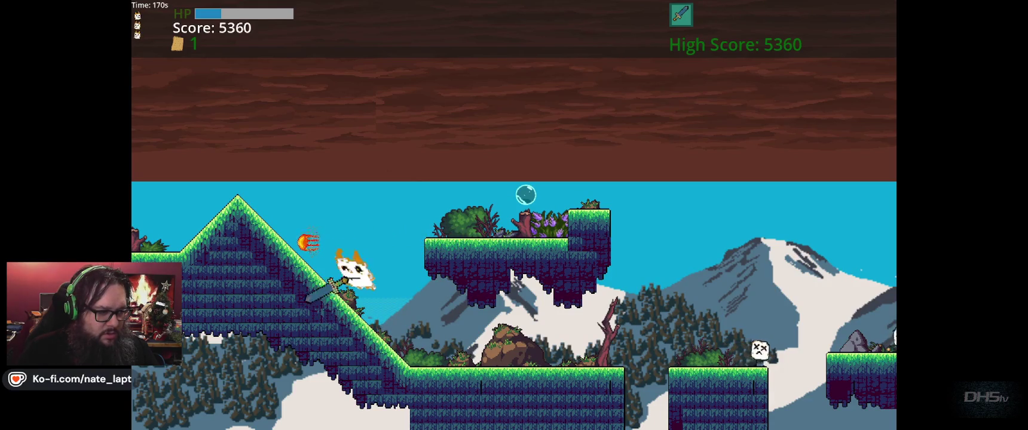
key(Right)
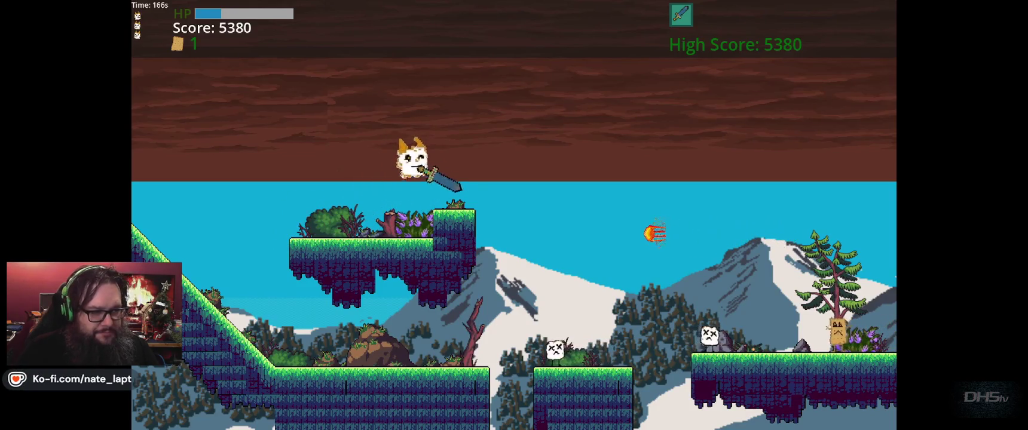
key(Right)
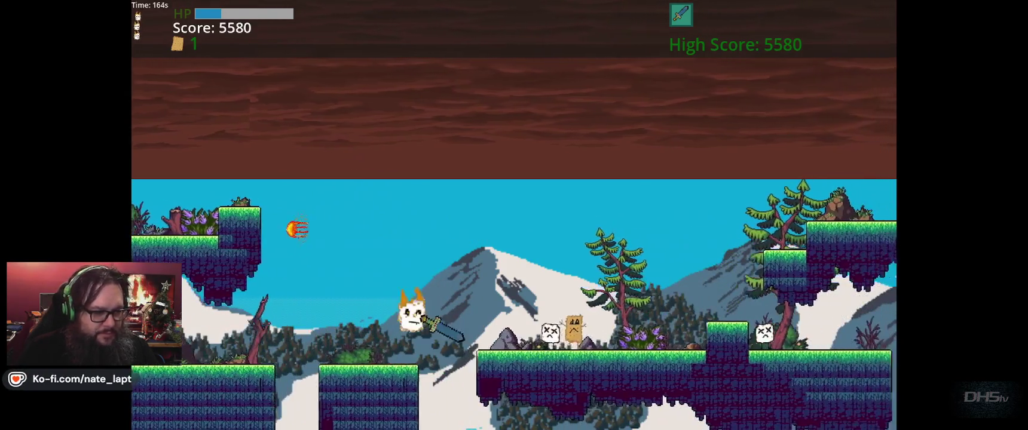
key(Right)
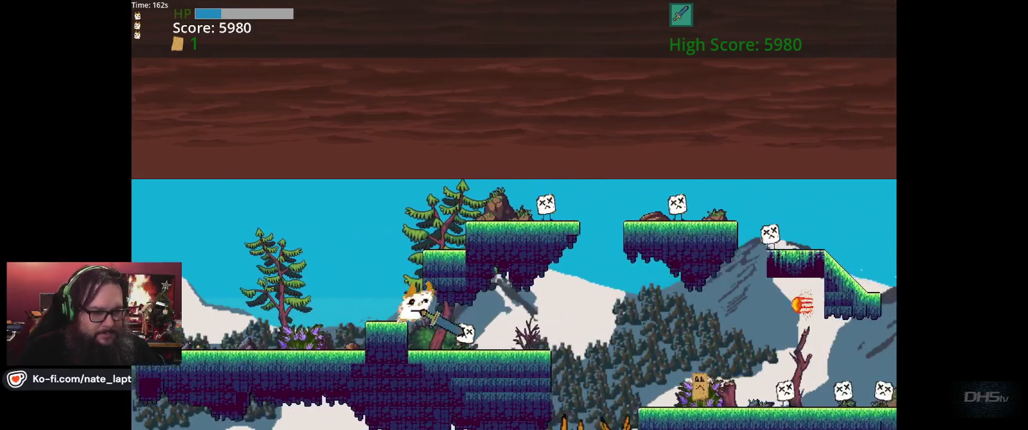
key(Right)
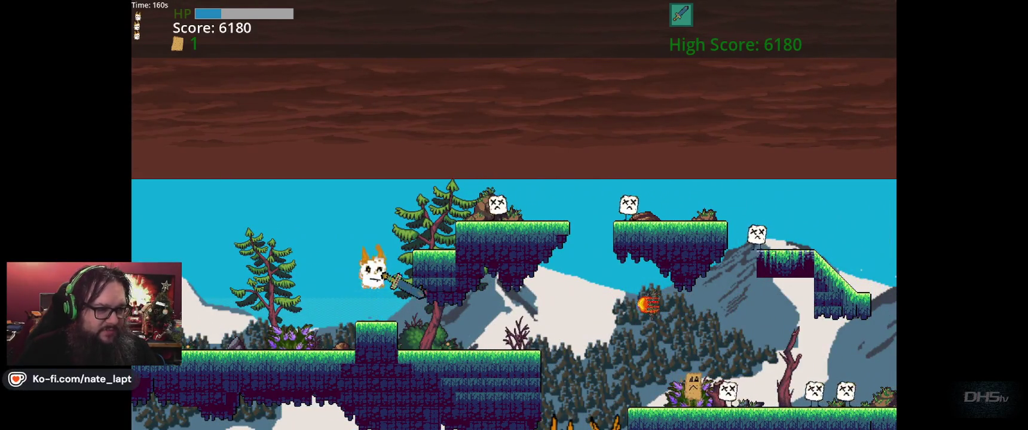
key(Right)
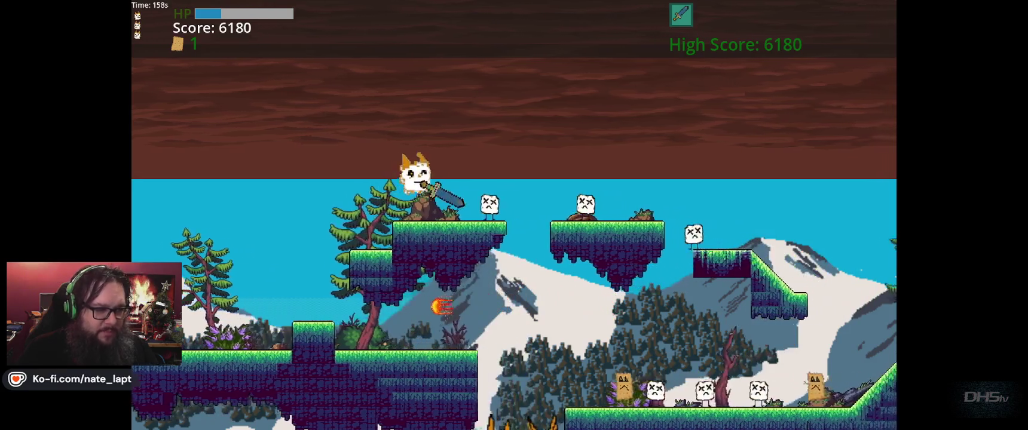
key(space)
key(Right)
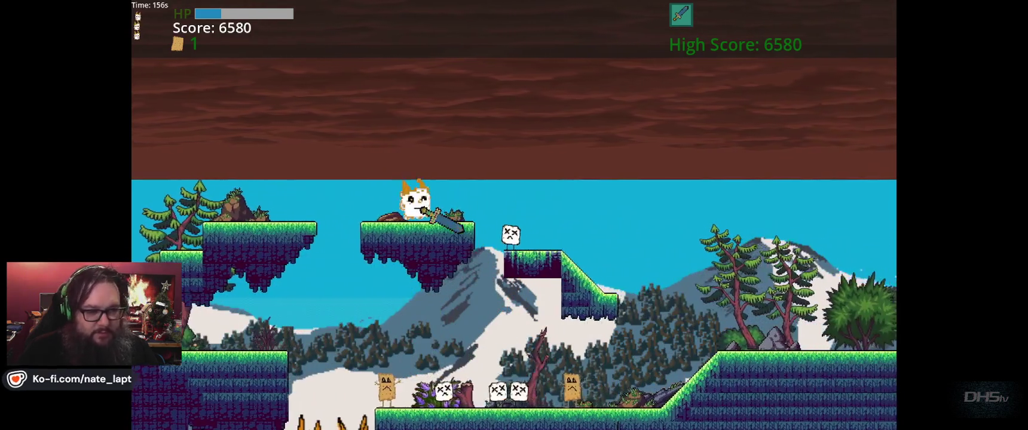
key(Right)
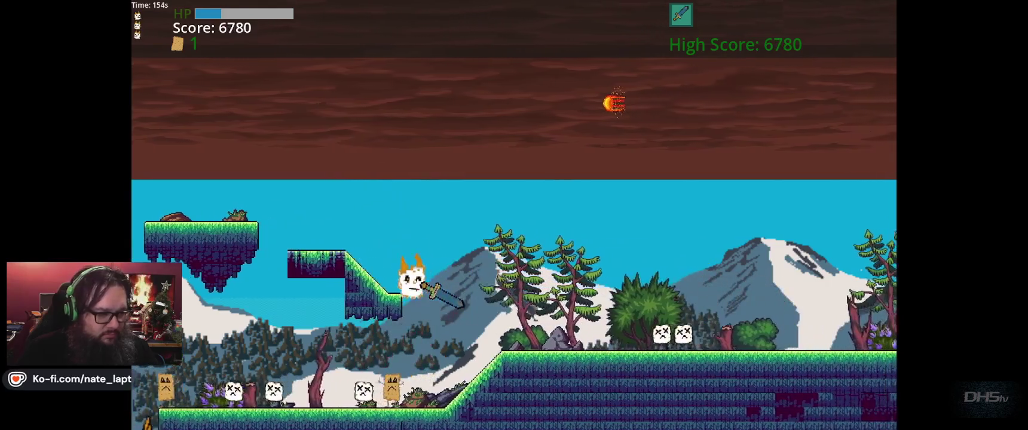
Run up to the higher ground, past the enemies, and jump over the pillar
key(Left)
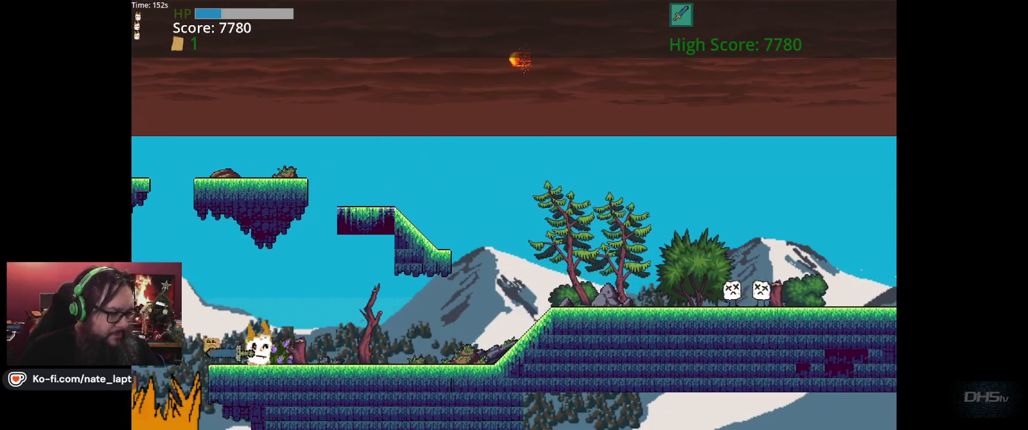
key(Right)
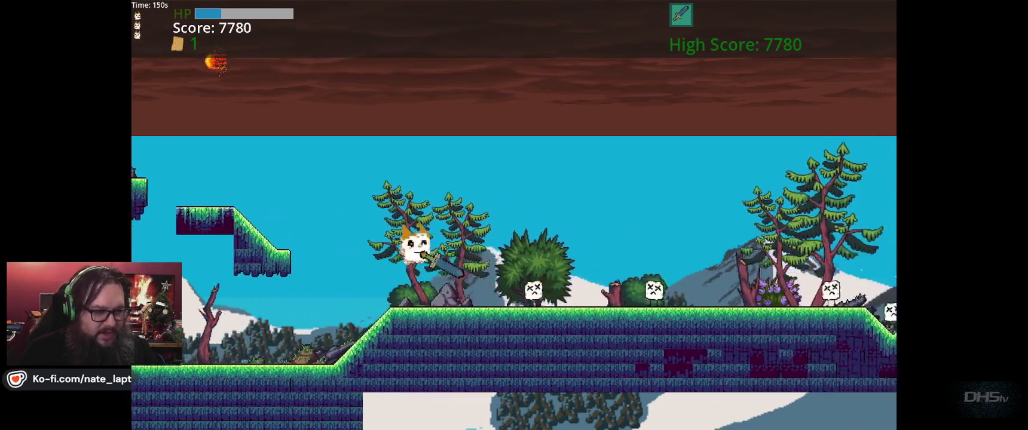
key(Right)
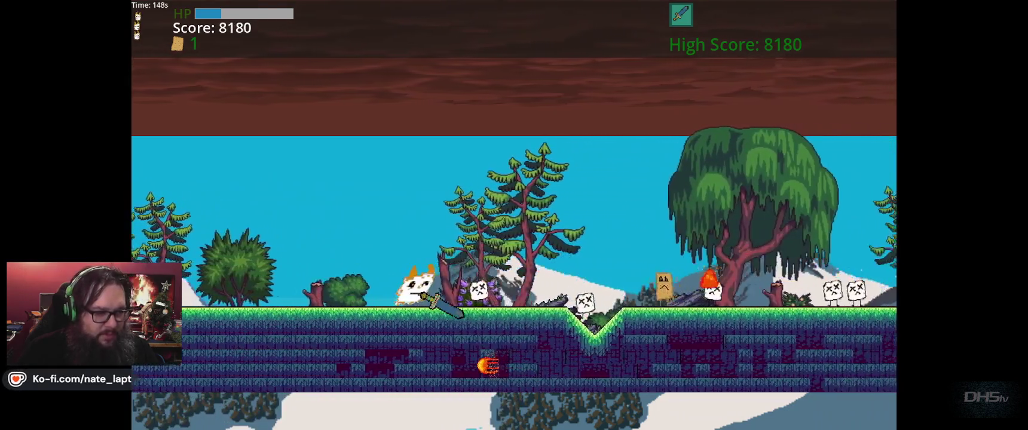
key(Right)
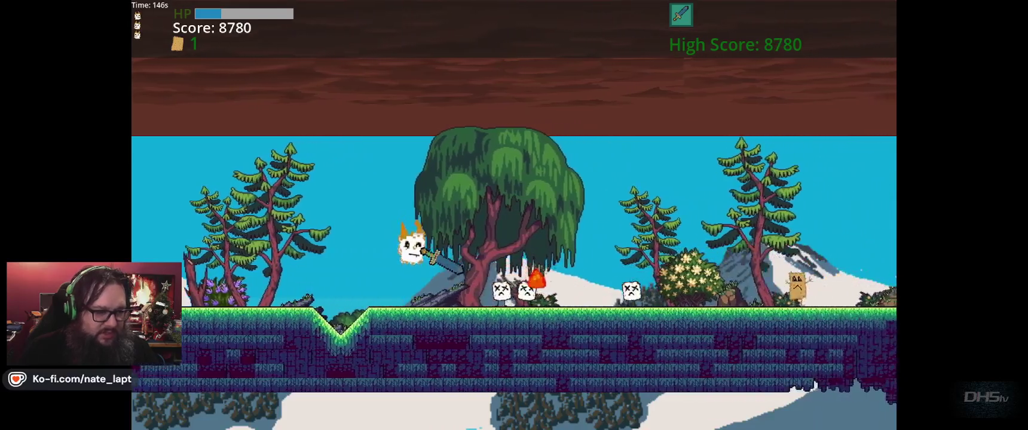
key(Right)
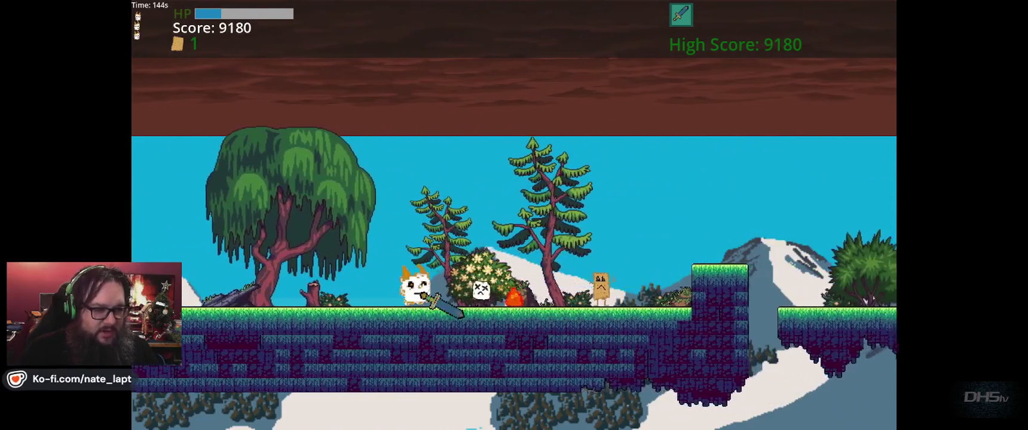
key(Right)
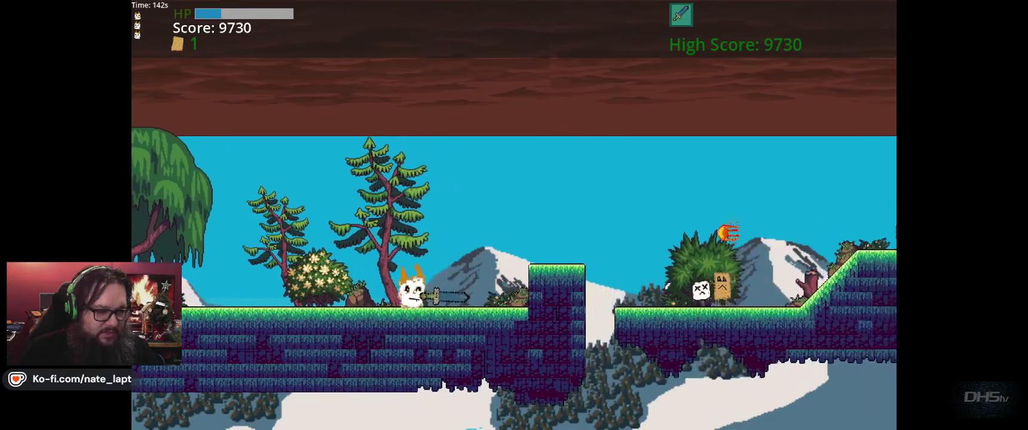
key(space)
key(Right)
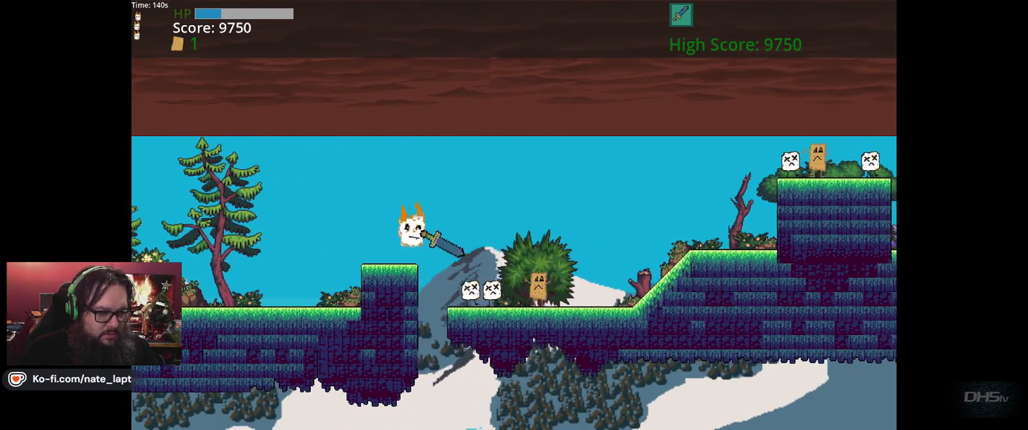
Hop across the higher platform and lower ledges onto the grassy hilltop, reaching score 11770
key(Right)
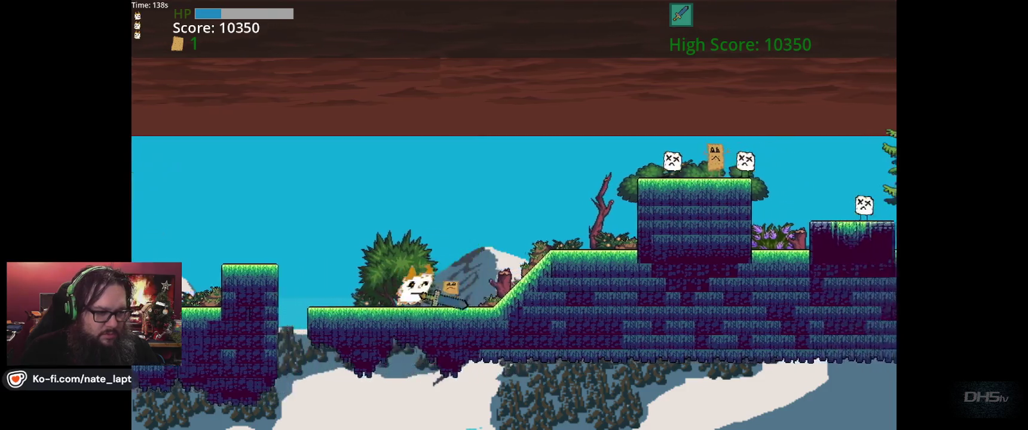
key(space)
key(Right)
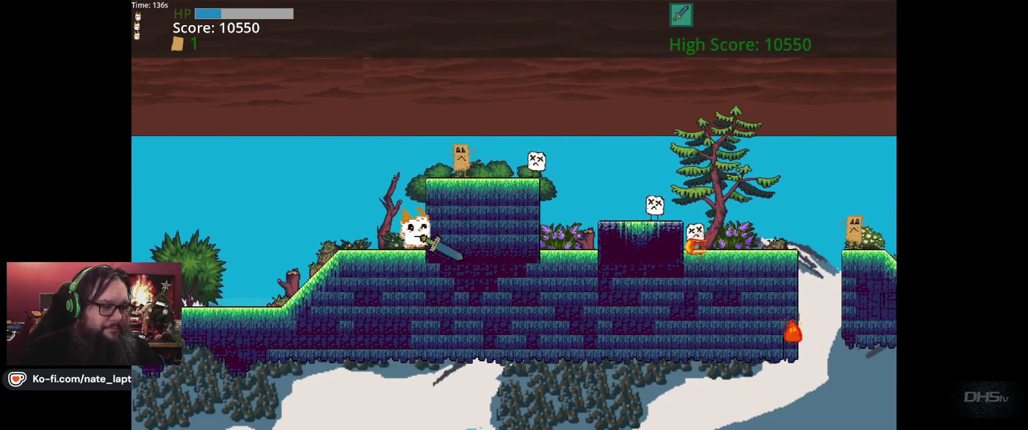
key(Right)
key(space)
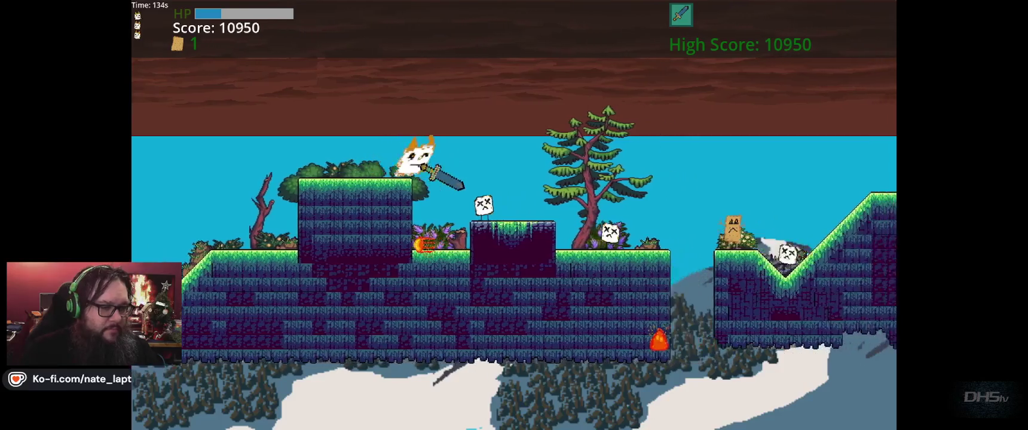
key(Right)
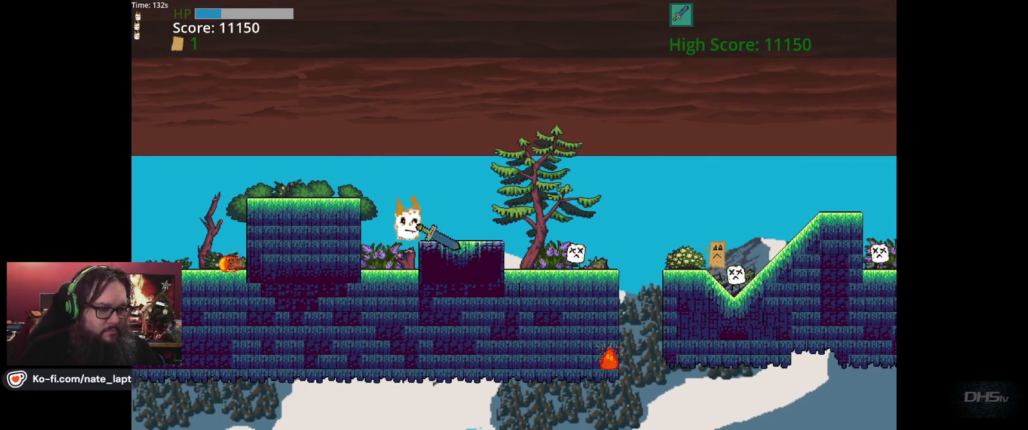
key(Right)
key(space)
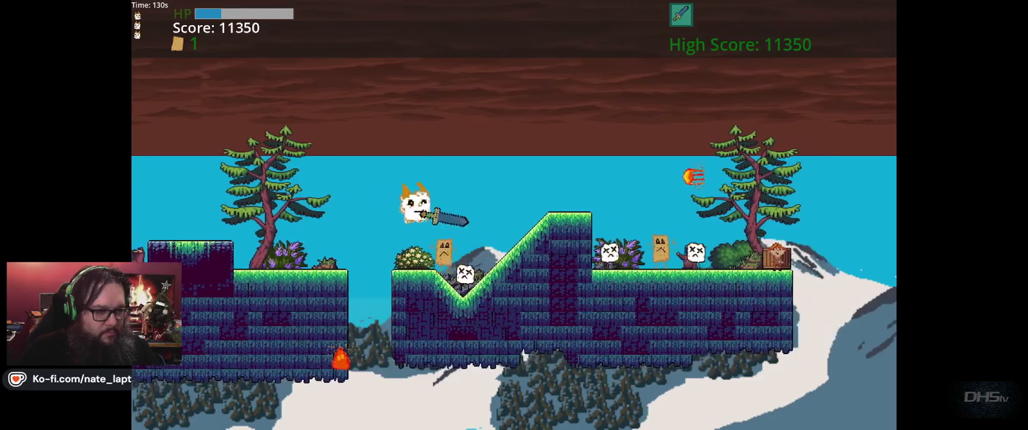
key(Right)
key(space)
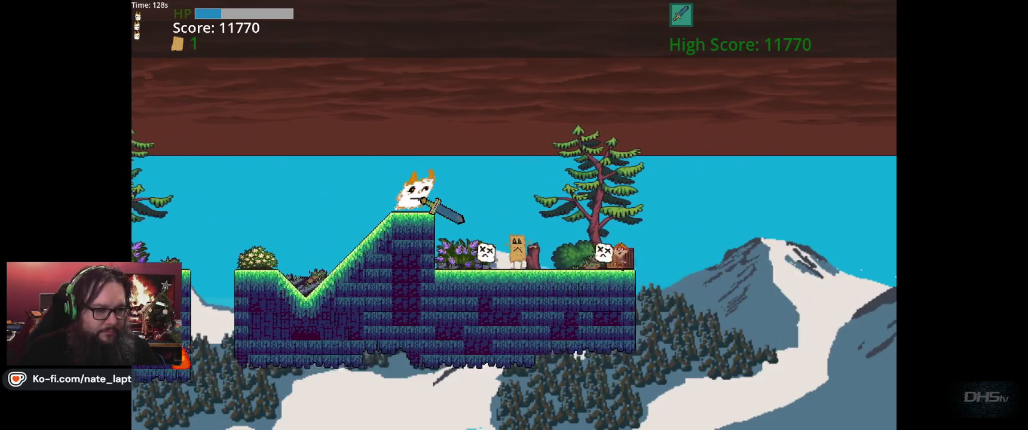
key(Right)
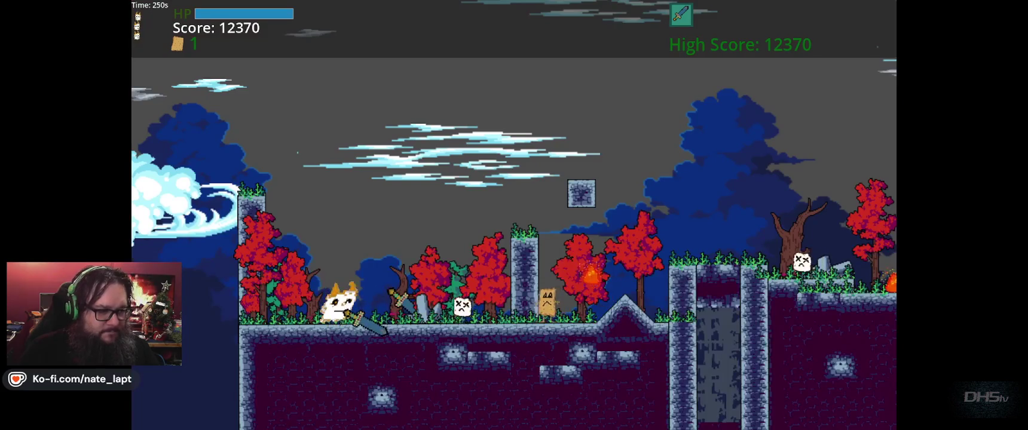
Run right past the ghost, jumping over stone pillars and across floating ledges while swinging the sword
key(Right)
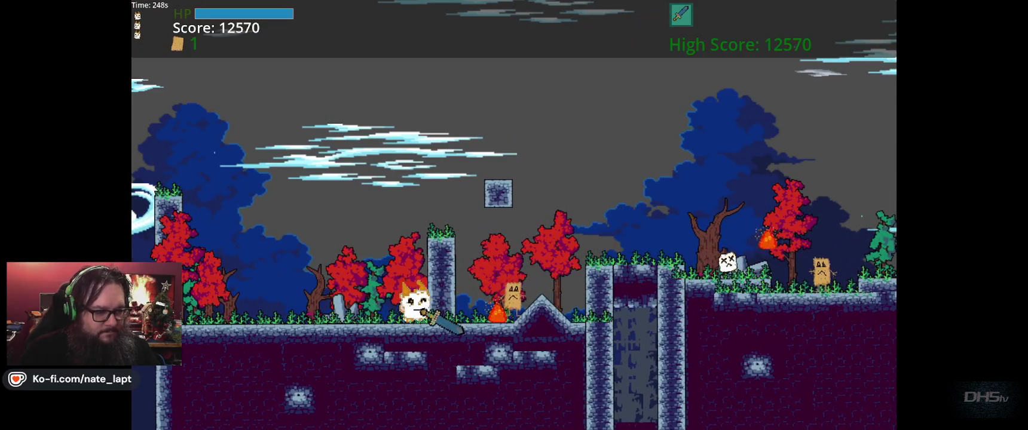
key(Right)
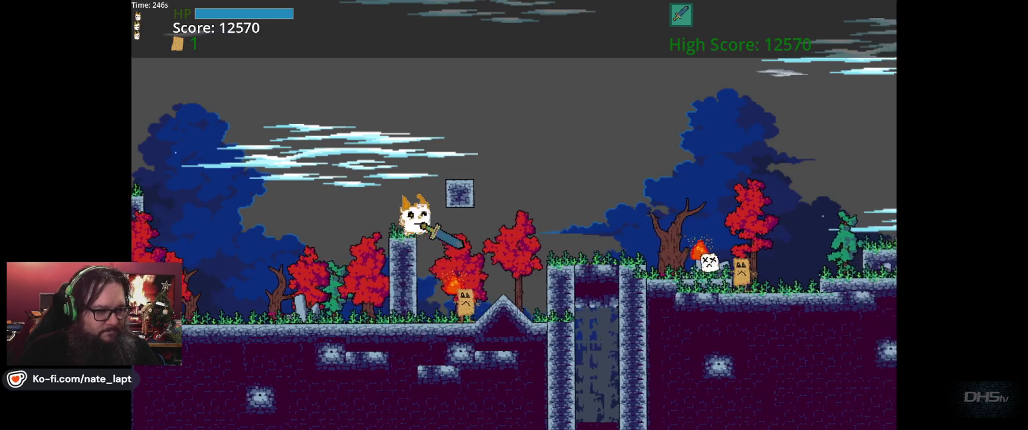
key(Right)
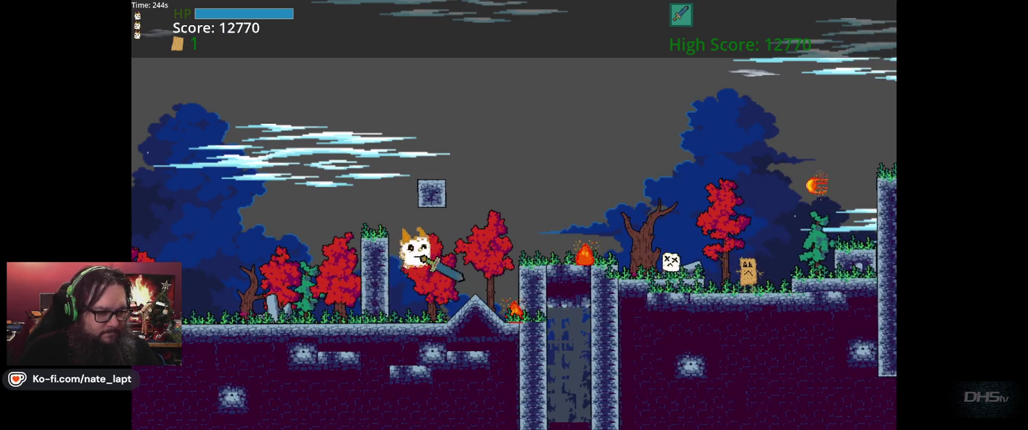
key(Right)
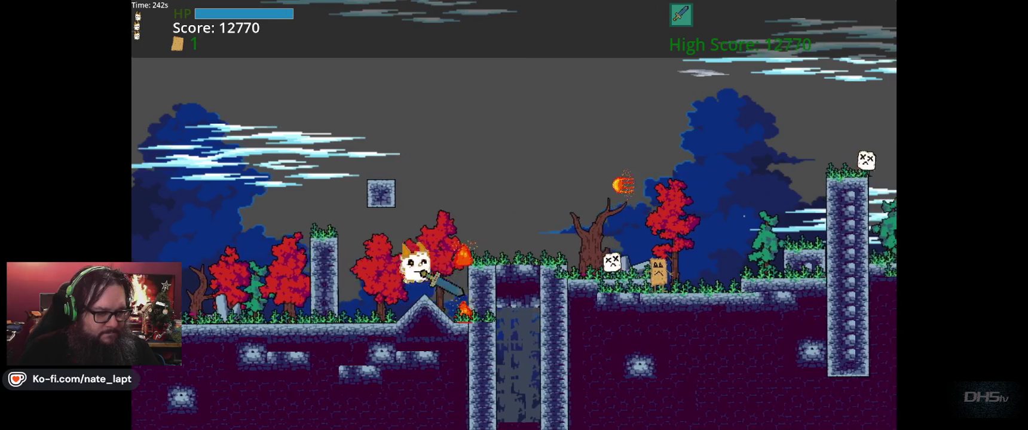
key(Right)
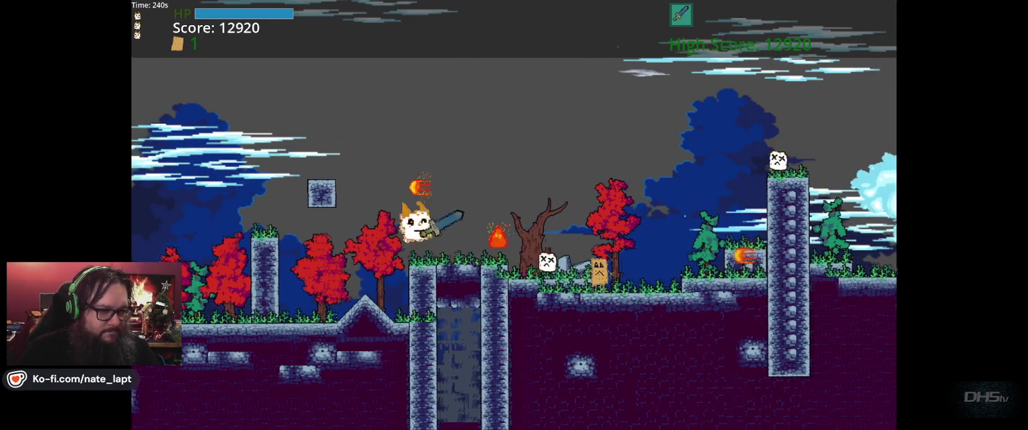
key(Right)
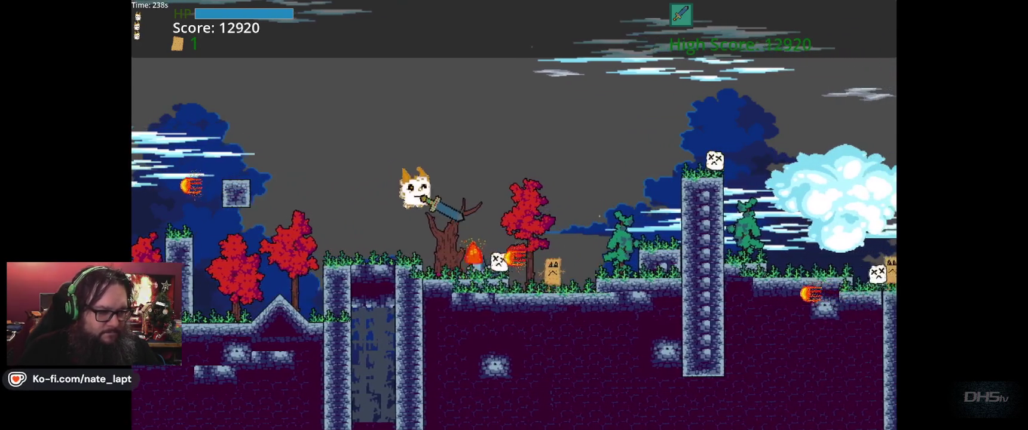
key(Right)
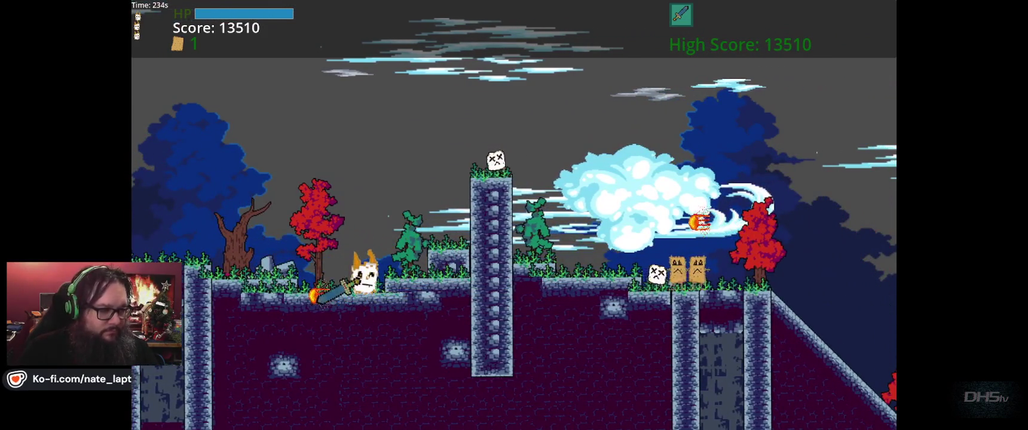
key(Right)
key(space)
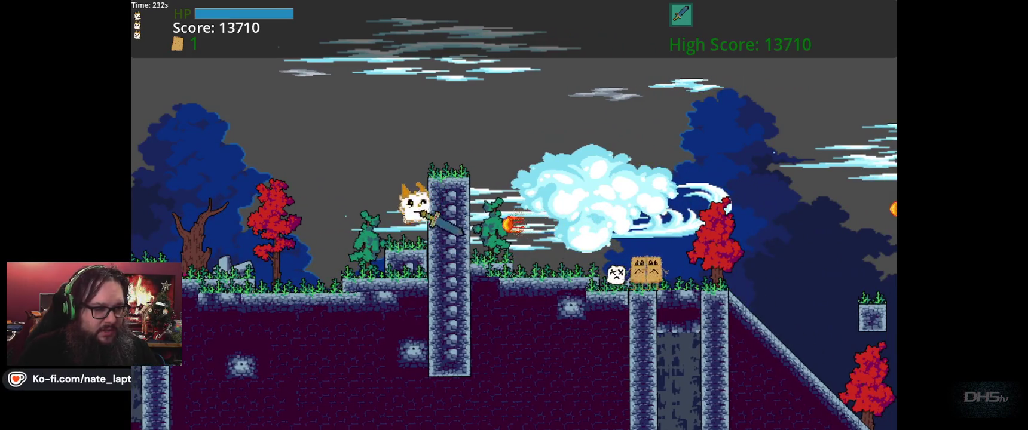
key(Right)
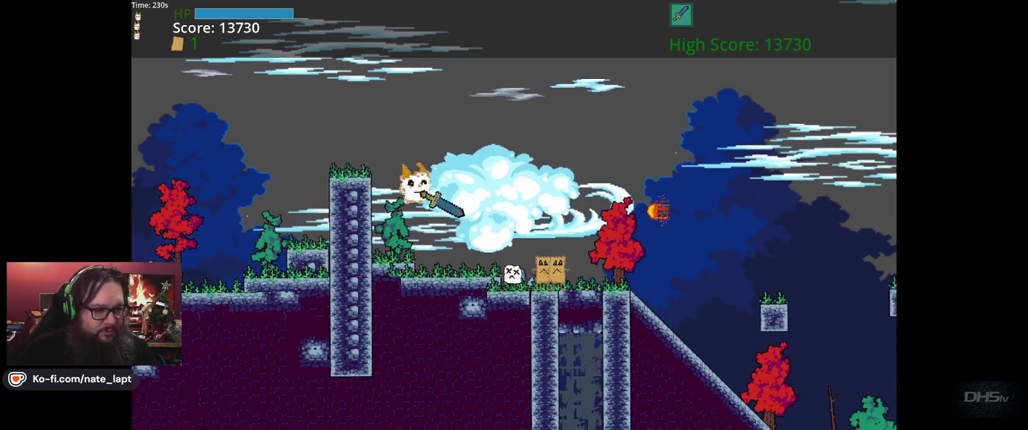
key(space)
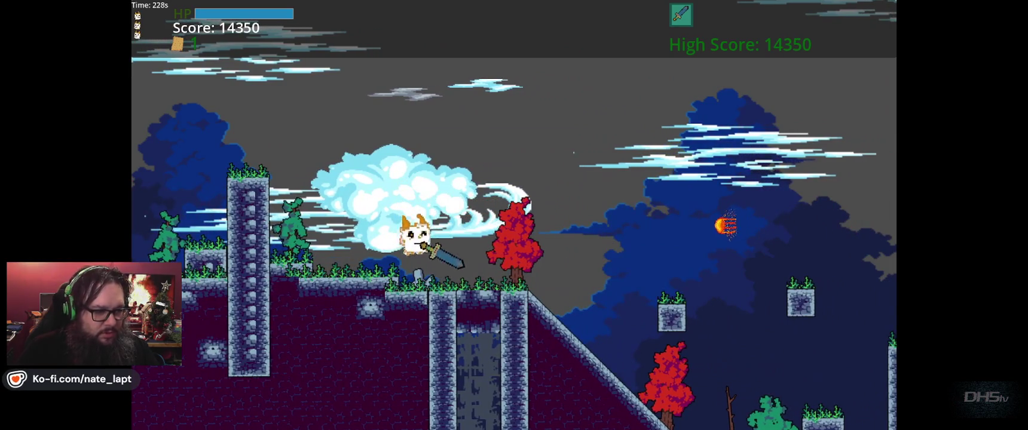
key(Right)
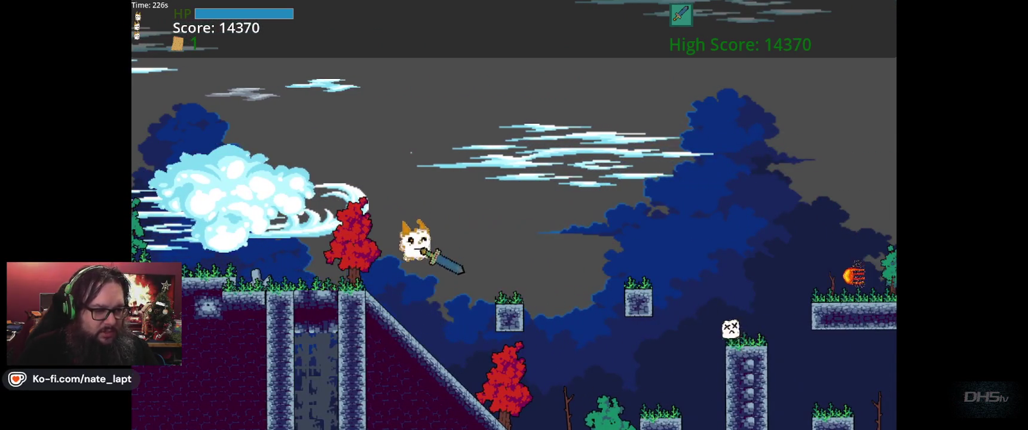
key(Right)
key(Right)
key(space)
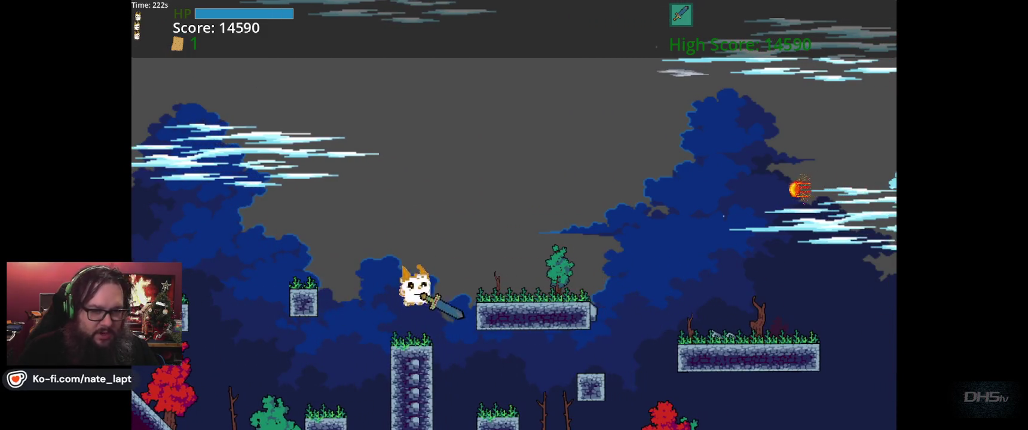
key(Right)
key(space)
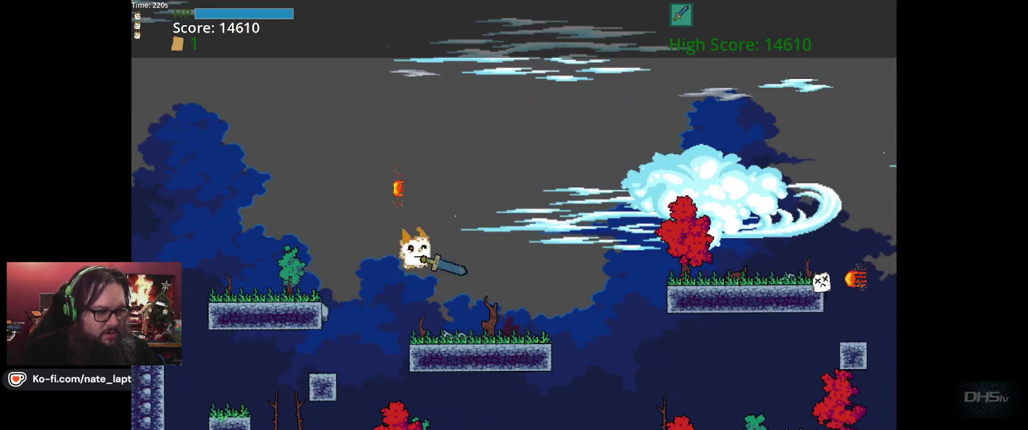
key(Right)
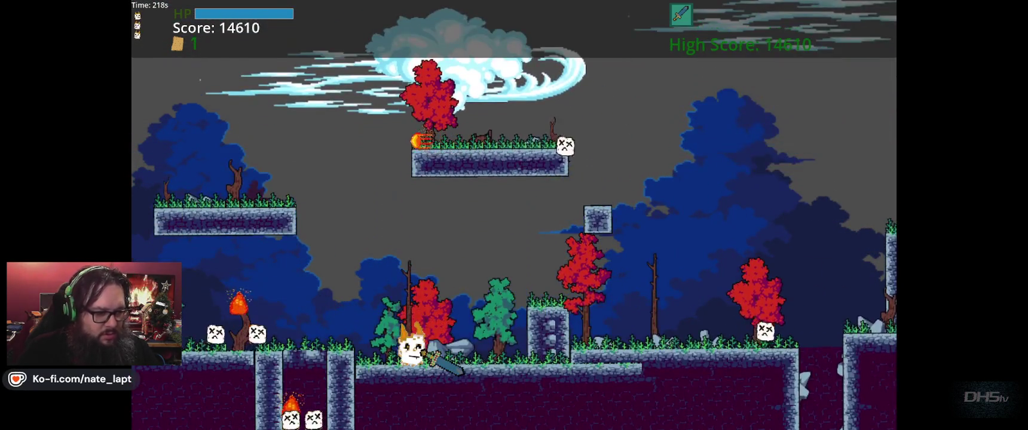
Keep running right along the ground and dash across the floating blocks and ledges
key(Left)
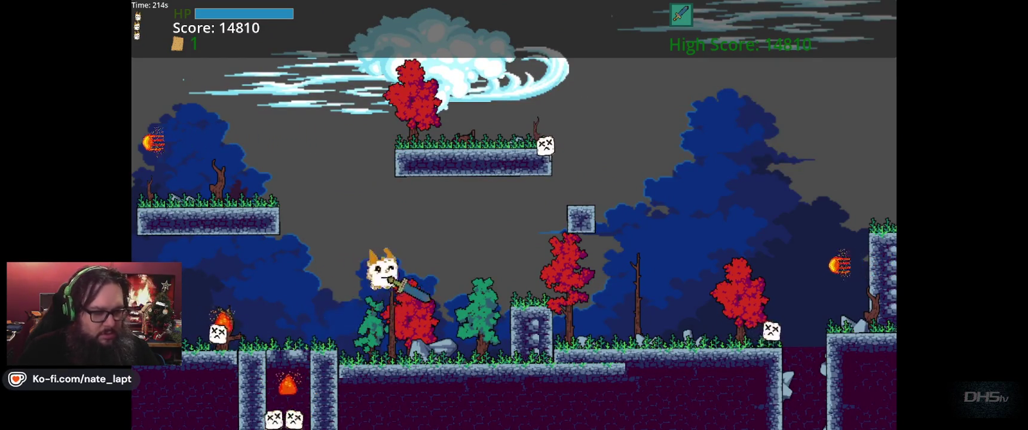
key(Right)
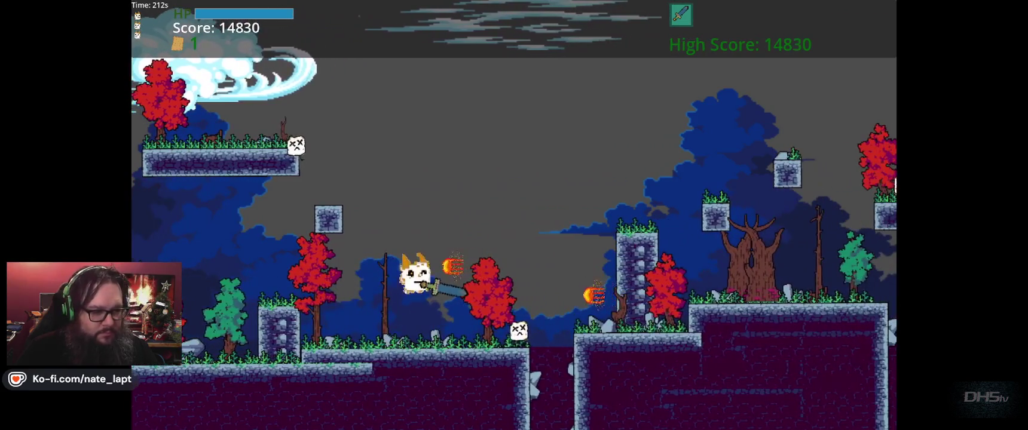
key(Right)
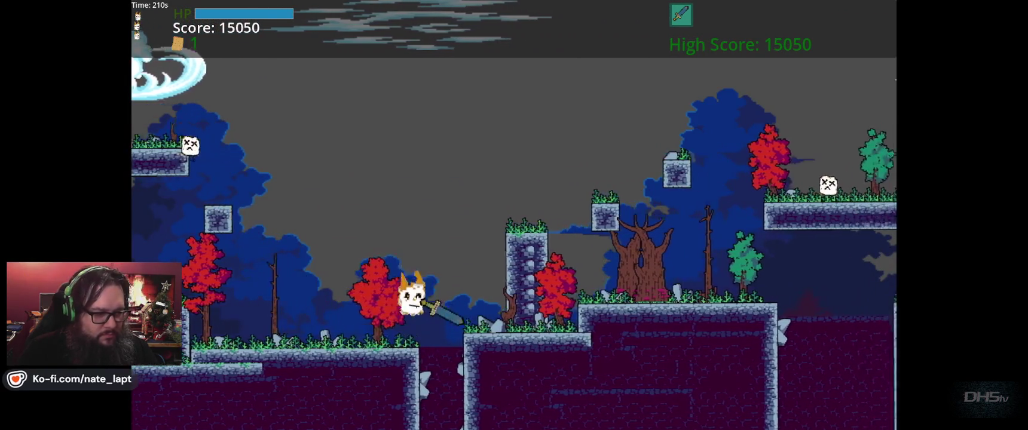
key(Right)
key(Right)
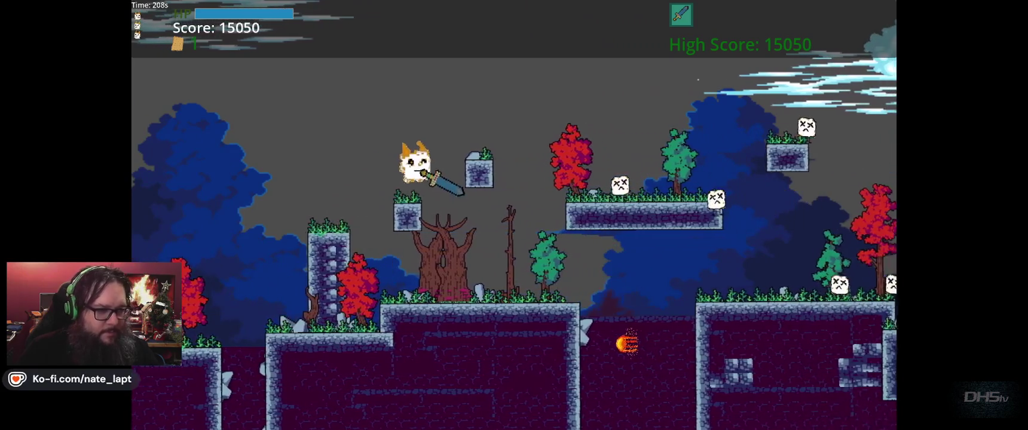
key(Right)
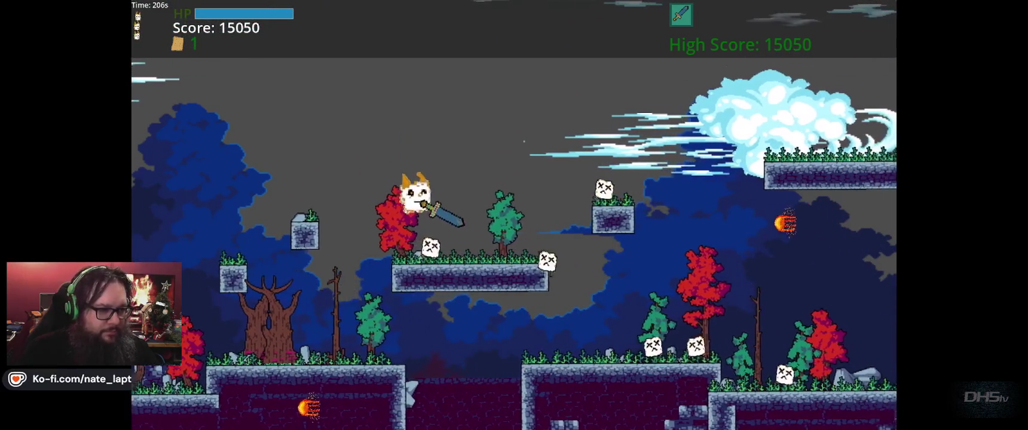
key(Right)
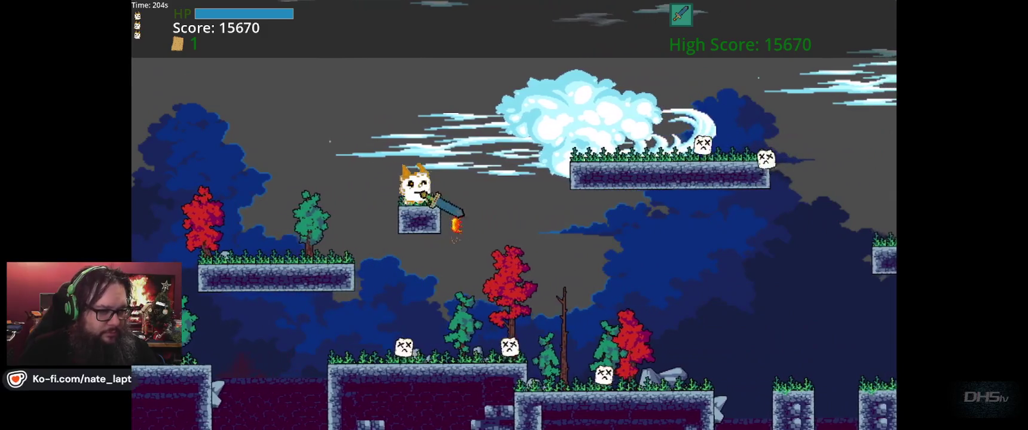
key(Right)
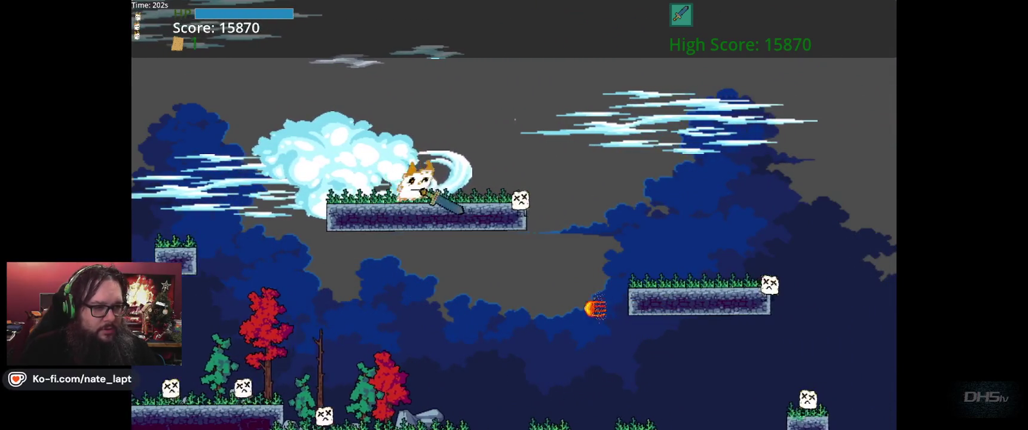
key(Right)
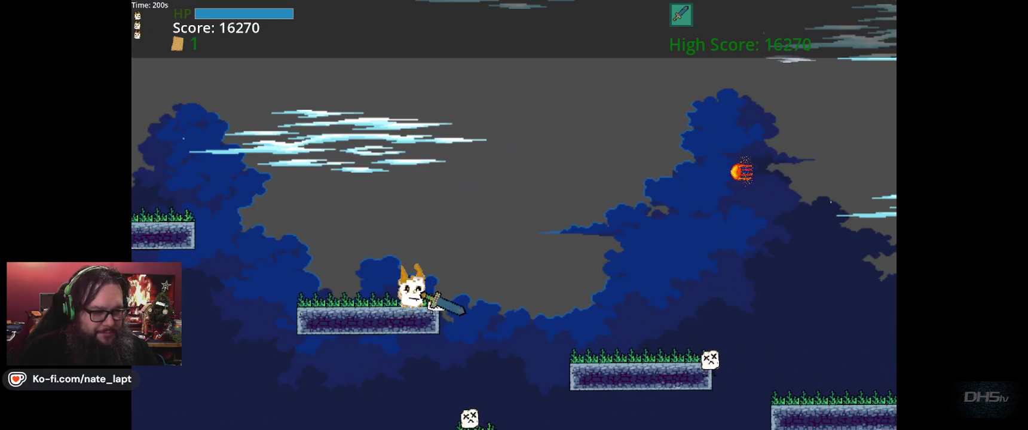
key(Right)
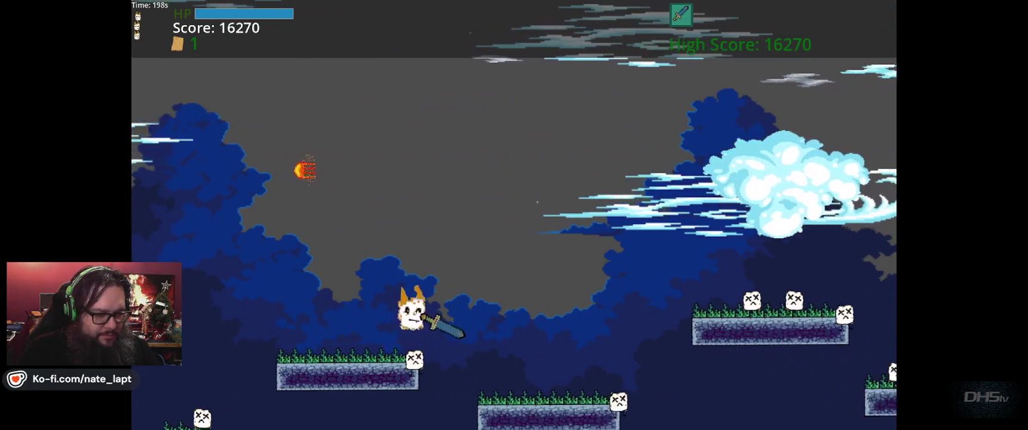
key(Right)
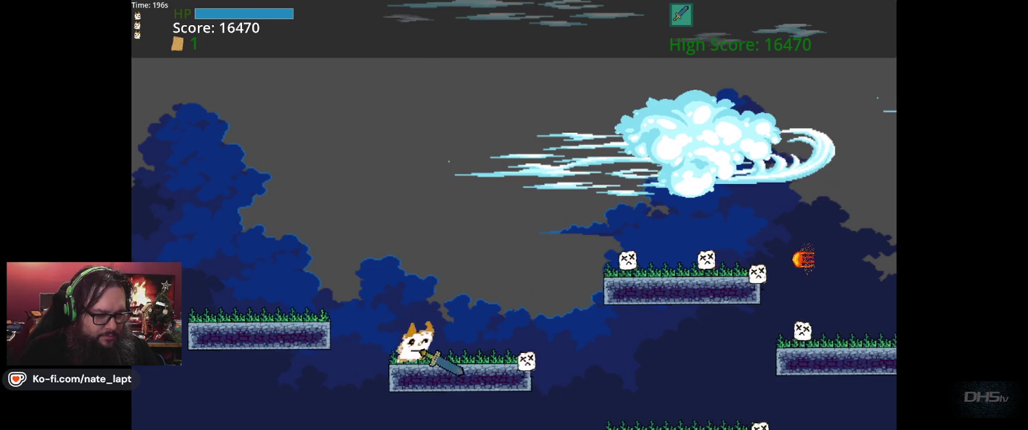
key(Right)
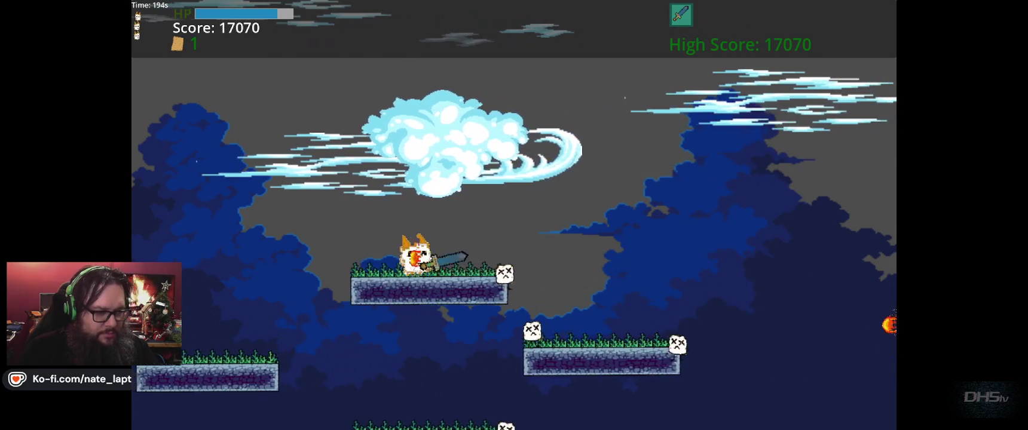
key(Right)
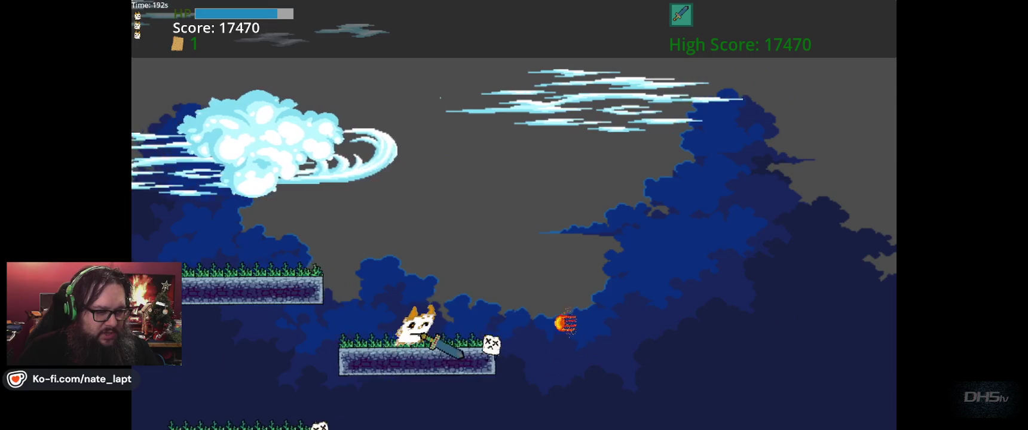
Head back left over the pillar and gaps, fall into the pit, then stop the game with F8
key(Left)
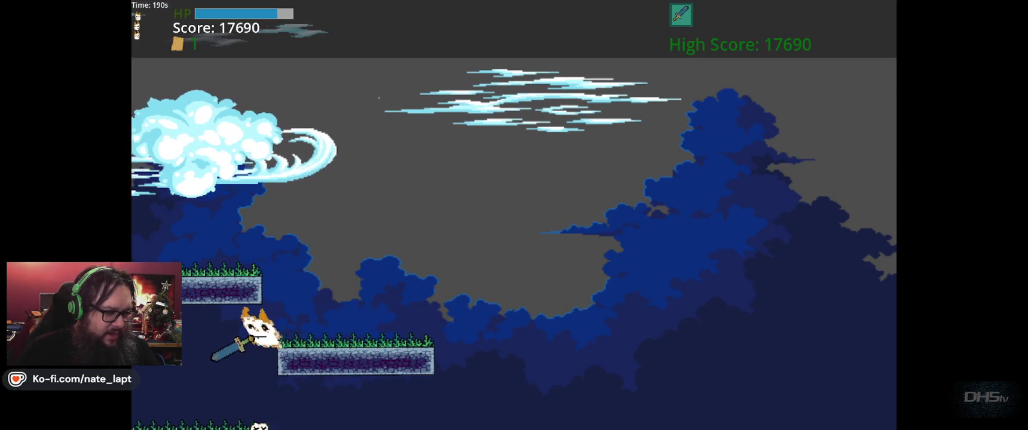
key(Left)
key(space)
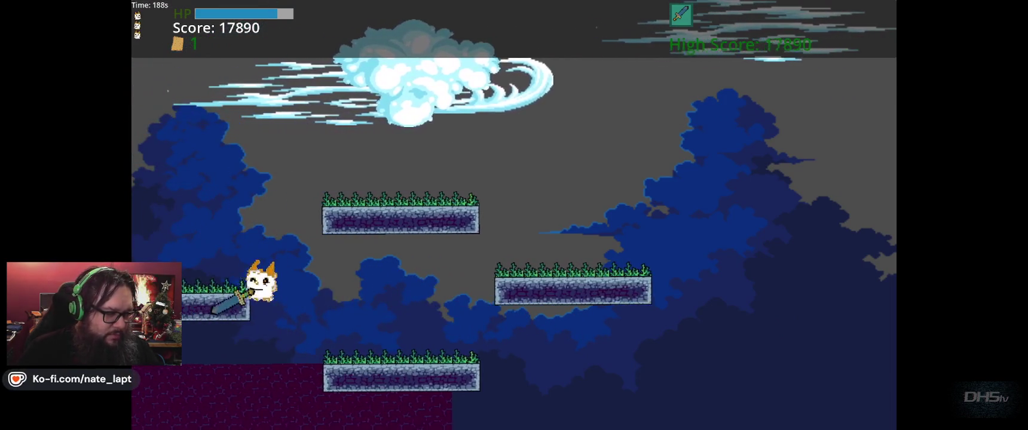
key(Left)
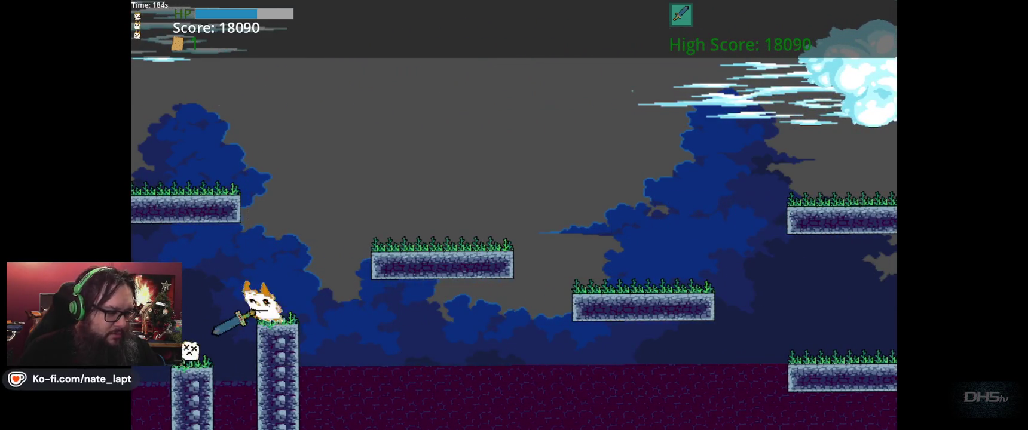
key(Left)
key(space)
key(Left)
key(space)
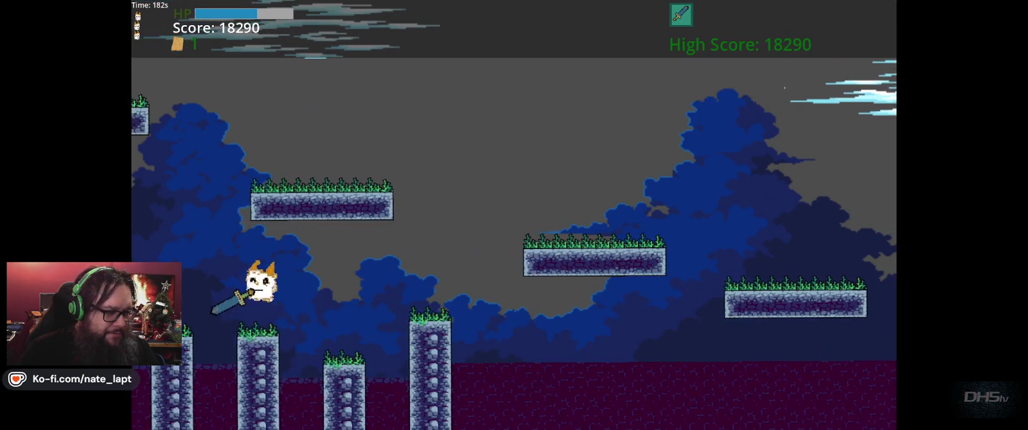
key(Left)
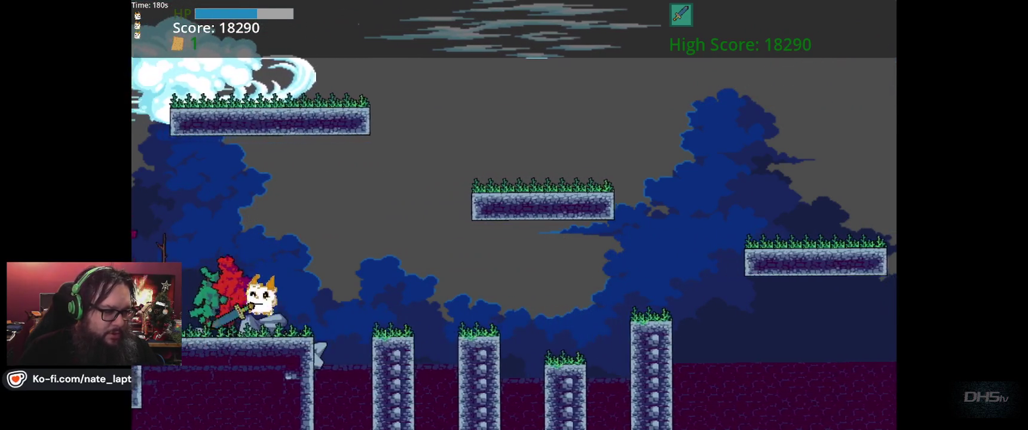
key(Left)
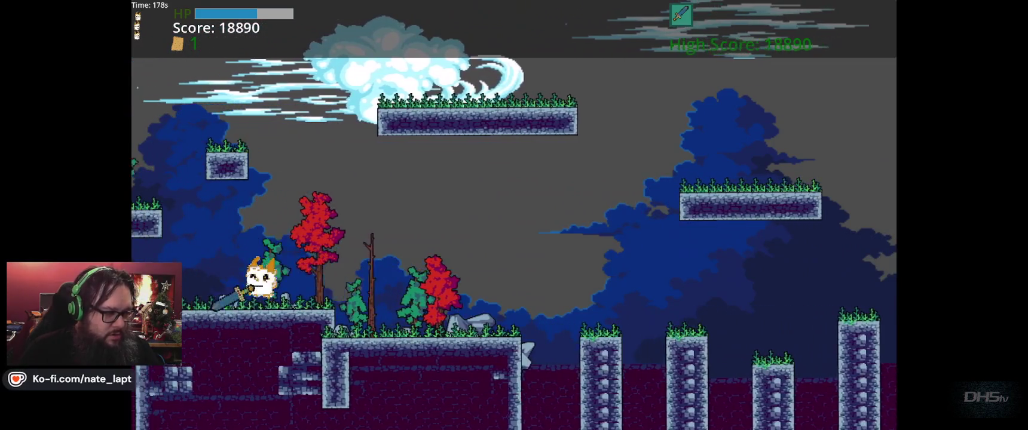
key(space)
key(Left)
key(space)
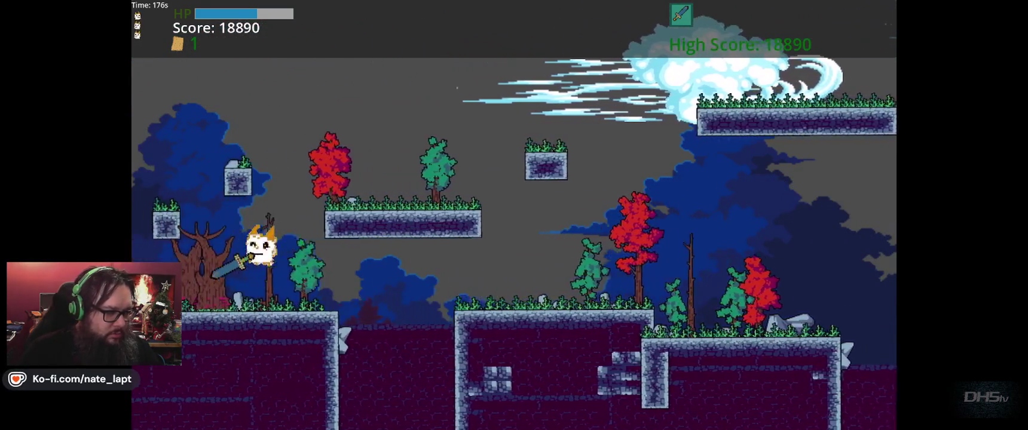
key(space)
key(Right)
key(Left)
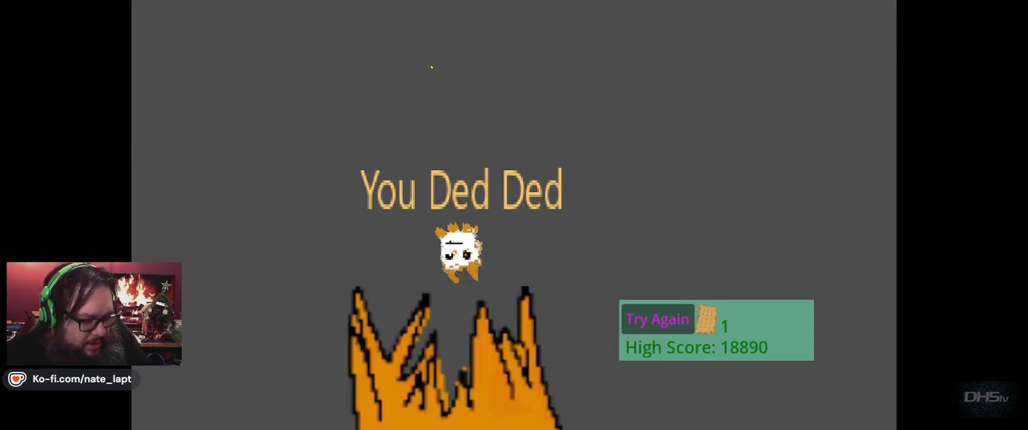
key(F8)
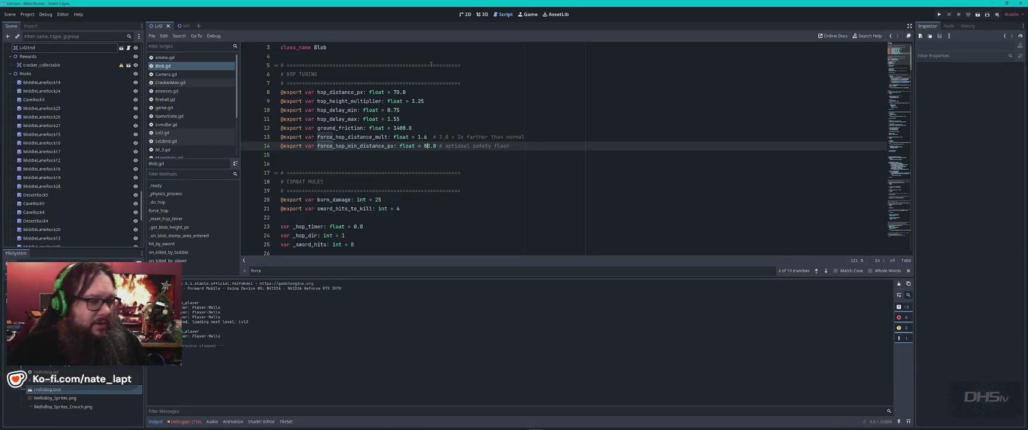
Switch to the 2D view and open the Lvl3 level scene
click(464, 16)
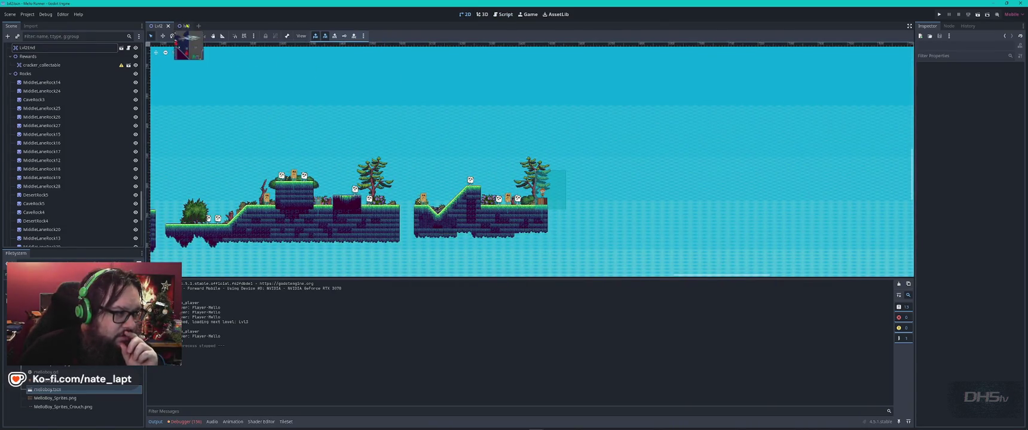
click(185, 26)
scroll(706, 166, down, 3)
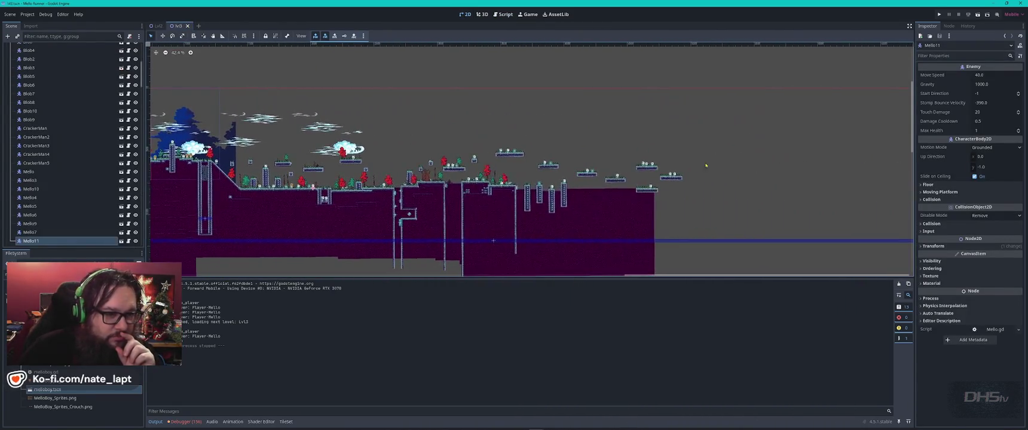
scroll(706, 166, up, 5)
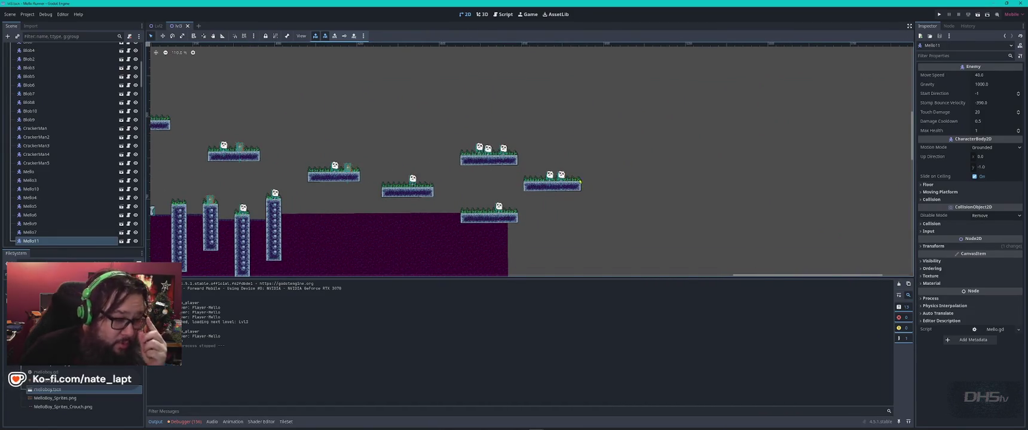
scroll(419, 176, down, 2)
Copy the pillar tiles on TileMapLayerRear and place them further right
click(223, 205)
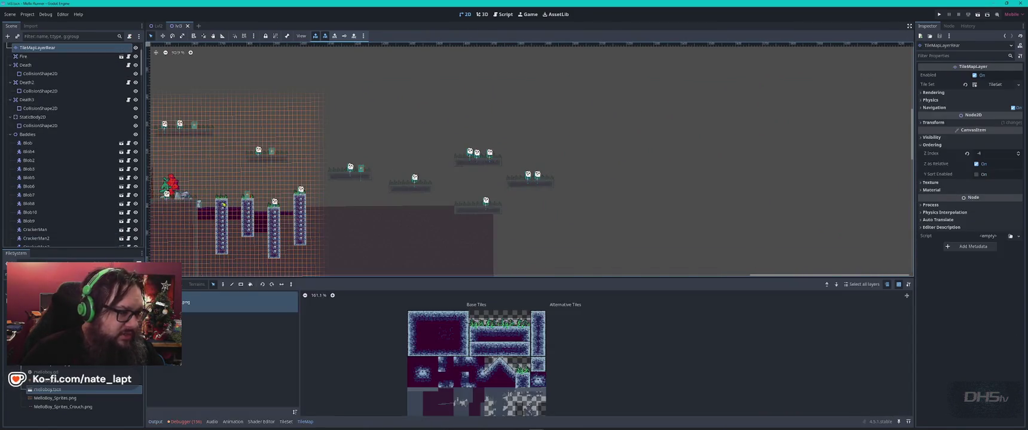
drag(211, 185, 317, 277)
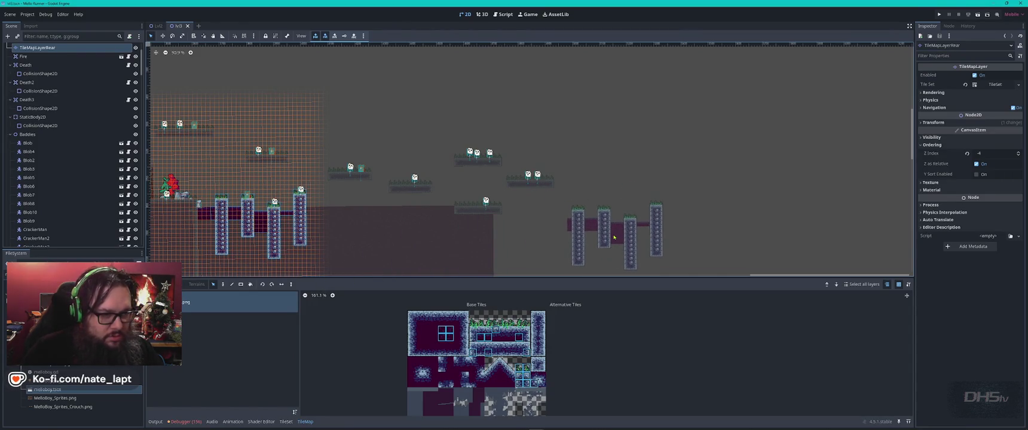
click(629, 221)
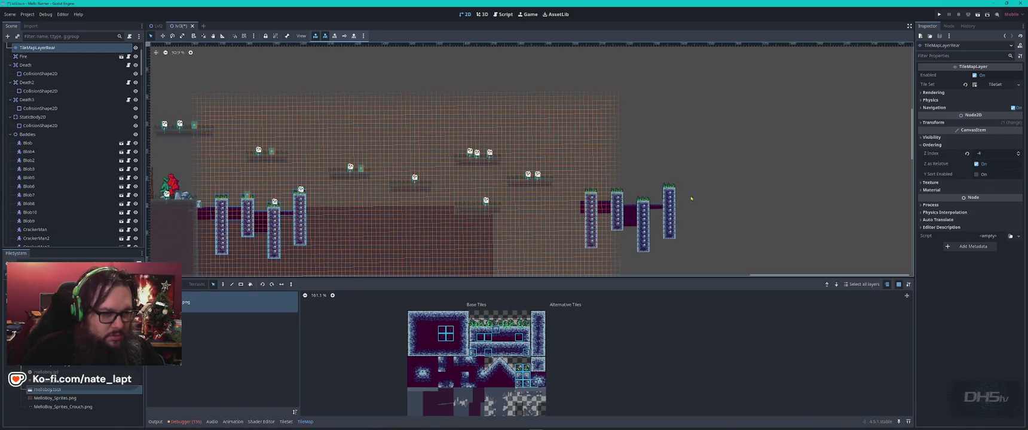
scroll(47, 91, up, 3)
On TileMapLayerBase, paste the copied tile block at the level's right end
click(38, 83)
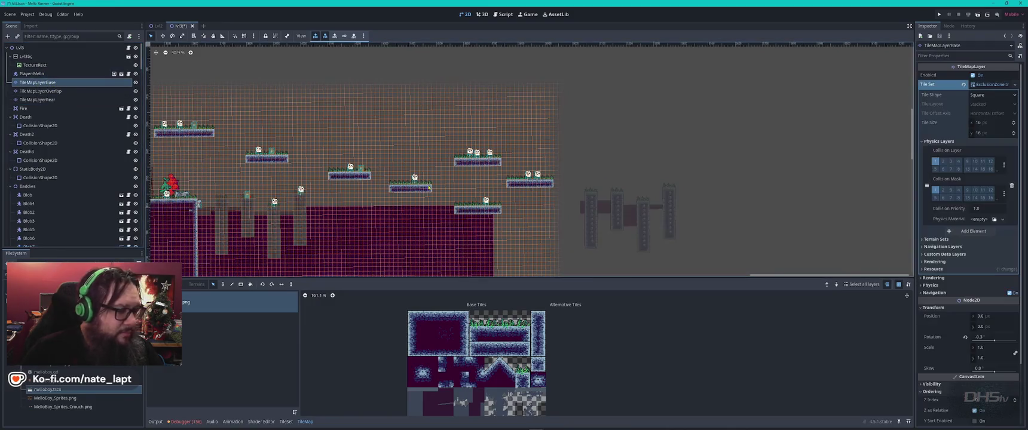
click(371, 116)
scroll(355, 176, left, 5)
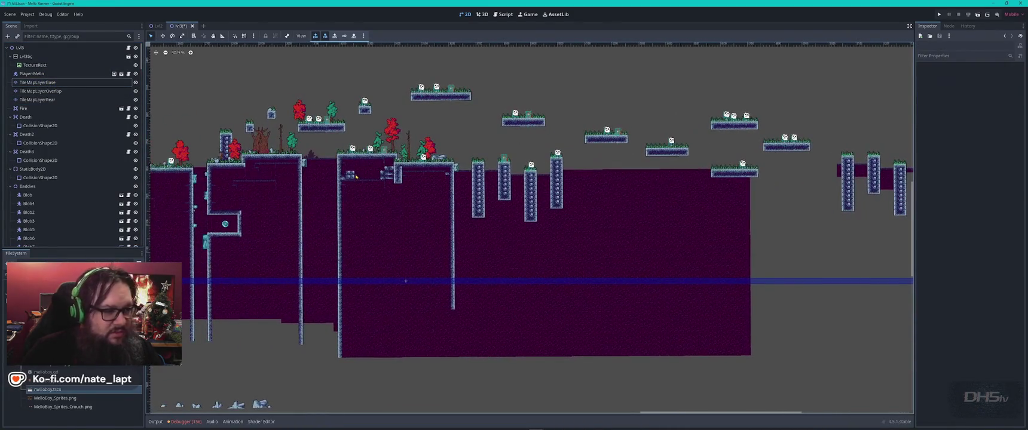
click(339, 157)
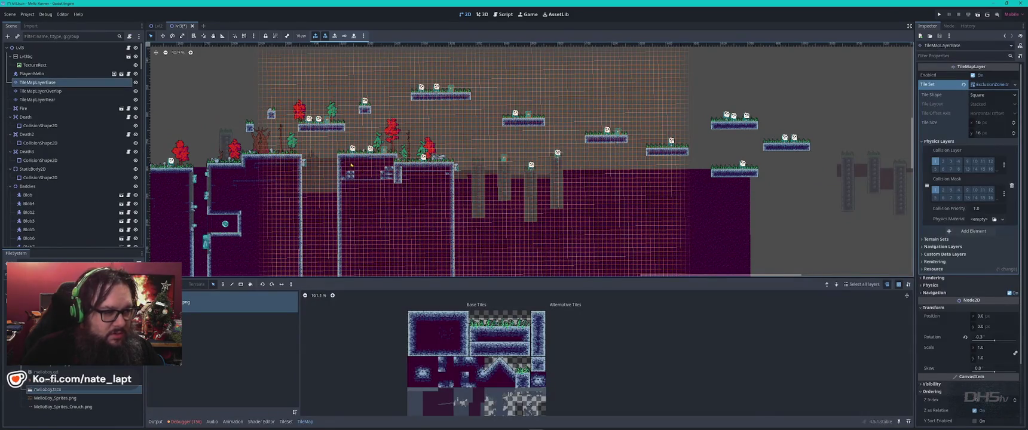
scroll(382, 199, down, 2)
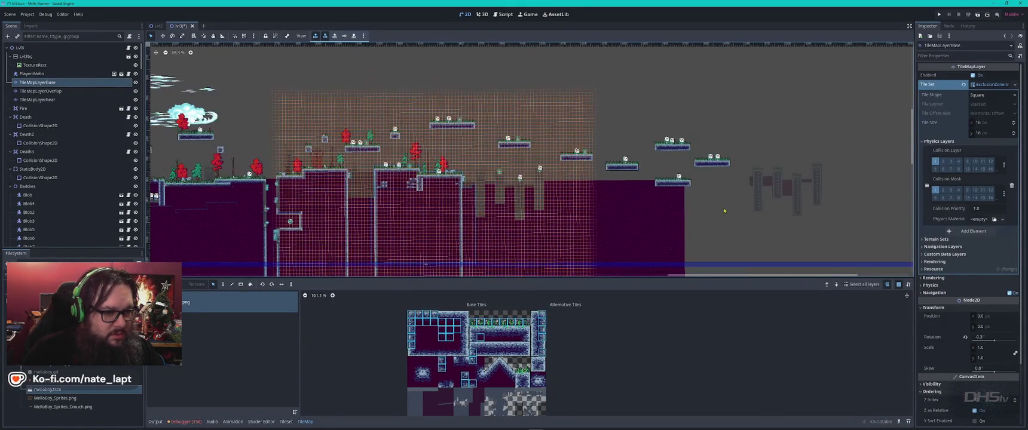
scroll(391, 180, right, 5)
scroll(390, 180, right, 2)
key(ctrl+v)
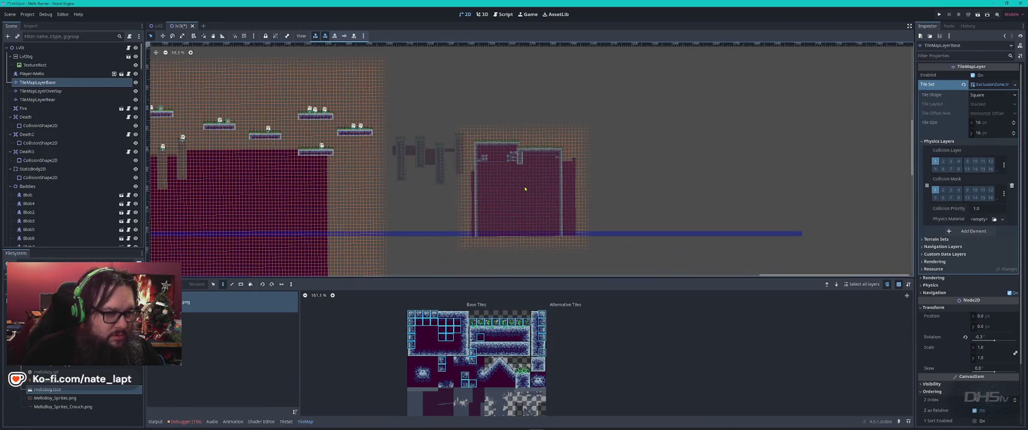
click(549, 161)
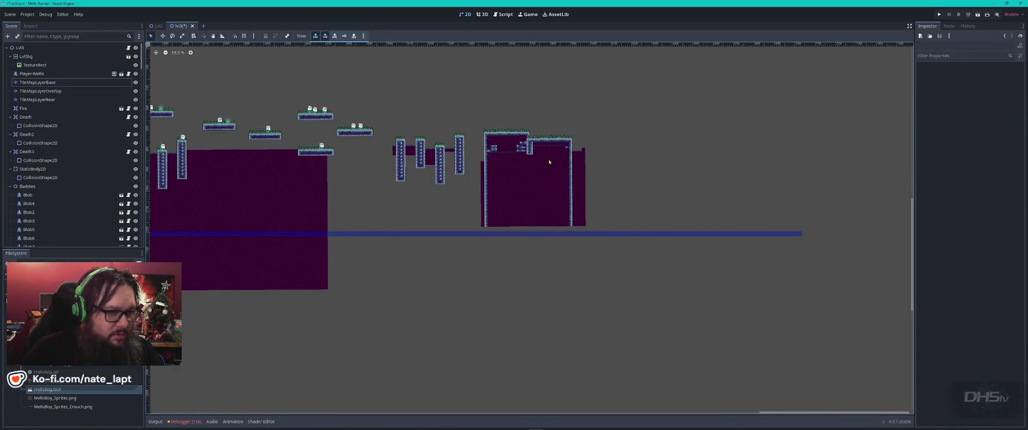
Paint filler tiles along the room's right side and fill a rectangle of them on TileMapLayerBase
scroll(549, 162, up, 7)
scroll(483, 205, down, 2)
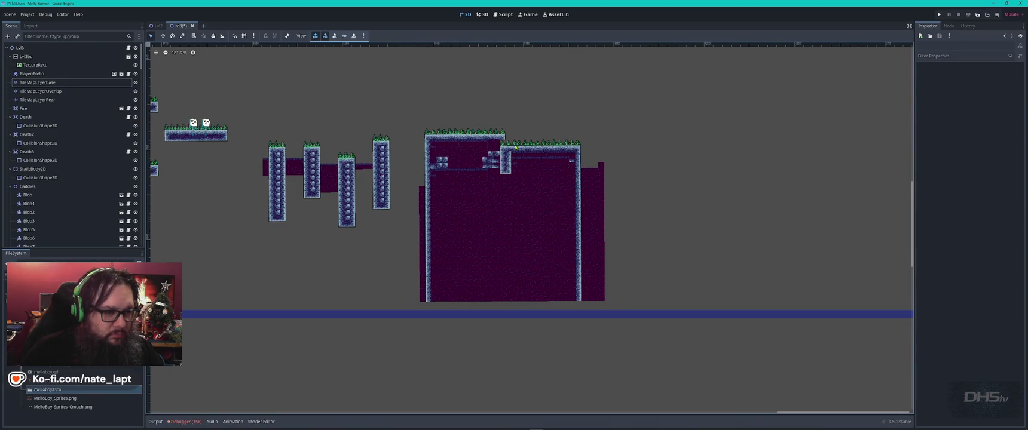
scroll(515, 147, up, 4)
key(ctrl+v)
key(Escape)
click(653, 161)
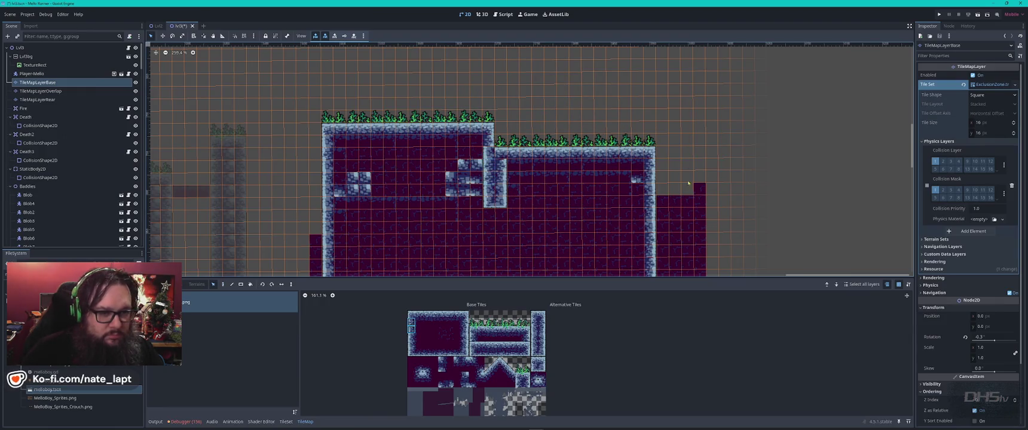
drag(663, 264, 664, 263)
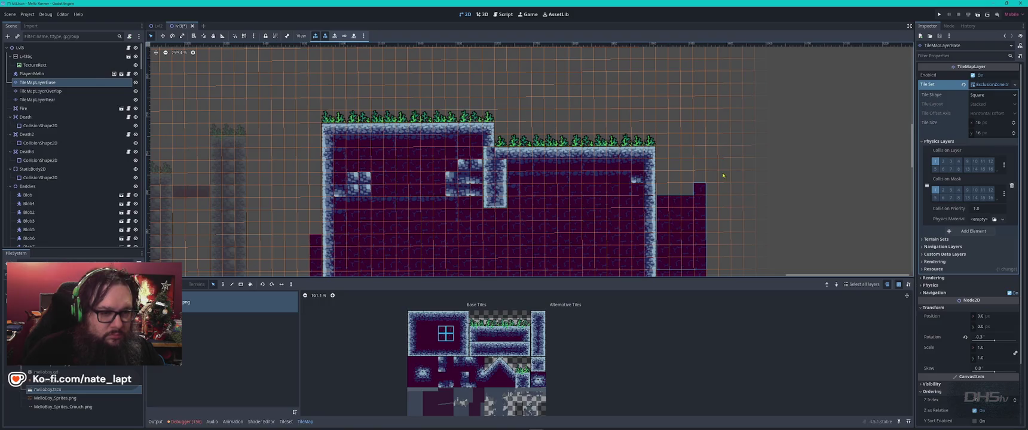
scroll(752, 202, down, 3)
scroll(752, 202, right, 3)
mouse_move(571, 110)
mouse_down()
mouse_move(392, 278)
mouse_move(437, 257)
mouse_move(450, 237)
mouse_up()
scroll(525, 190, left, 5)
Paste an 11x11 tile block beside the room, then check the Base, Overlap and Rear layers
key(ctrl+v)
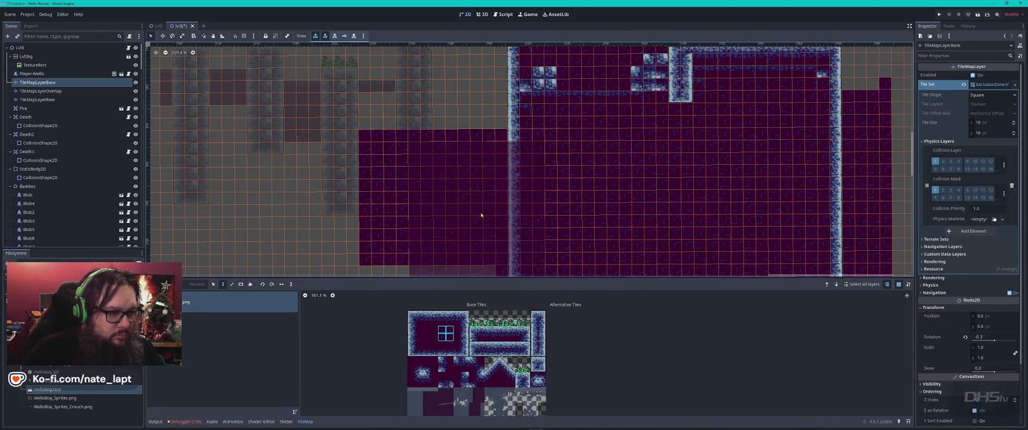
click(449, 193)
scroll(450, 191, down, 3)
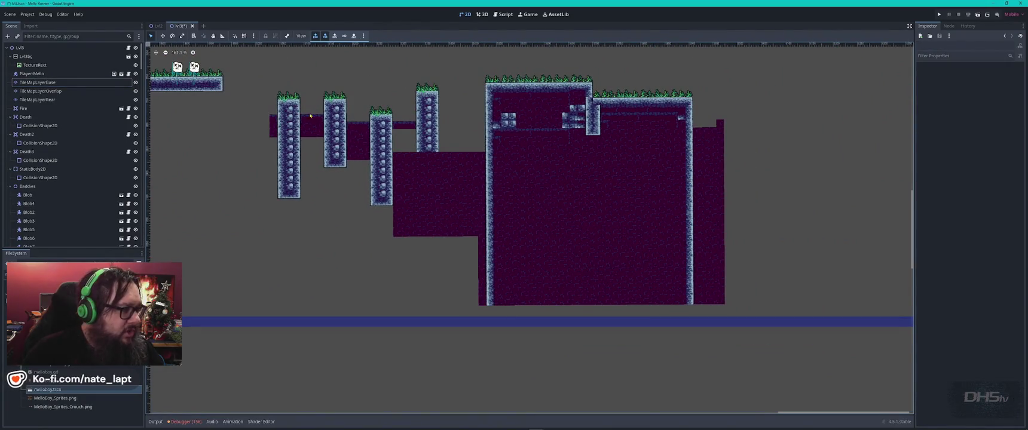
click(49, 86)
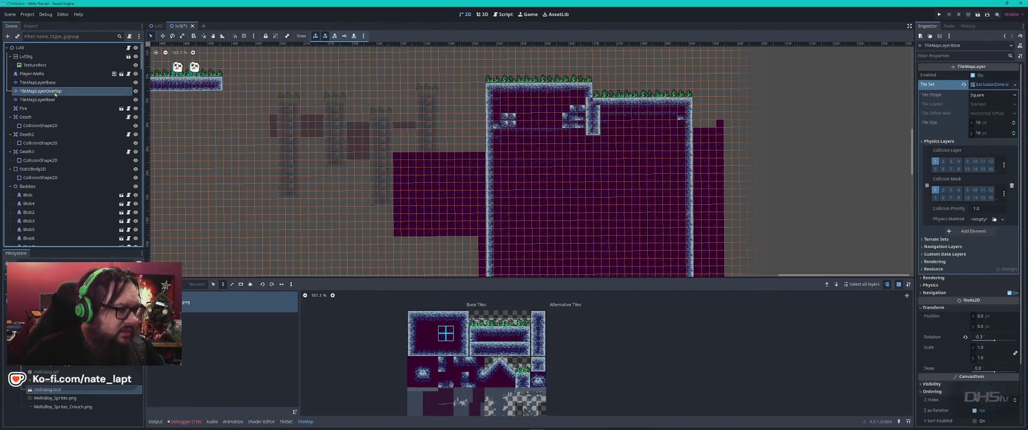
click(54, 92)
click(37, 99)
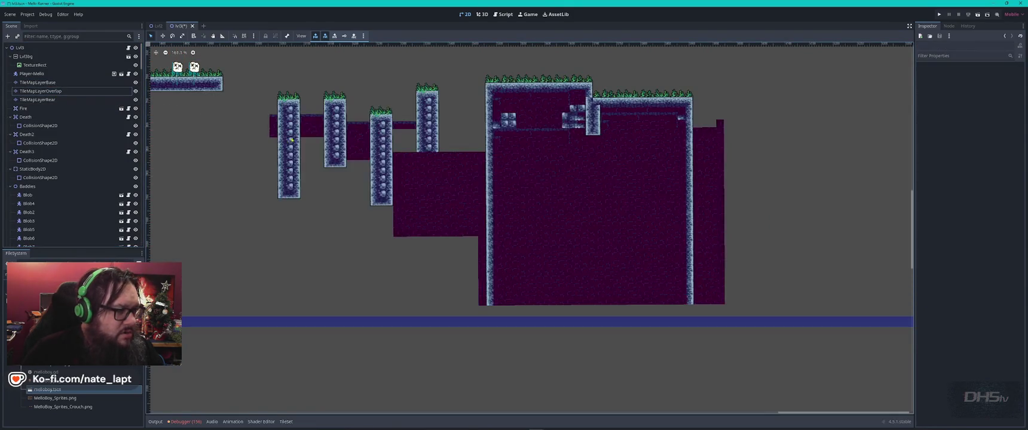
click(399, 150)
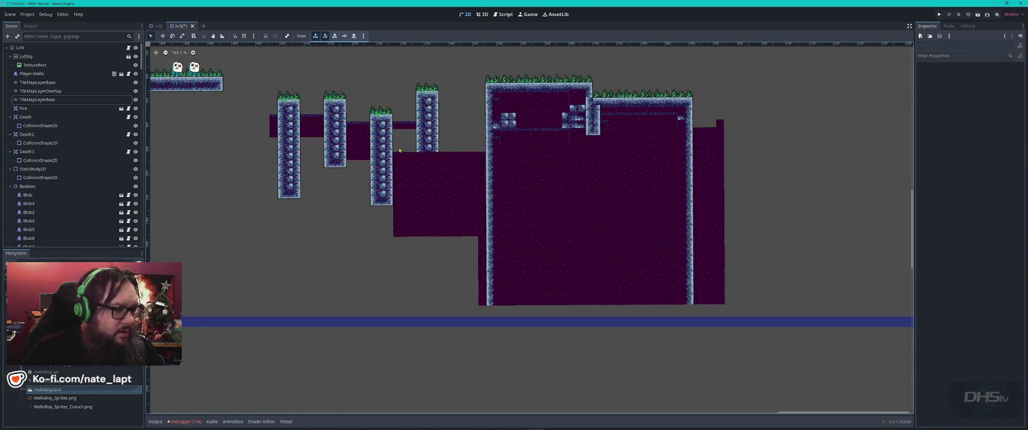
click(439, 91)
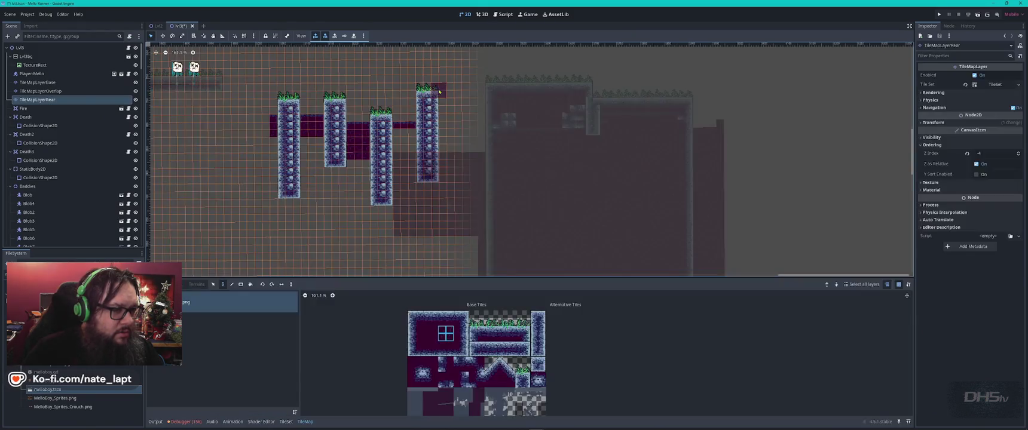
Cut the four pillars from TileMapLayerRear and paste them onto TileMapLayerBase
key(s)
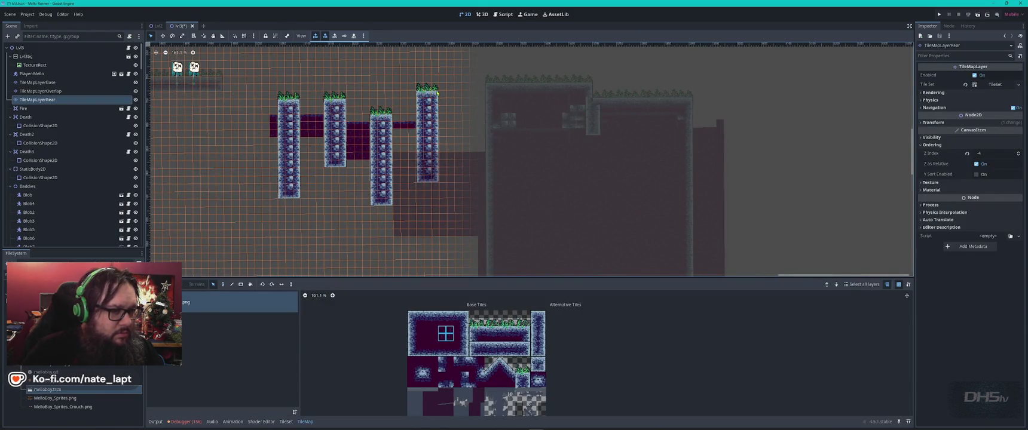
mouse_move(437, 90)
mouse_down()
mouse_move(347, 221)
mouse_move(264, 223)
mouse_up()
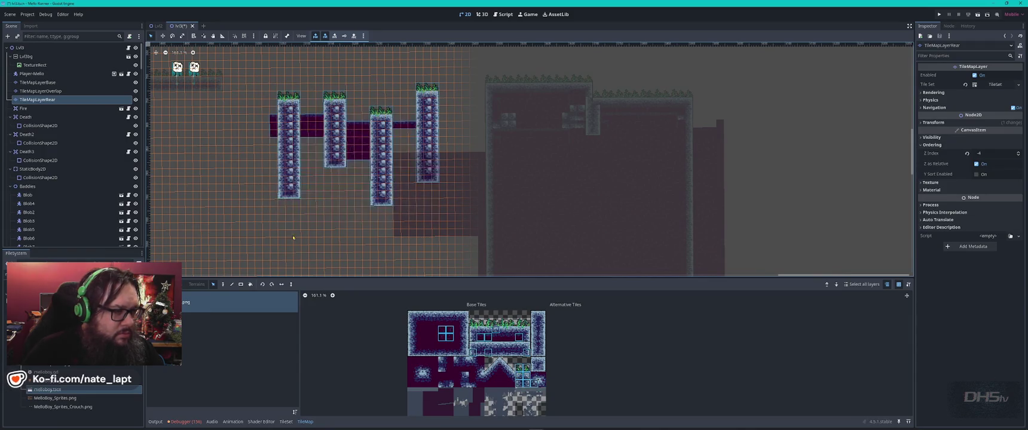
key(Delete)
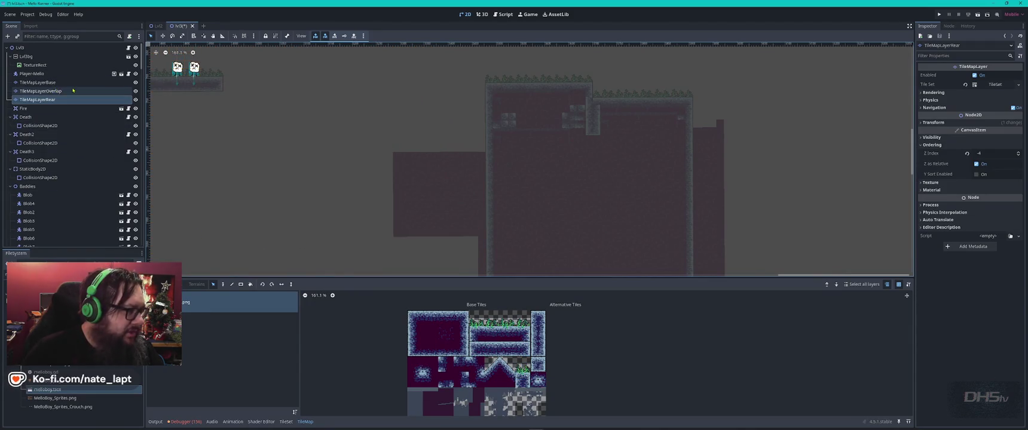
click(56, 82)
key(ctrl+v)
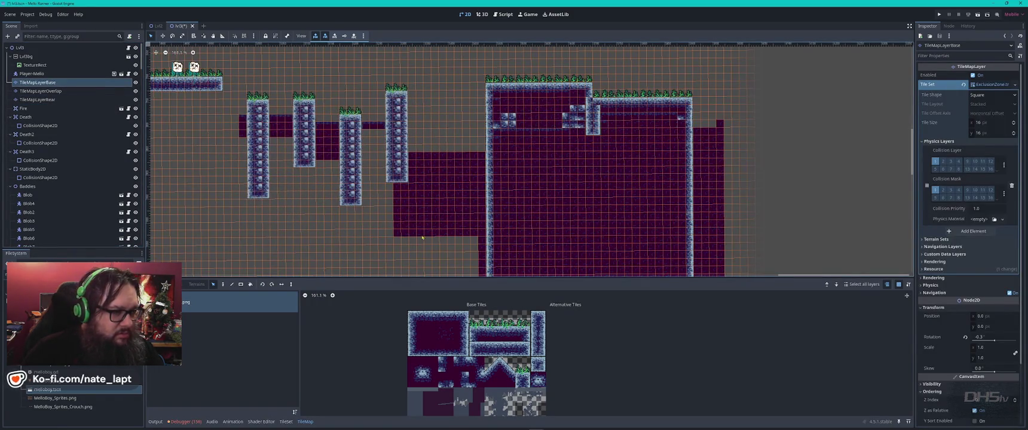
click(322, 145)
Paint dark background tiles on TileMapLayerRear below the pillars and spreading up across the level
click(52, 82)
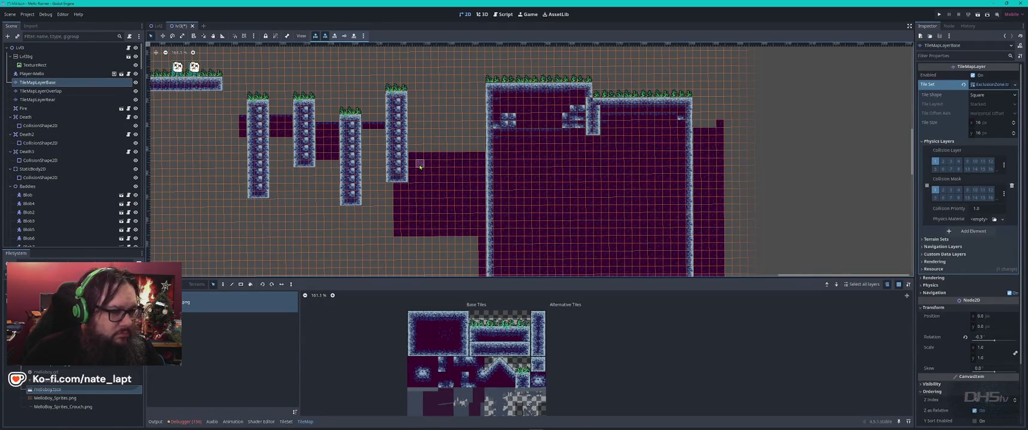
drag(417, 158, 484, 236)
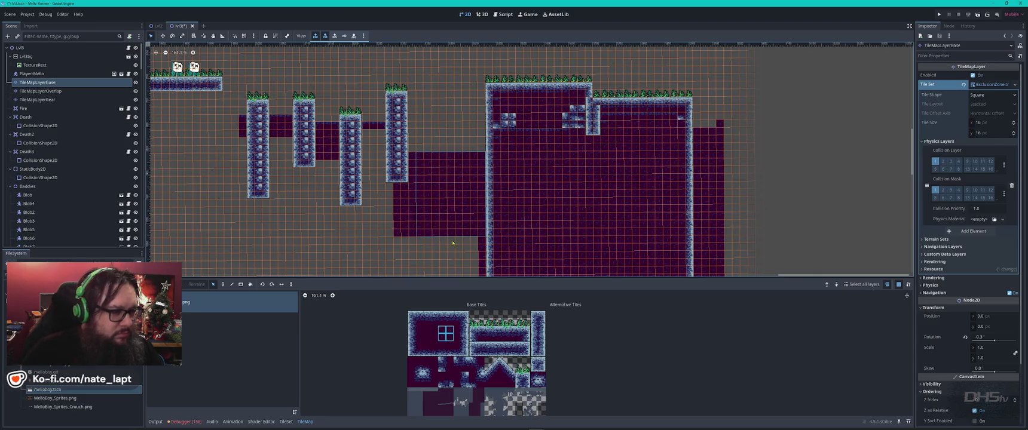
click(71, 100)
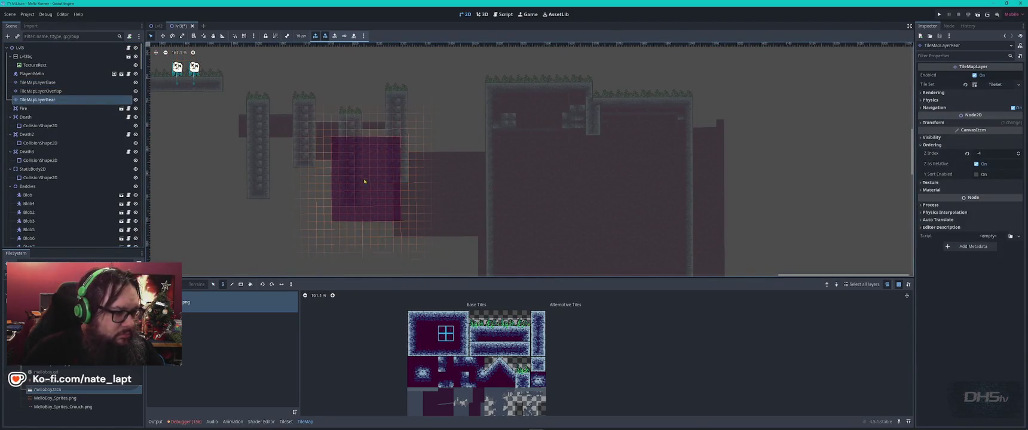
click(355, 198)
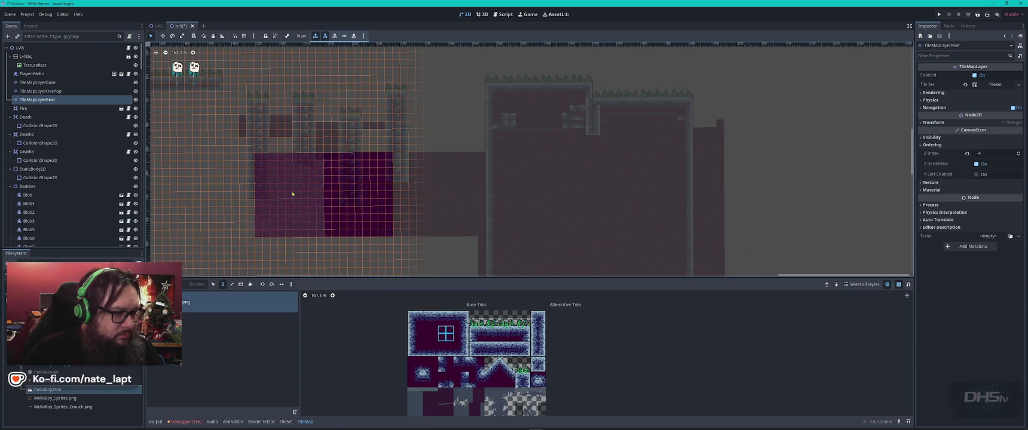
click(289, 198)
click(220, 201)
drag(281, 191, 444, 177)
click(363, 190)
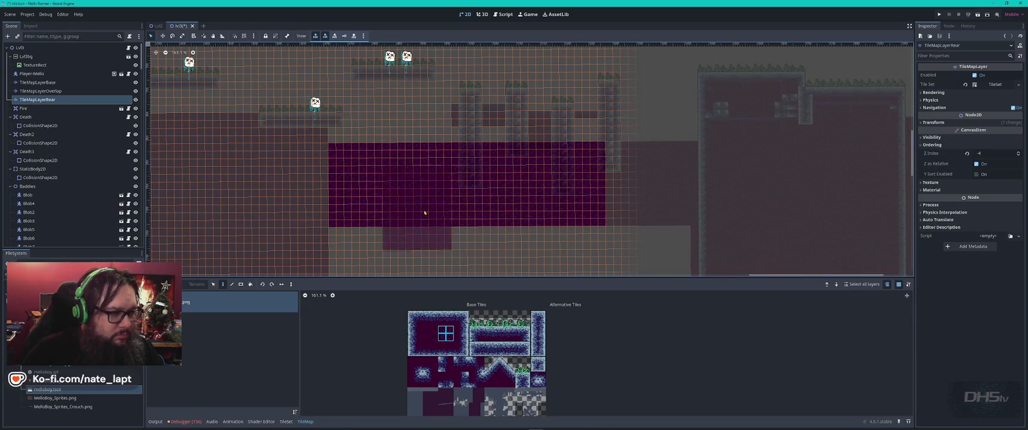
click(363, 174)
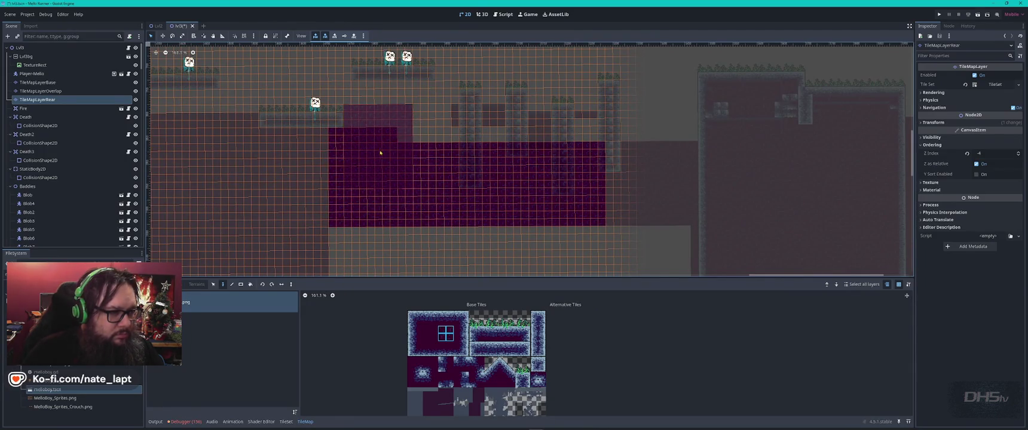
mouse_move(361, 154)
mouse_down()
mouse_move(642, 152)
mouse_move(639, 81)
mouse_up()
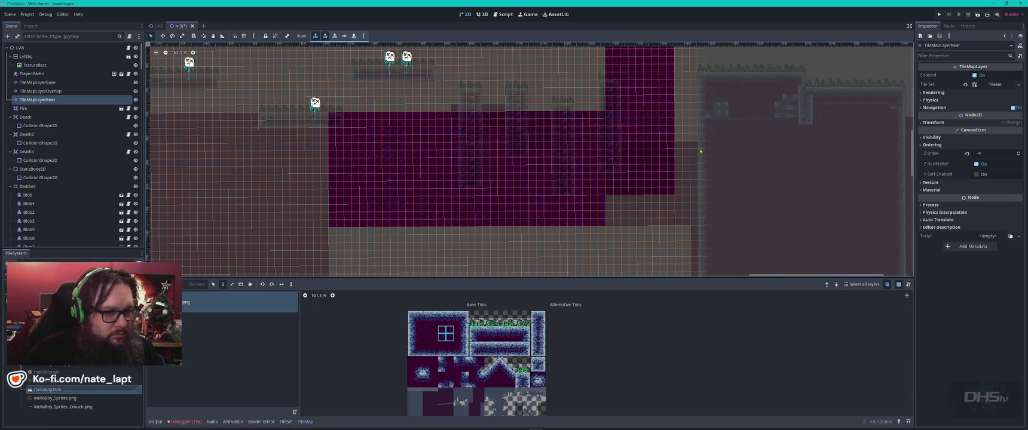
scroll(634, 158, up, 4)
scroll(635, 158, right, 6)
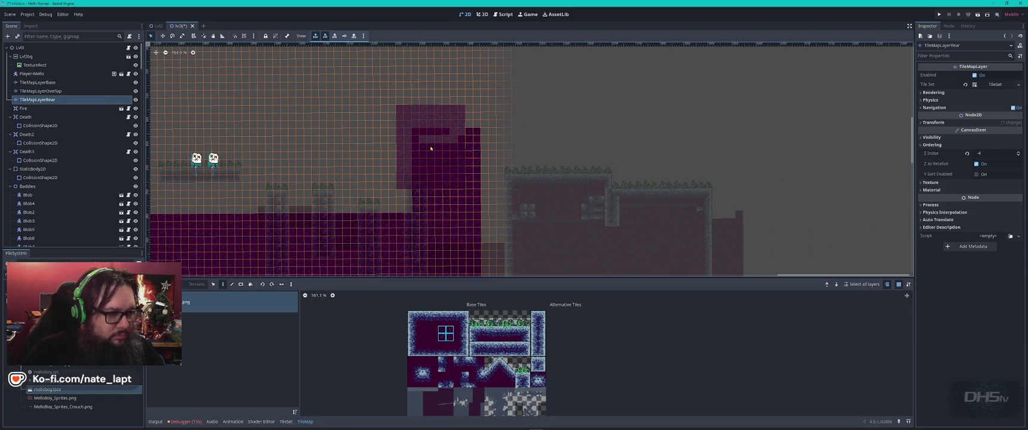
Erase the tall upper section of background tiles and the leftover strip below it
key(Escape)
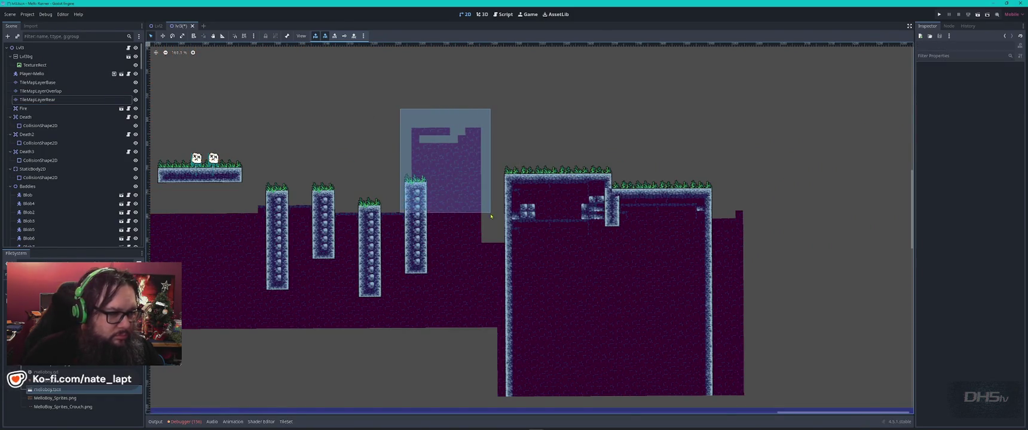
click(464, 169)
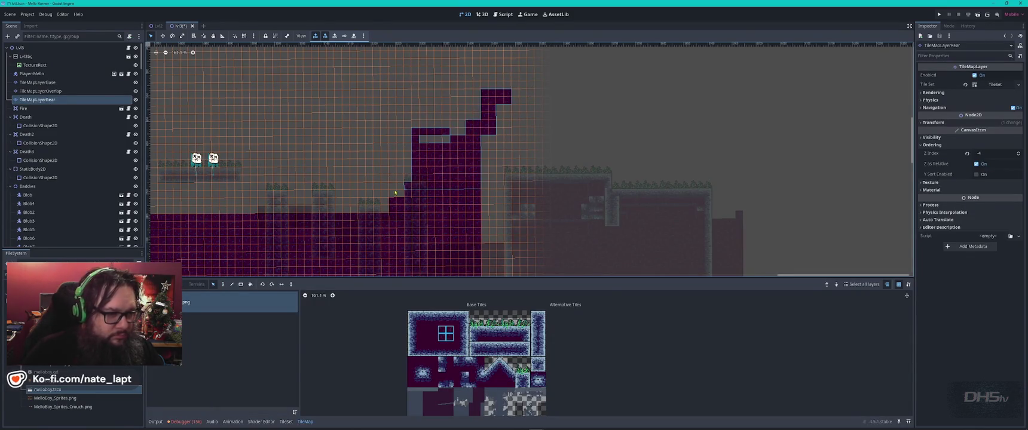
key(Delete)
drag(480, 180, 386, 214)
key(Delete)
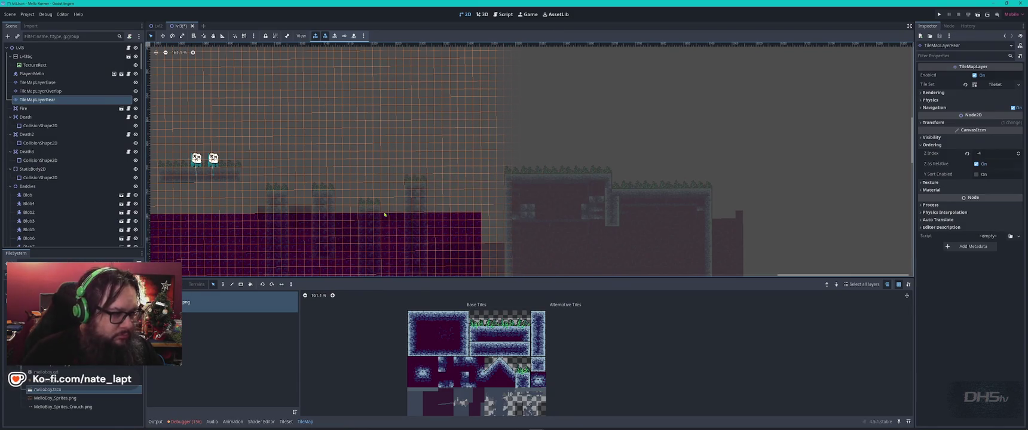
key(Escape)
drag(309, 191, 484, 134)
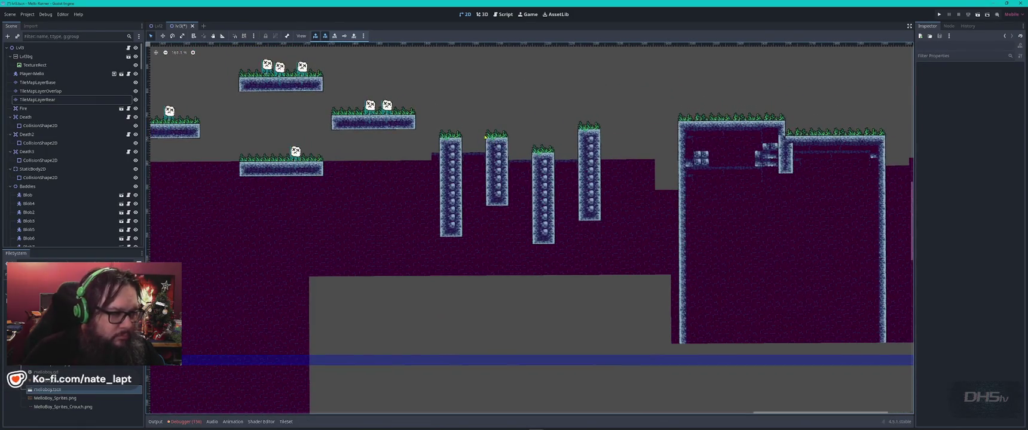
On TileMapLayerBase, erase the strip left of the walled room and repaint it with dark ground tiles
scroll(486, 137, down, 5)
mouse_move(313, 194)
mouse_down()
mouse_move(562, 195)
mouse_move(375, 171)
mouse_move(409, 199)
mouse_up()
click(409, 201)
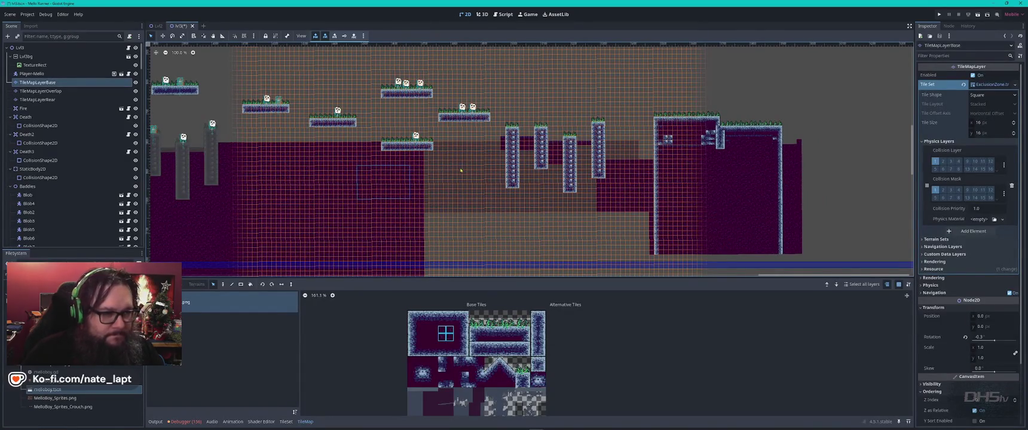
key(d)
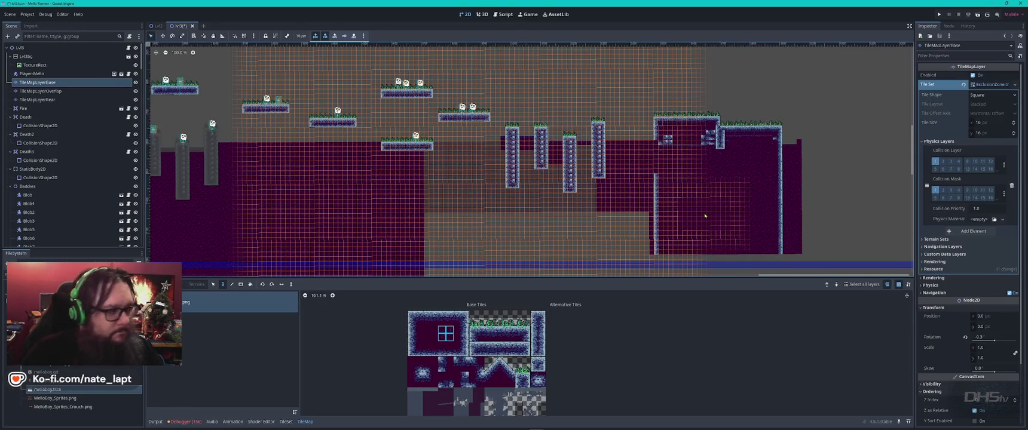
scroll(524, 184, right, 5)
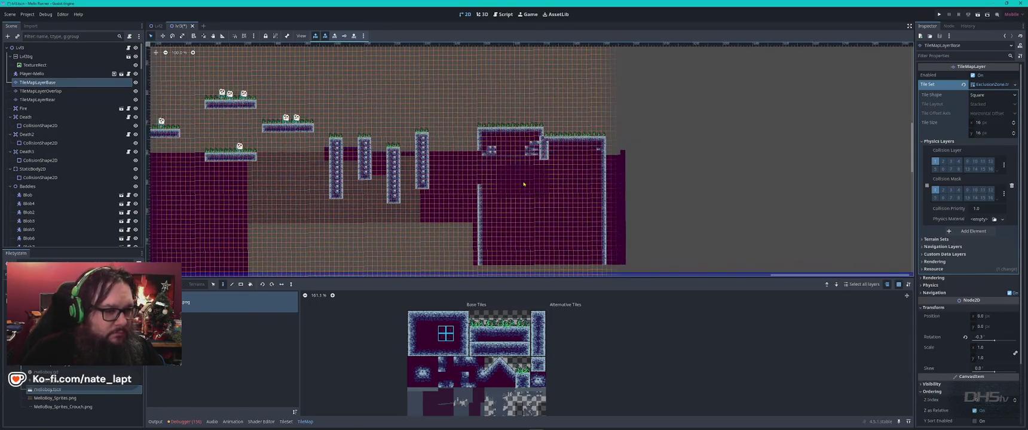
drag(478, 160, 427, 160)
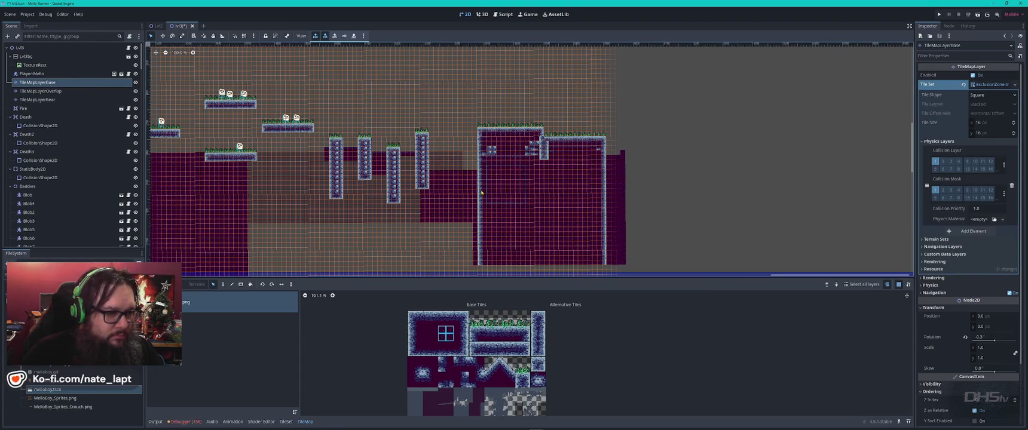
click(460, 174)
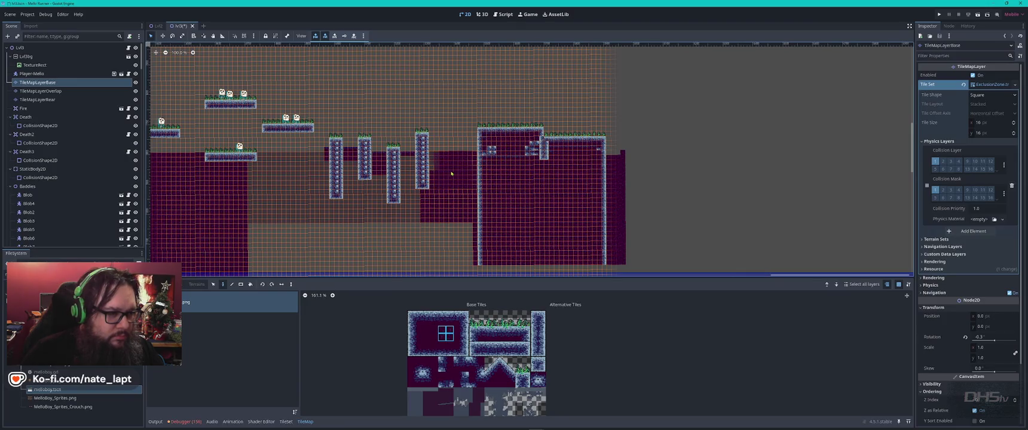
Preview the level with layers deselected, then select the rear tile layer for editing
key(Escape)
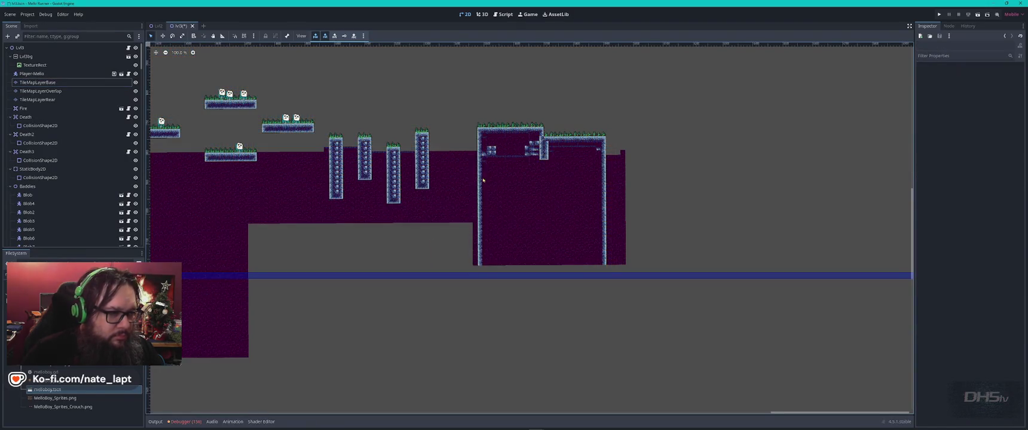
scroll(447, 180, up, 3)
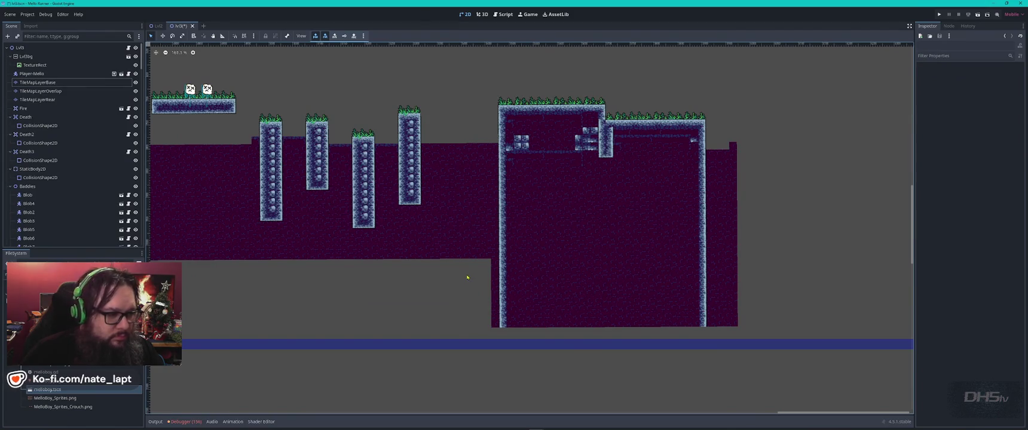
click(430, 239)
scroll(467, 256, down, 5)
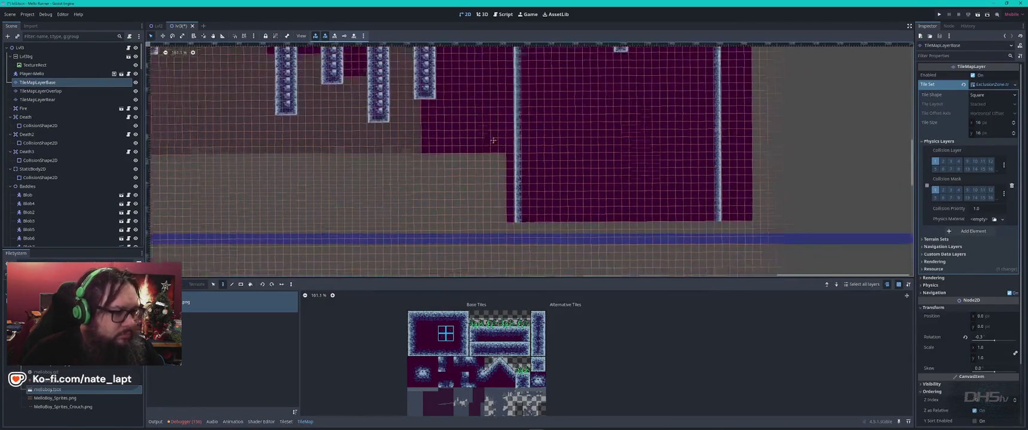
key(Escape)
click(413, 126)
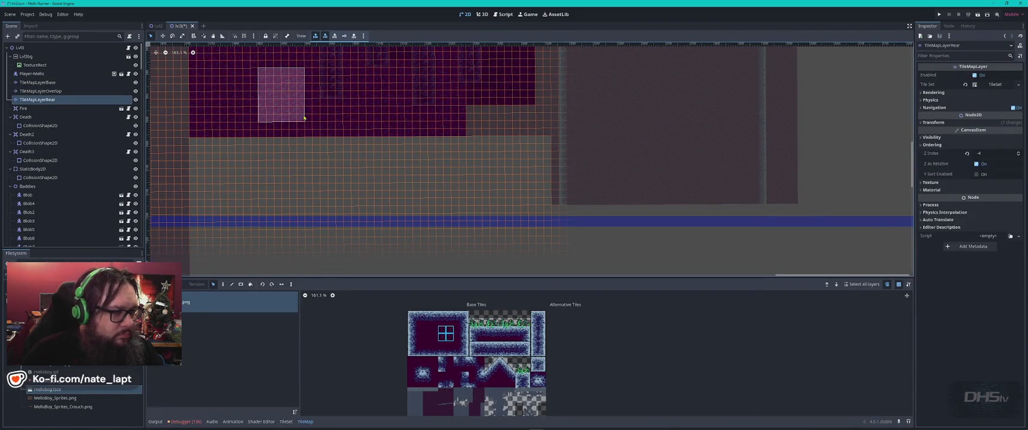
Paint a purple background band across the lower level, with blocks below it and a right-edge column
drag(524, 174, 238, 175)
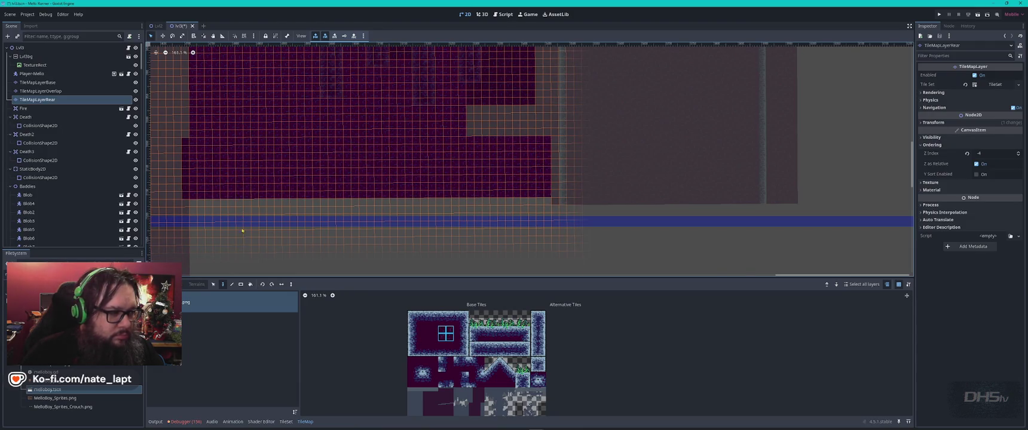
drag(213, 230, 274, 230)
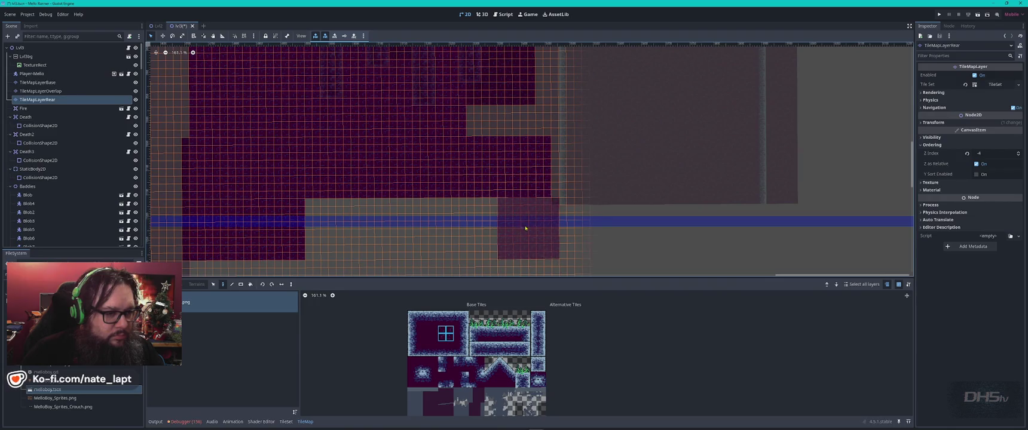
drag(332, 226, 526, 230)
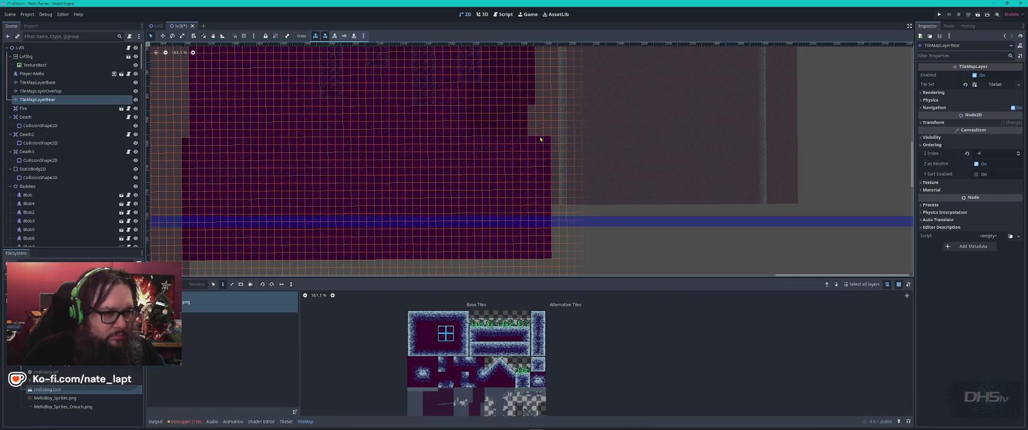
drag(529, 123, 536, 227)
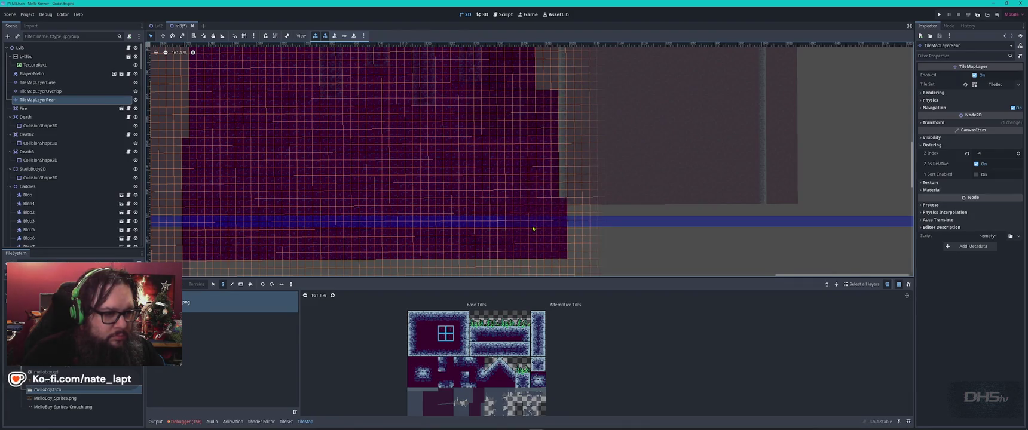
On the base tile layer, delete the purple block on the right and the L-shaped purple block
scroll(611, 111, up, 5)
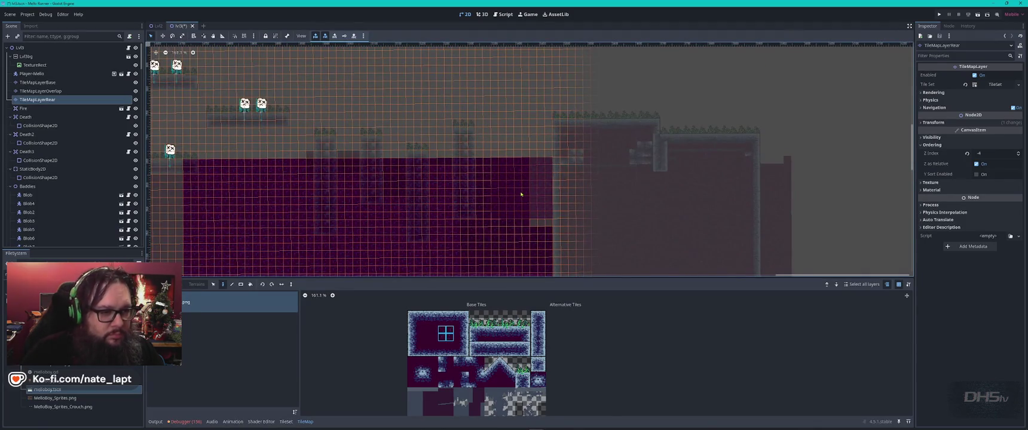
key(Page_Up)
key(Page_Up)
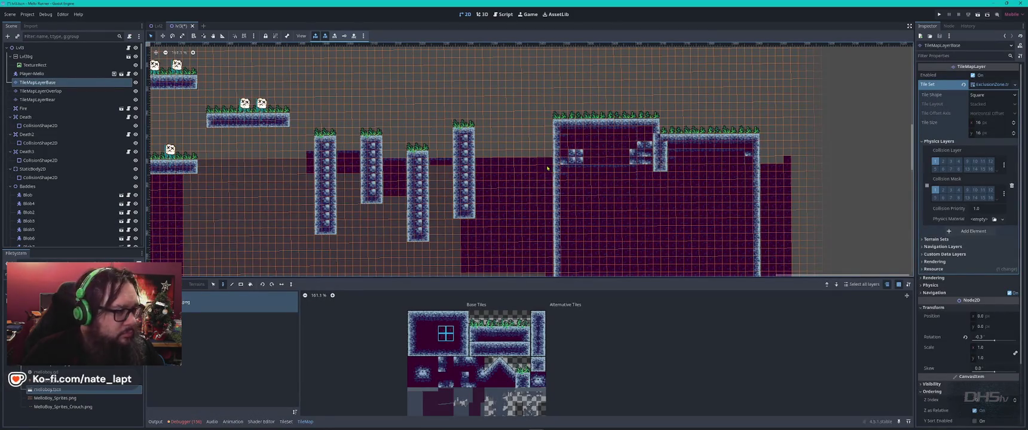
drag(551, 156, 476, 251)
key(Delete)
scroll(511, 272, down, 6)
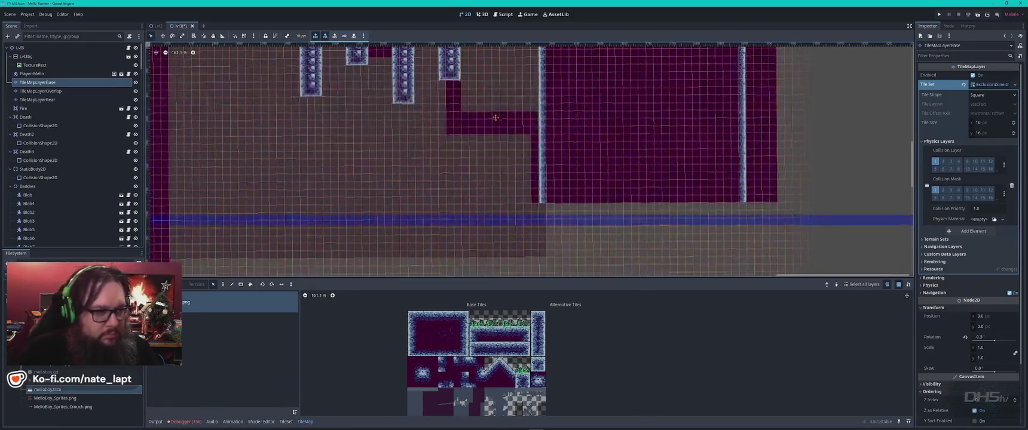
mouse_move(452, 88)
mouse_down()
mouse_move(477, 104)
mouse_move(540, 202)
mouse_up()
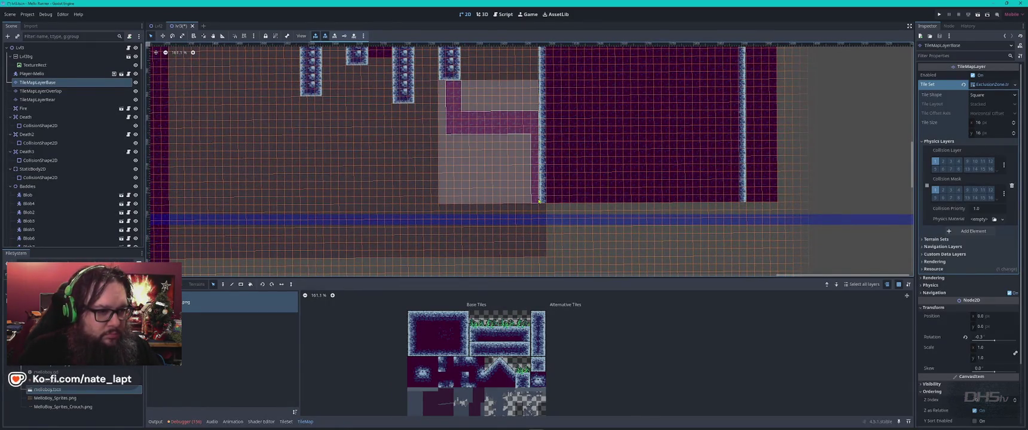
key(Delete)
Clear the tiles between the first two pillars, undoing an accidental pillar-top deletion
scroll(503, 186, up, 6)
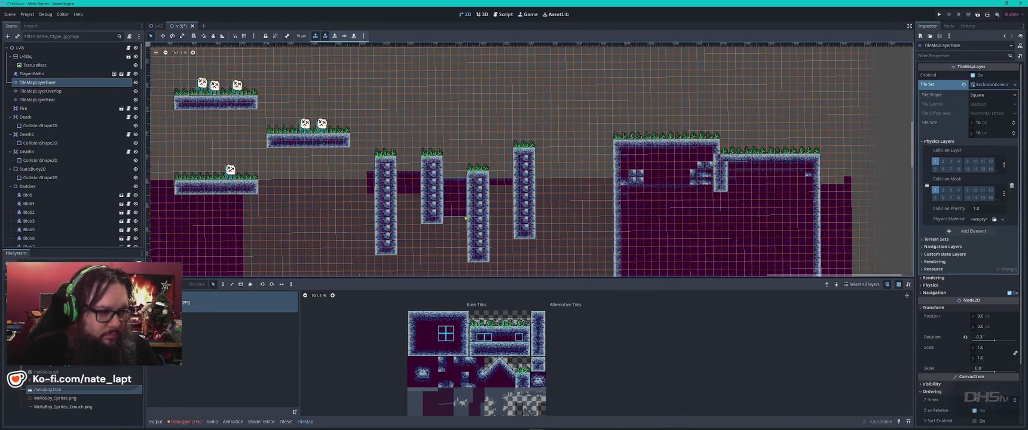
drag(485, 162, 516, 203)
key(Delete)
key(ctrl+z)
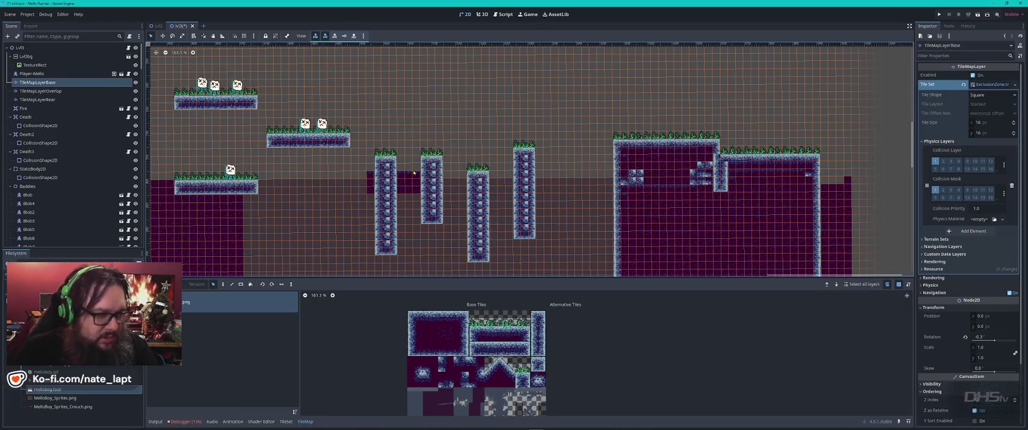
drag(410, 184, 398, 165)
key(Delete)
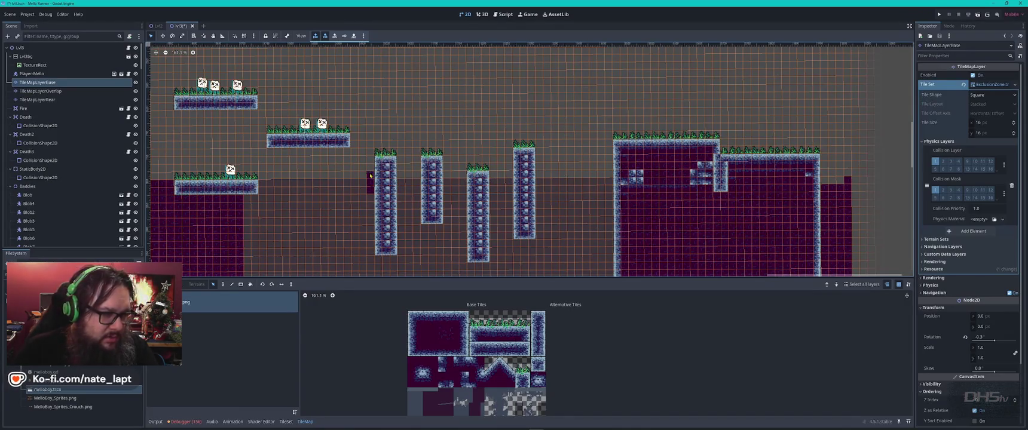
Bring the left pillars into view, remove the dark strip and deselect the base layer
drag(563, 222, 408, 112)
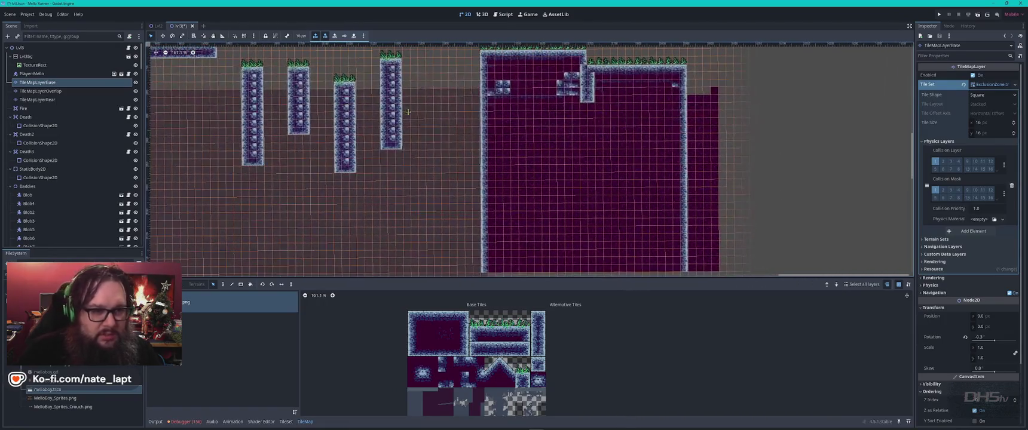
scroll(768, 110, down, 3)
mouse_move(724, 114)
mouse_down()
mouse_move(452, 113)
mouse_move(466, 113)
mouse_move(503, 259)
mouse_move(505, 242)
mouse_up()
key(Escape)
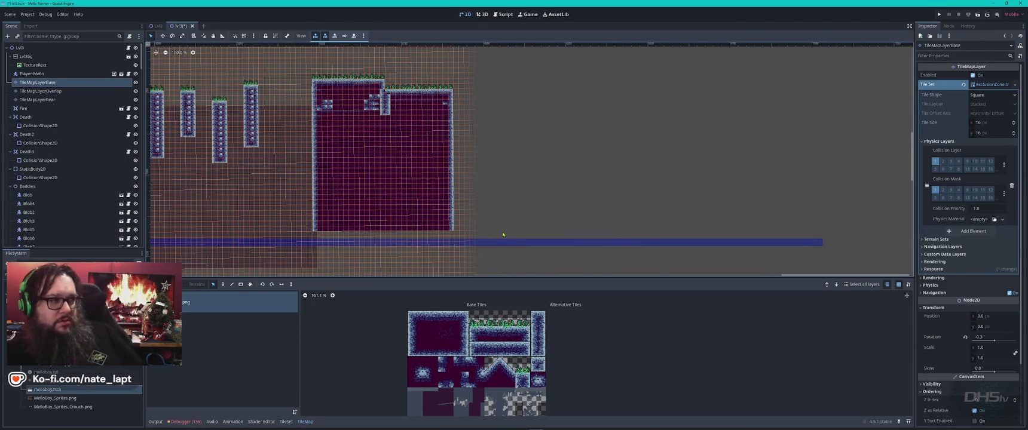
scroll(637, 182, left, 6)
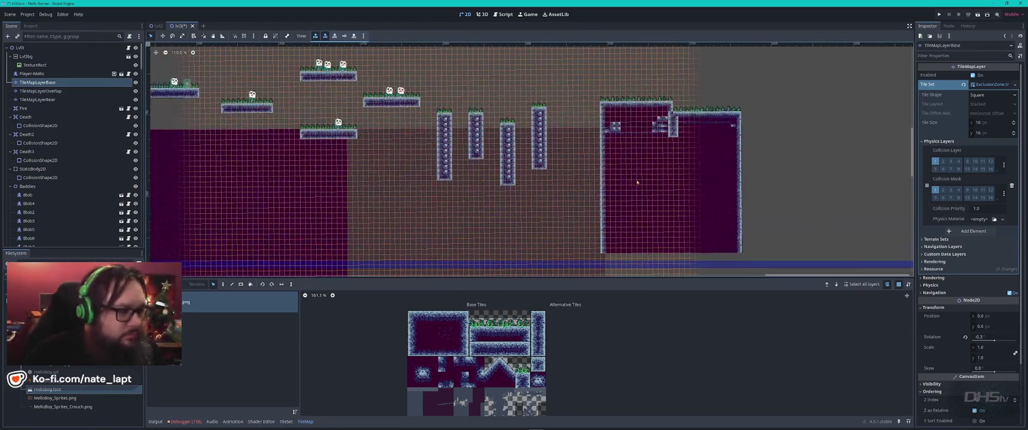
click(345, 202)
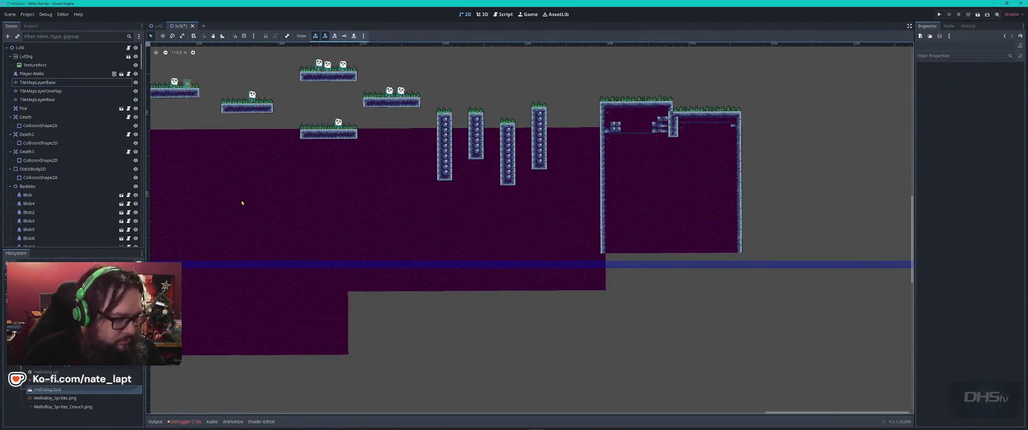
On the rear background tile layer, select a block of background tiles and copy it
click(253, 208)
click(397, 229)
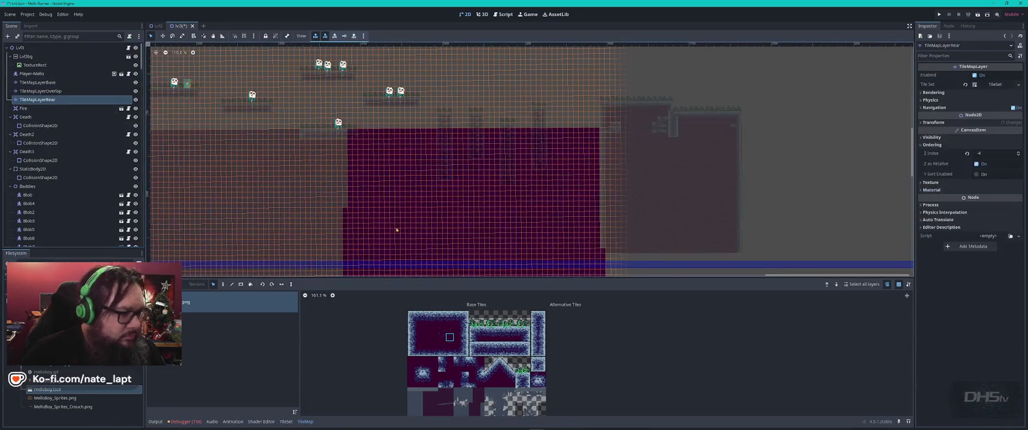
mouse_move(370, 155)
mouse_down()
mouse_move(422, 224)
mouse_move(437, 215)
mouse_up()
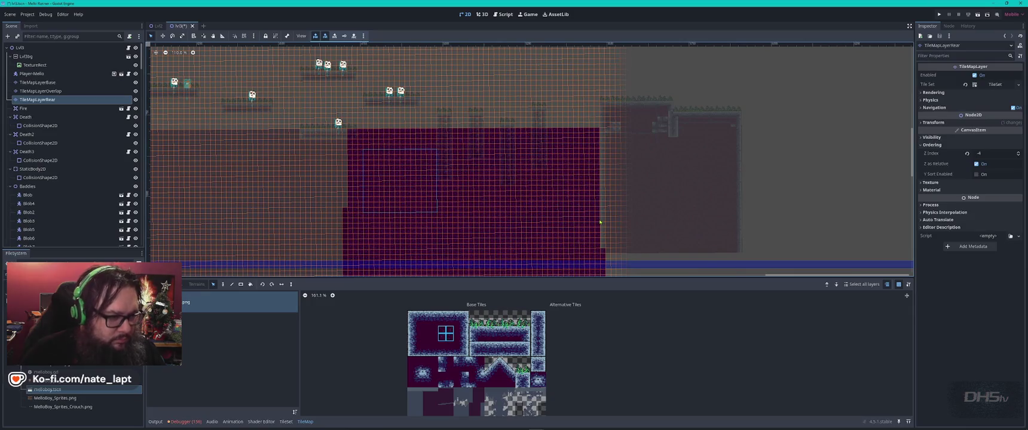
key(Escape)
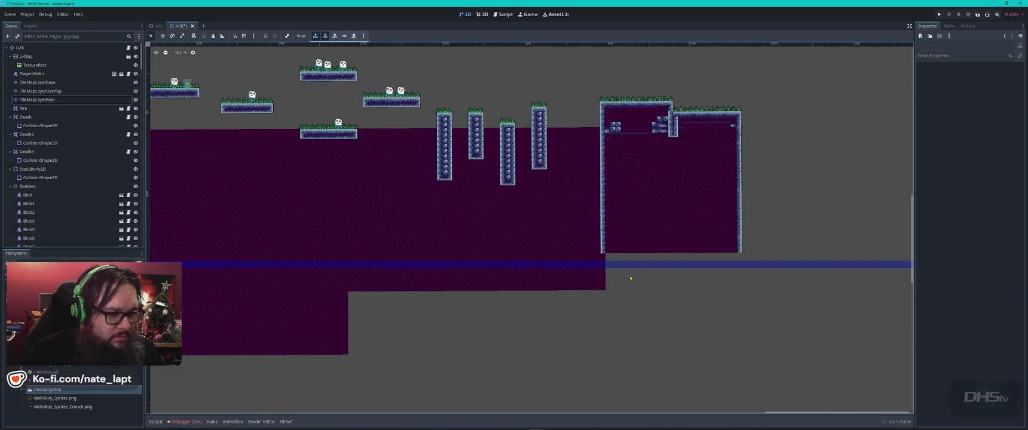
click(607, 275)
scroll(633, 262, down, 5)
scroll(598, 227, right, 3)
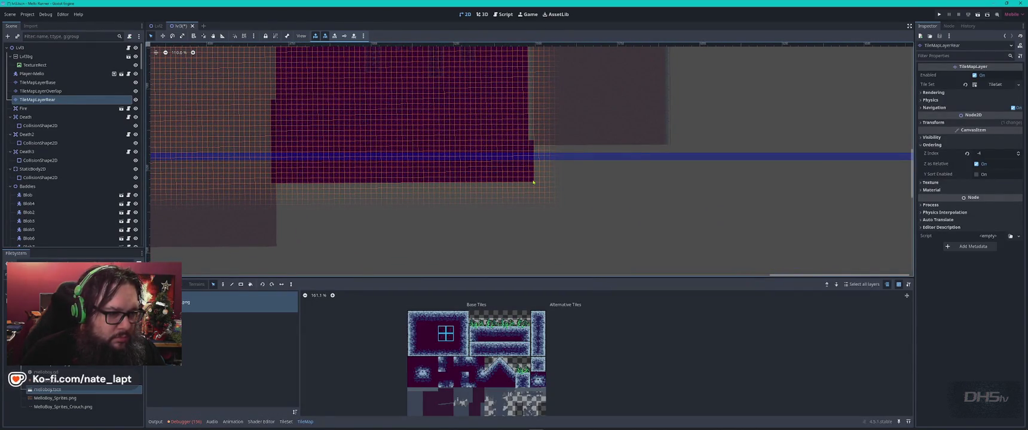
drag(286, 99, 359, 171)
key(ctrl+c)
key(ctrl+v)
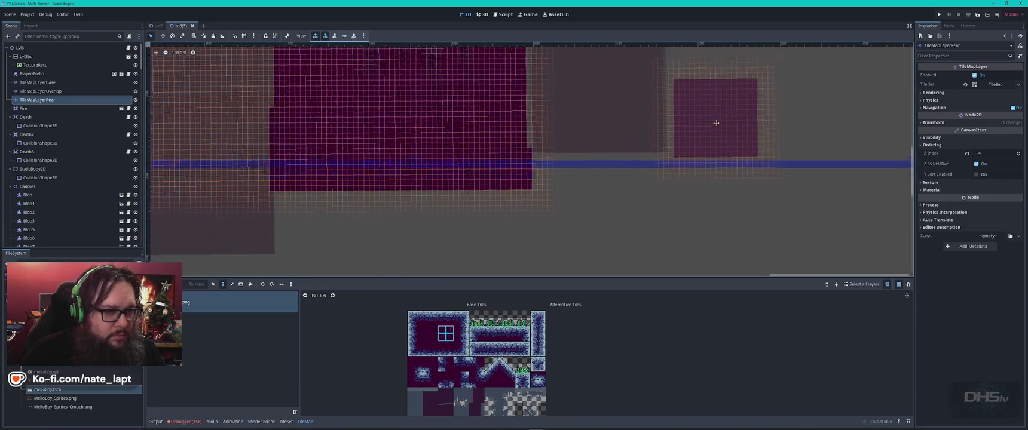
Stamp five copies of the background block beside the wall, further right and in the lower gap
scroll(693, 168, up, 5)
scroll(693, 167, right, 2)
click(679, 184)
click(763, 184)
scroll(771, 200, down, 5)
scroll(771, 201, right, 2)
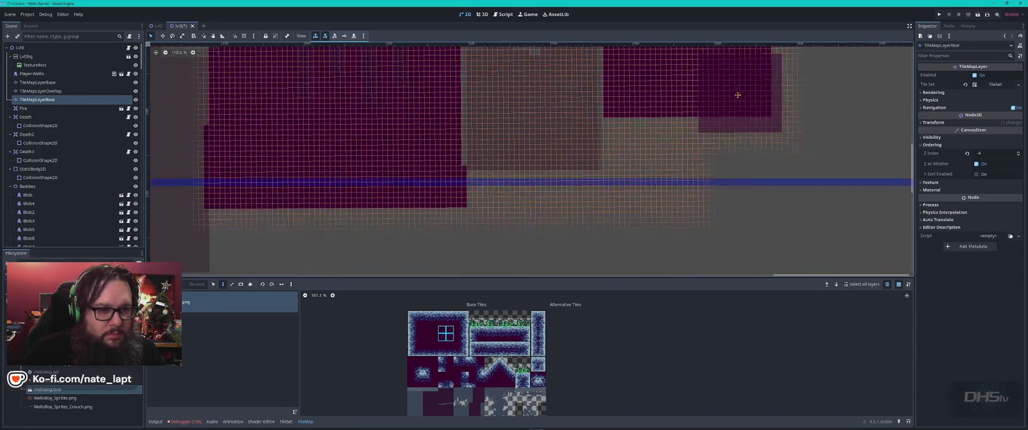
click(646, 158)
click(730, 159)
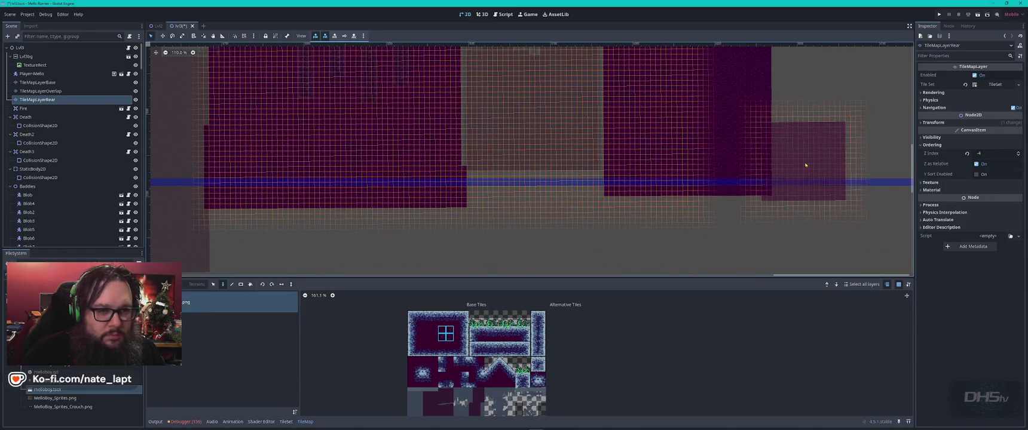
click(509, 213)
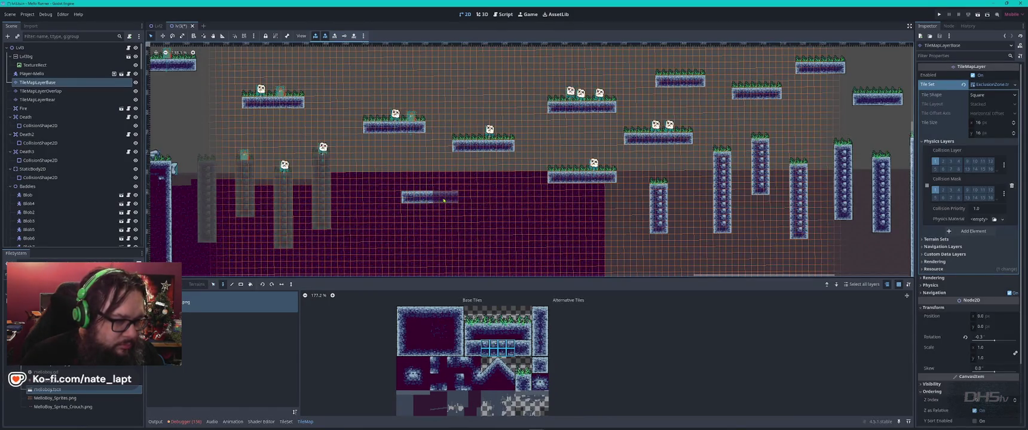
Paint a short platform-tile ledge beside the existing one, then stop editing the base layer
click(527, 349)
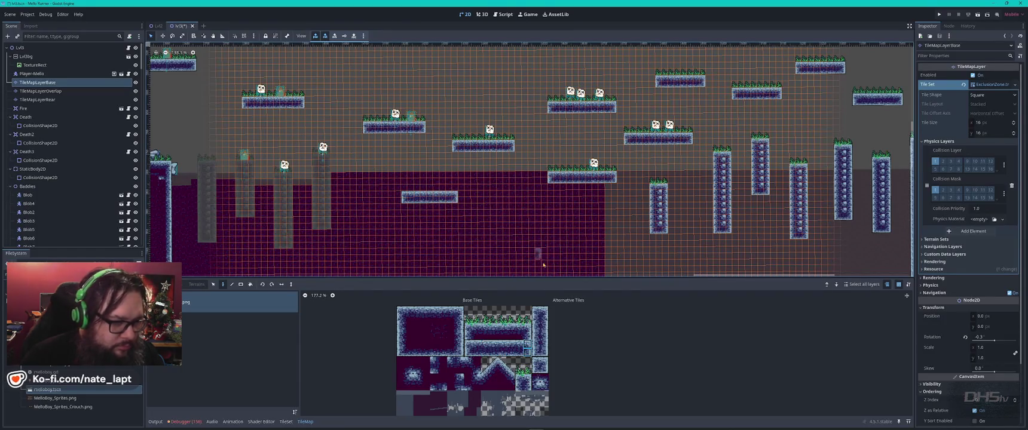
drag(470, 345, 495, 353)
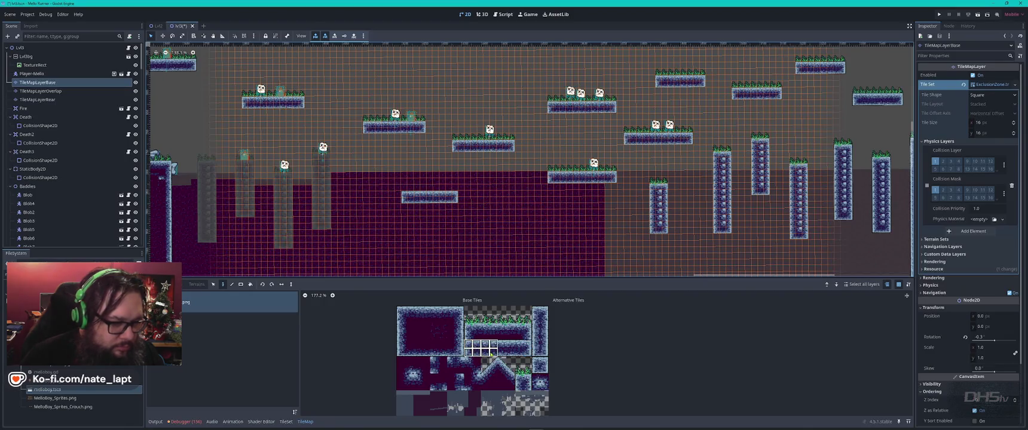
click(503, 185)
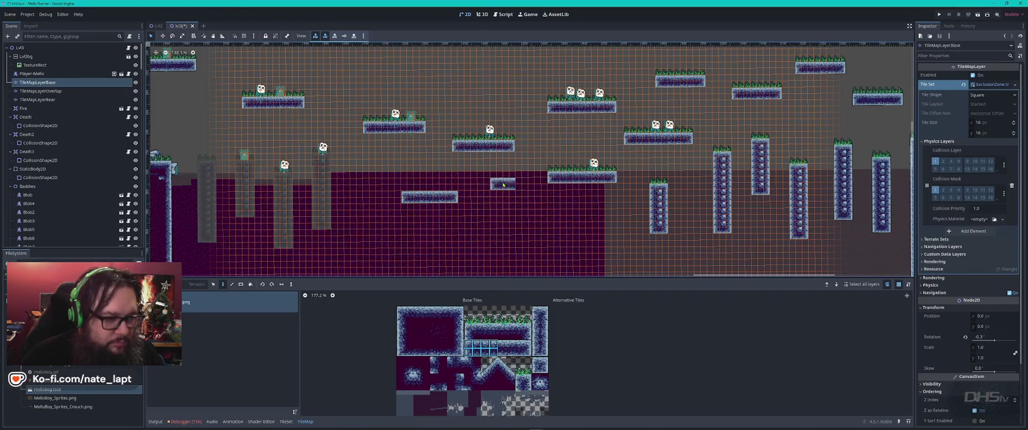
drag(530, 344, 509, 354)
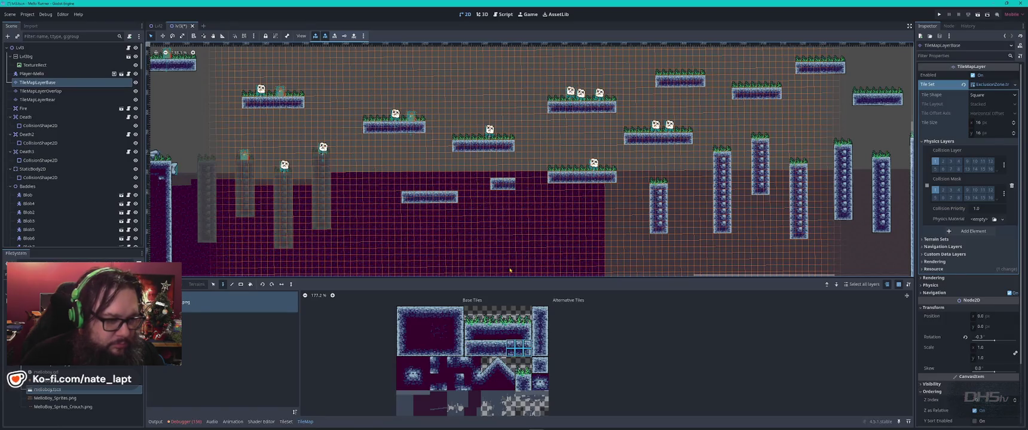
key(Escape)
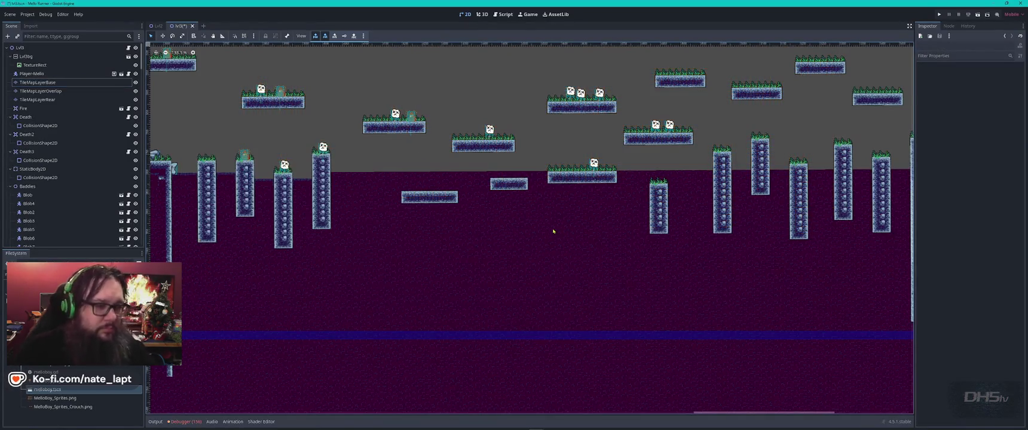
scroll(553, 231, down, 3)
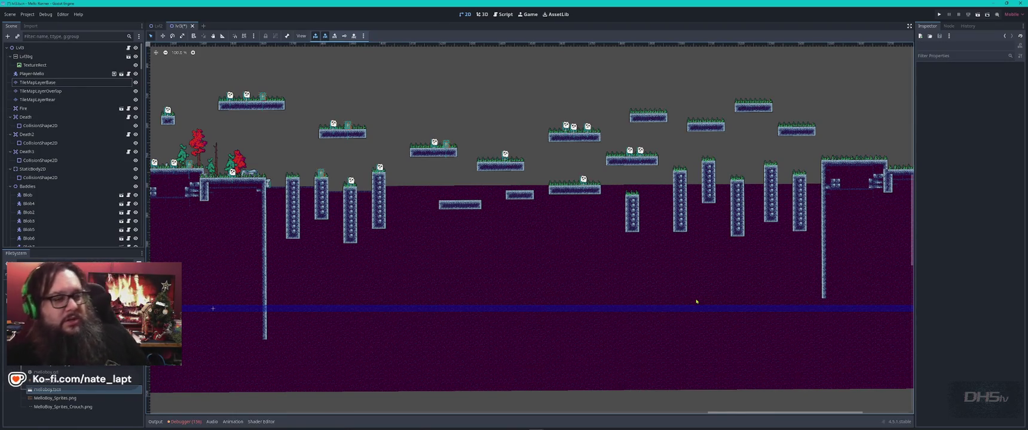
drag(700, 152, 466, 228)
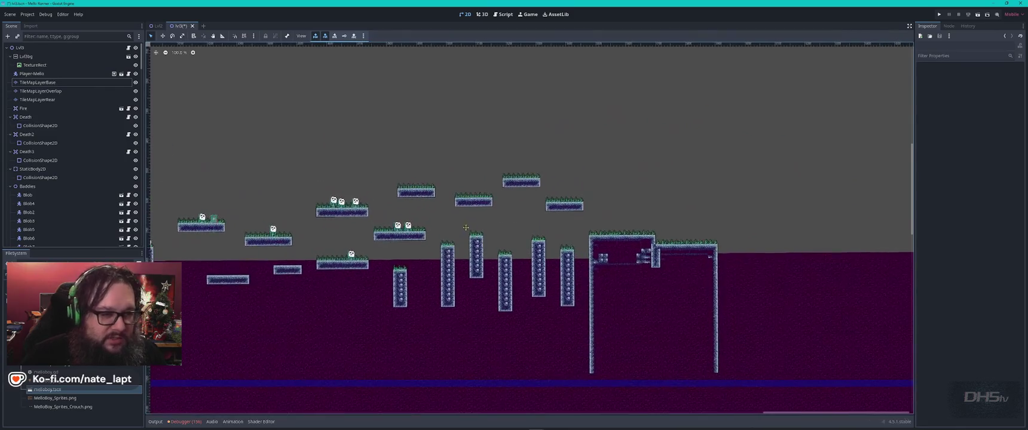
Duplicate a Mello enemy onto a floating ledge, the upper-right ledge and the lower-right ground
click(356, 203)
key(ctrl+d)
drag(356, 203, 478, 188)
scroll(477, 193, up, 11)
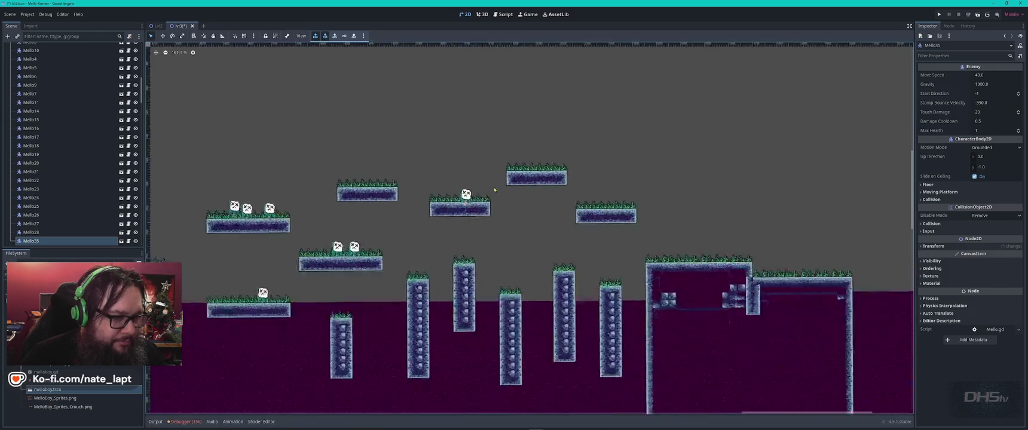
key(ctrl+d)
mouse_move(455, 203)
mouse_down()
mouse_move(601, 149)
mouse_move(611, 167)
mouse_move(746, 191)
mouse_move(835, 309)
mouse_move(891, 304)
mouse_up()
key(ctrl+d)
key(ctrl+d)
scroll(776, 309, down, 4)
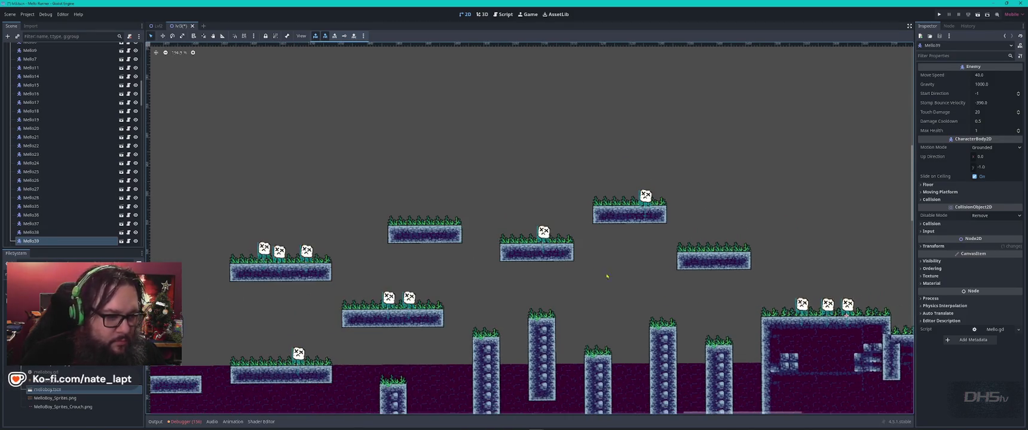
Put an enemy atop a pillar, move Mello28 and Mello30, and add one on the lower-left ledge
click(542, 235)
drag(585, 353, 599, 346)
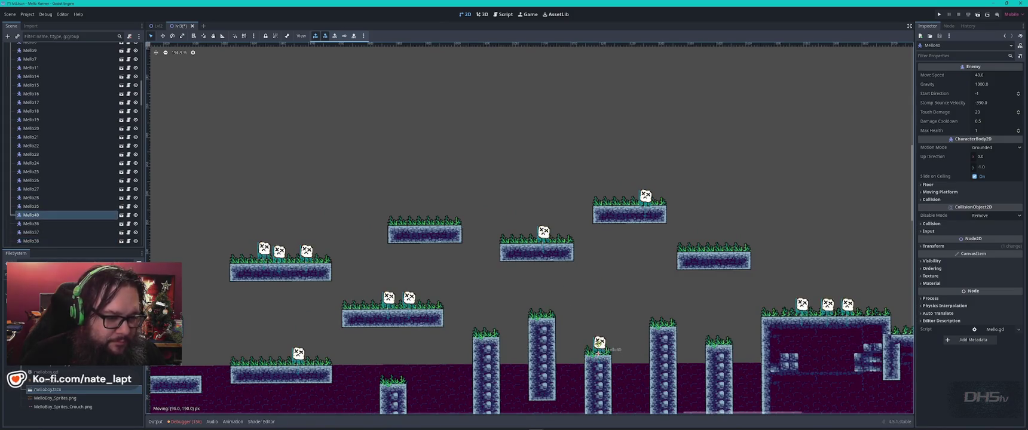
drag(307, 252, 427, 215)
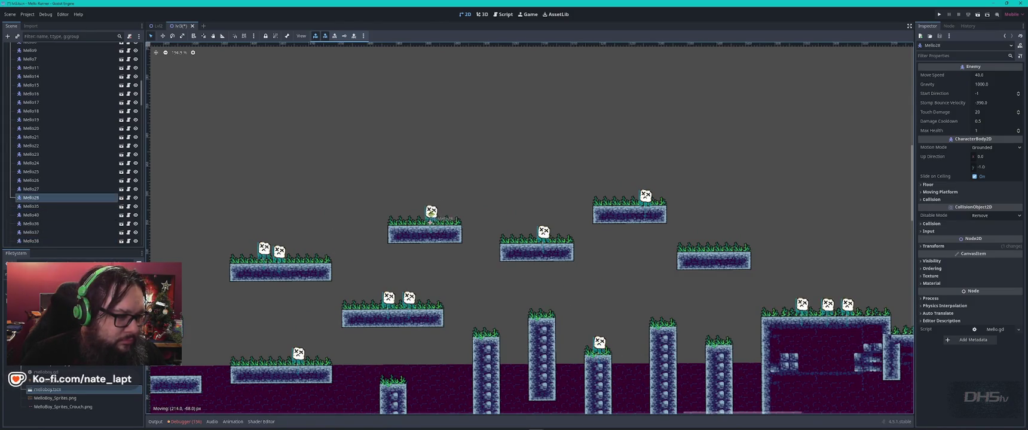
drag(287, 255, 311, 256)
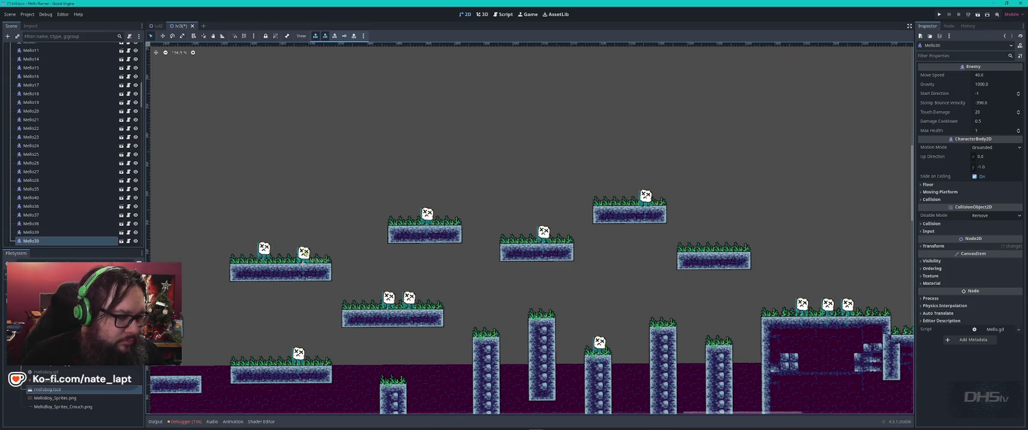
scroll(432, 244, down, 3)
scroll(432, 244, left, 5)
key(ctrl+d)
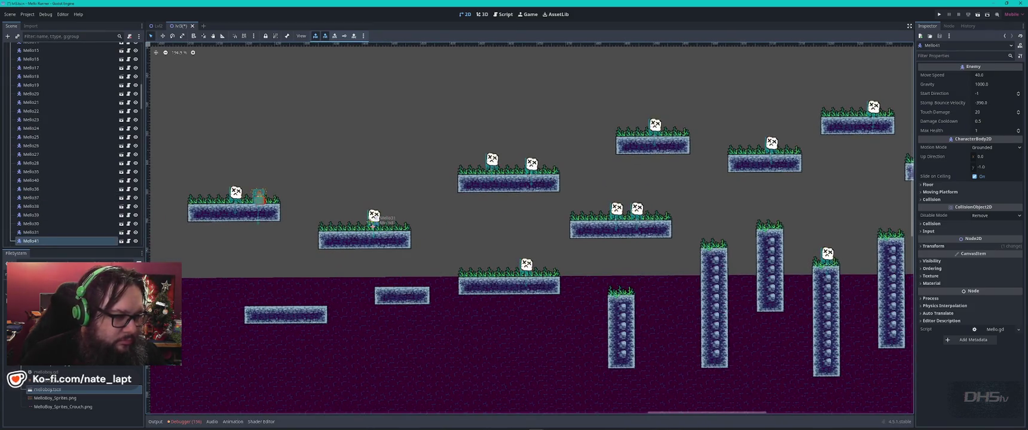
drag(374, 222, 318, 287)
click(323, 230)
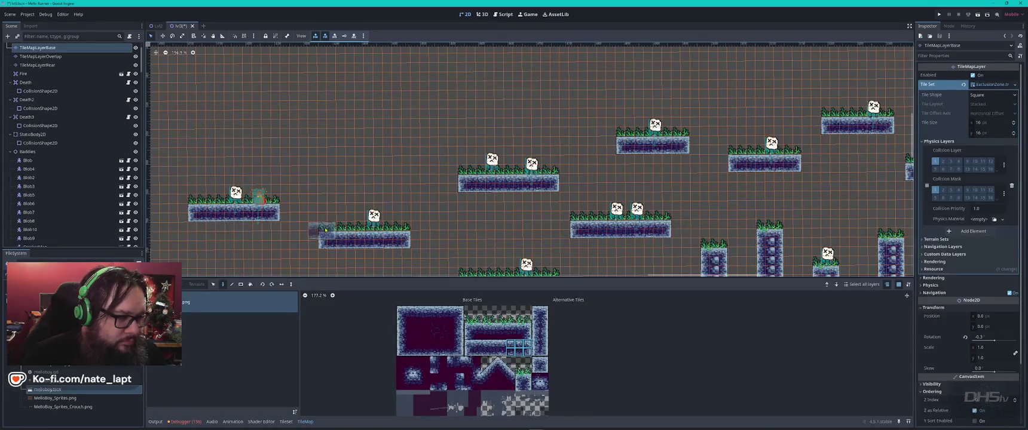
Extend the lower-left ledge with grass-topped tiles and put grass on the small middle ledge
drag(328, 230, 402, 227)
scroll(327, 260, down, 3)
scroll(326, 260, left, 2)
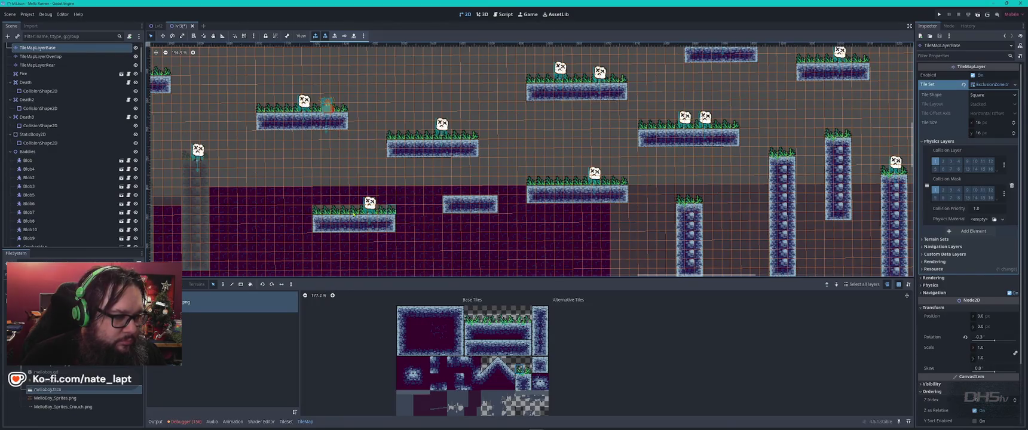
click(470, 194)
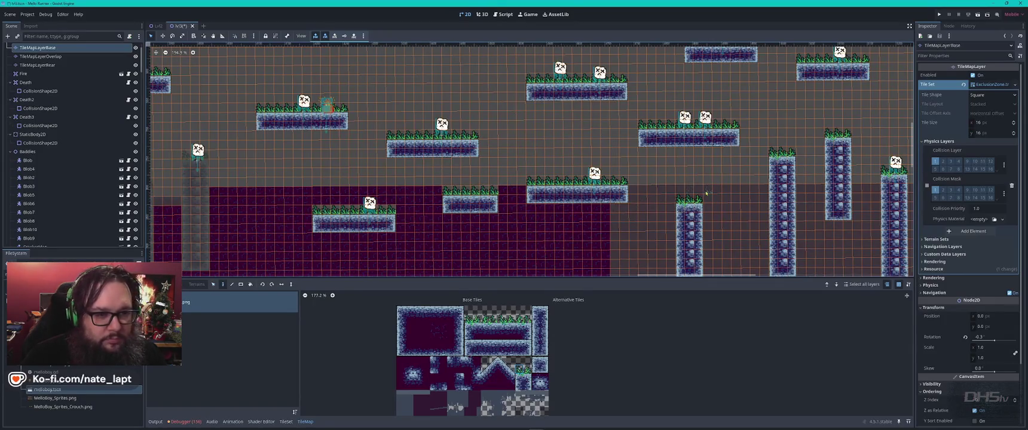
Pan and zoom the view to the open space beneath the ledges and pillars
drag(704, 208, 534, 142)
scroll(534, 142, down, 1)
scroll(534, 142, down, 2)
scroll(593, 189, up, 1)
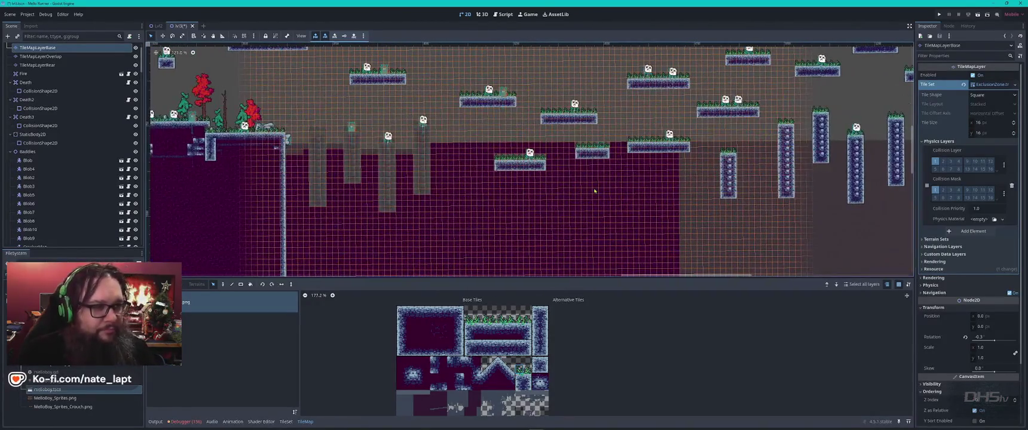
scroll(595, 192, down, 2)
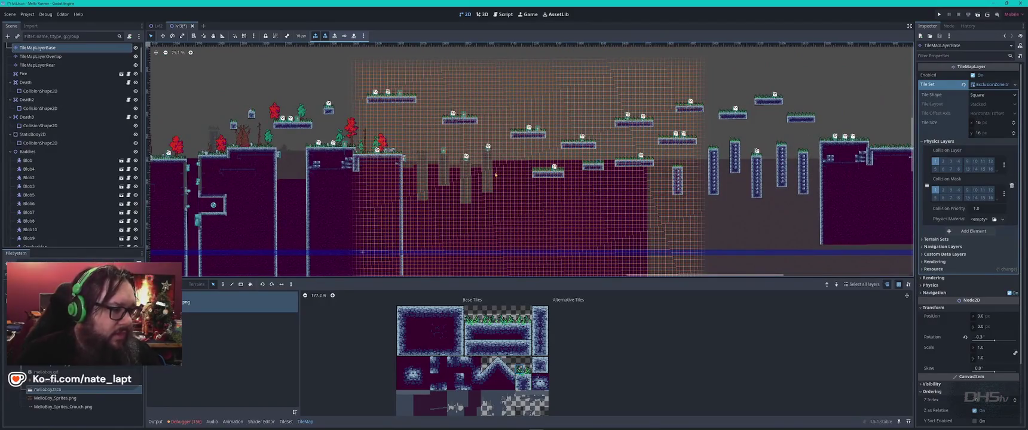
scroll(470, 176, up, 3)
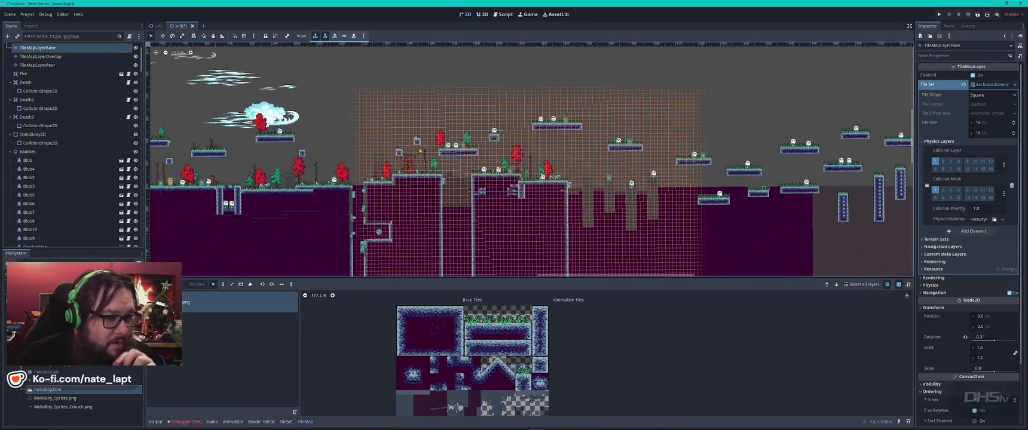
scroll(418, 142, up, 2)
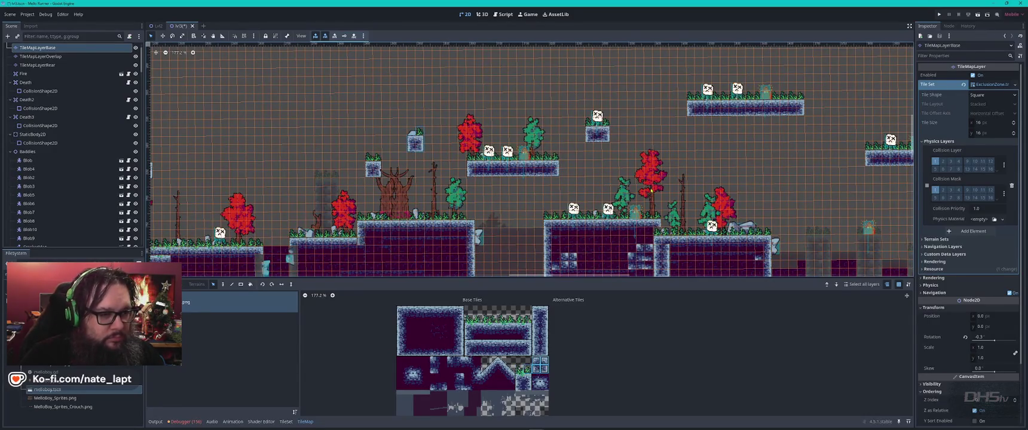
drag(697, 179, 183, 46)
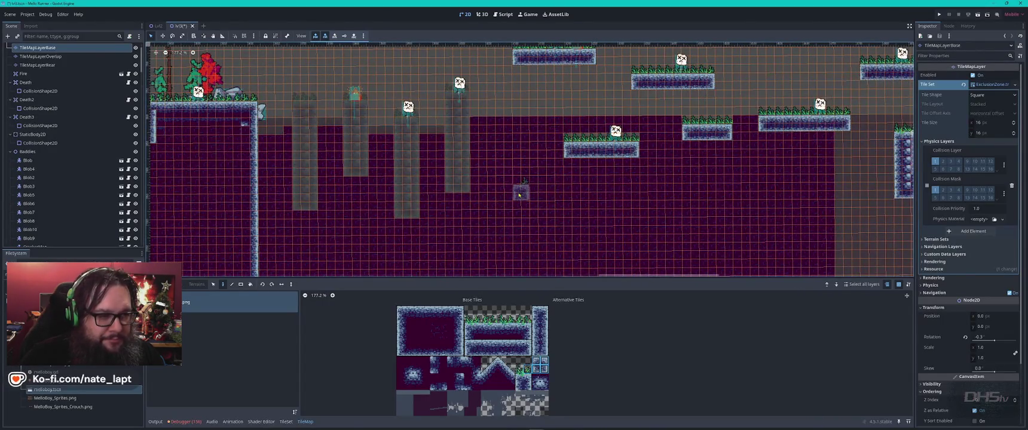
mouse_move(640, 215)
mouse_down()
mouse_move(609, 195)
mouse_move(306, 128)
mouse_up()
Paint four small grass-topped stepping blocks descending toward the red room
click(620, 165)
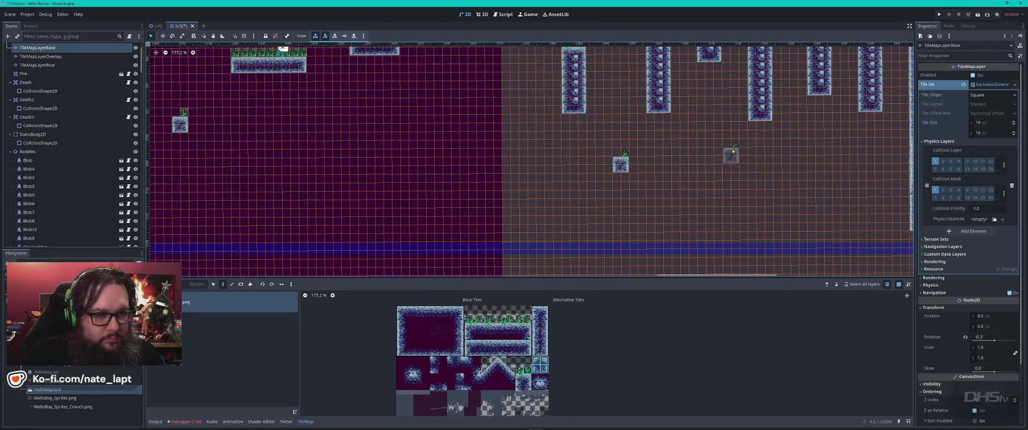
drag(730, 154, 519, 216)
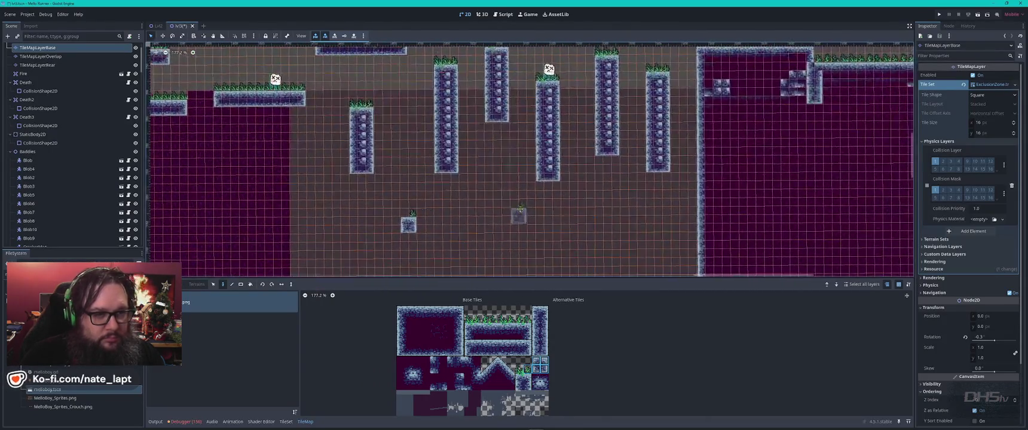
click(572, 188)
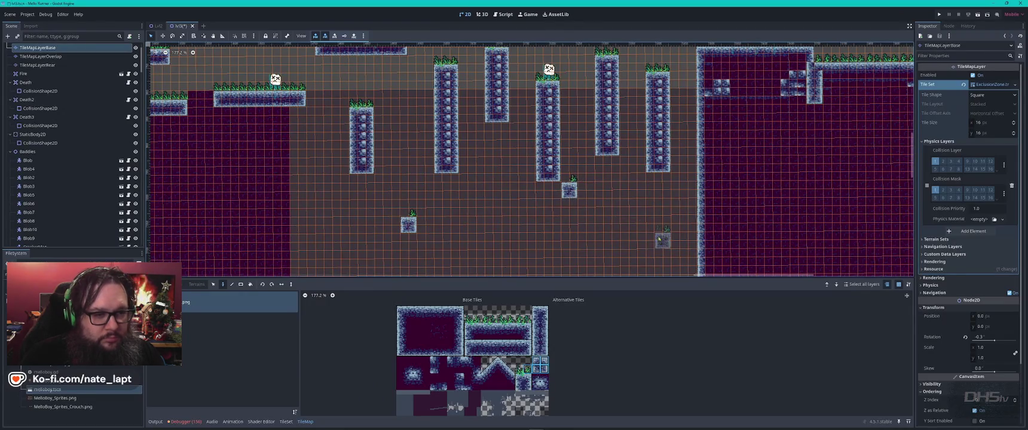
click(604, 205)
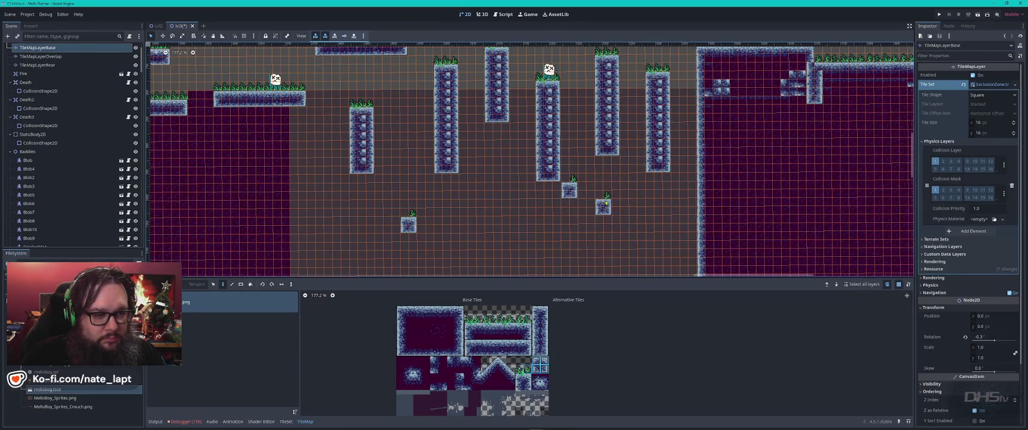
scroll(678, 226, down, 5)
scroll(677, 226, right, 5)
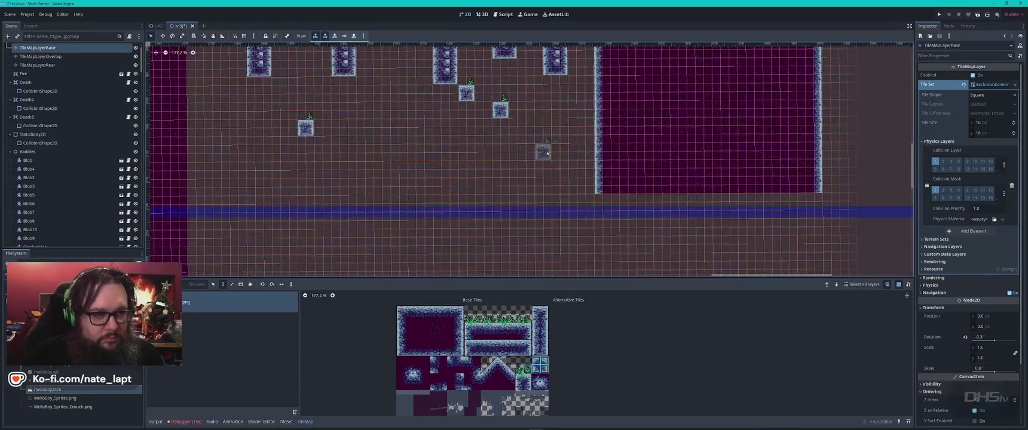
click(543, 149)
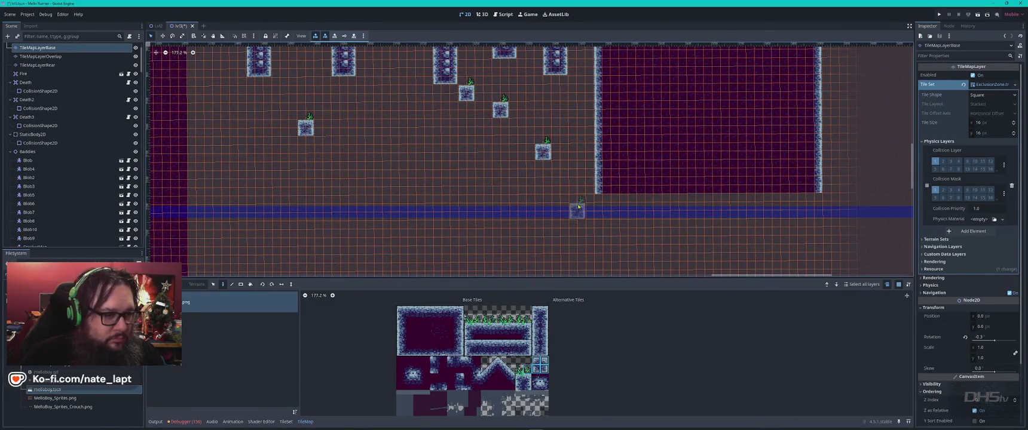
Copy the red room's wall block as a pattern and stamp it into the room's lower-left corner
scroll(361, 200, up, 5)
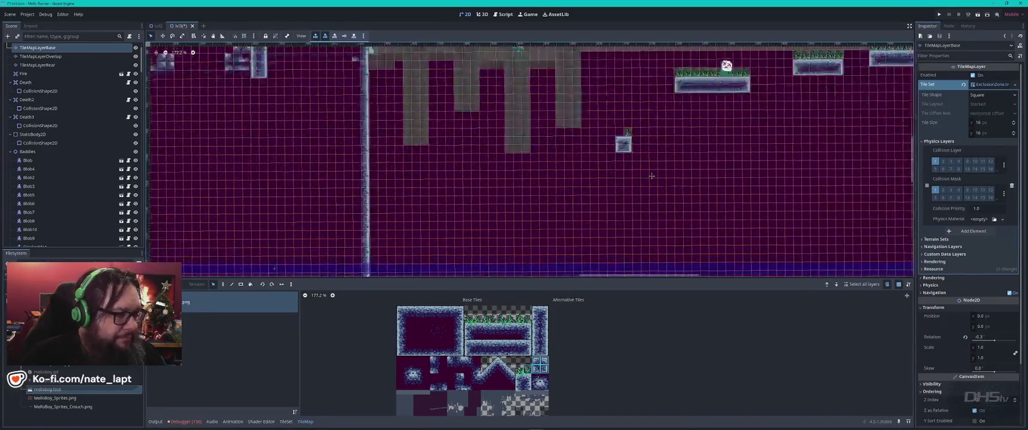
scroll(500, 208, left, 10)
scroll(478, 168, down, 10)
scroll(466, 138, right, 3)
drag(449, 130, 513, 177)
scroll(807, 173, up, 10)
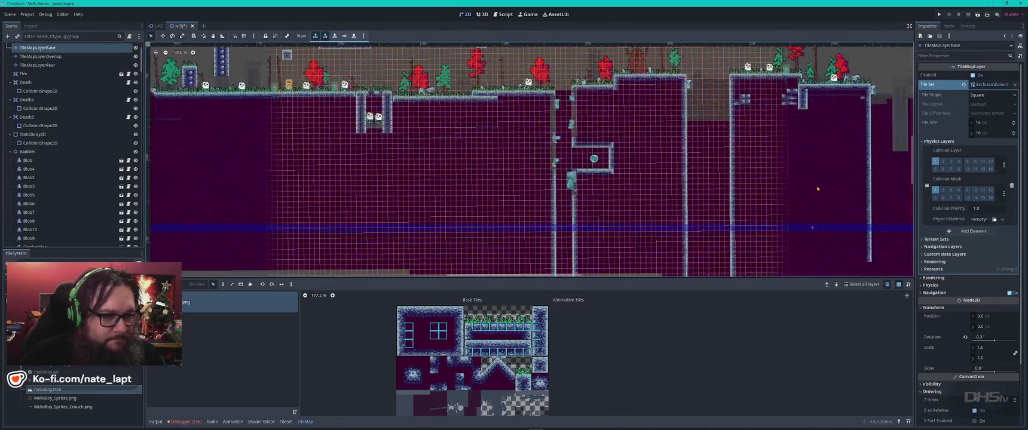
scroll(808, 173, down, 10)
scroll(807, 173, right, 10)
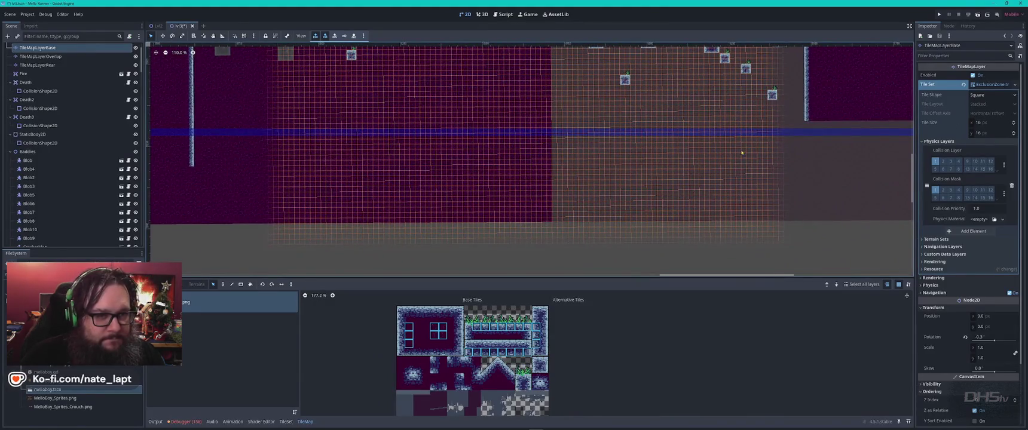
scroll(741, 153, right, 8)
scroll(741, 152, up, 2)
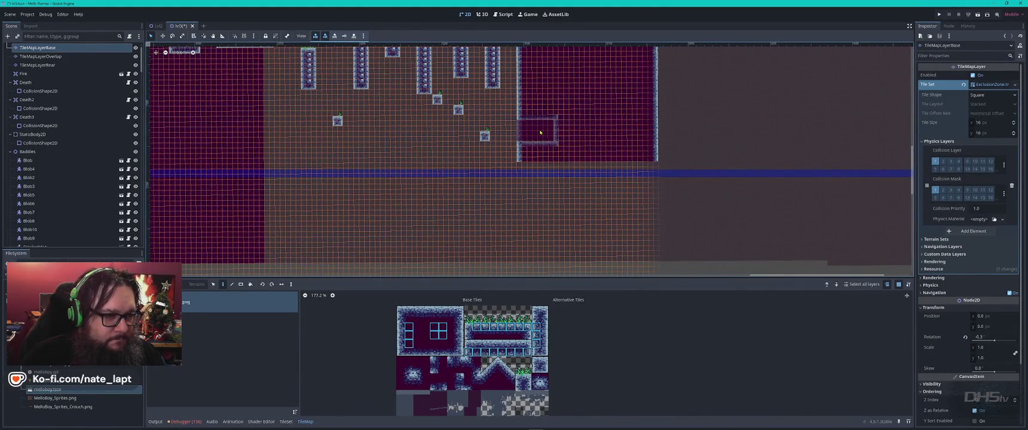
click(539, 148)
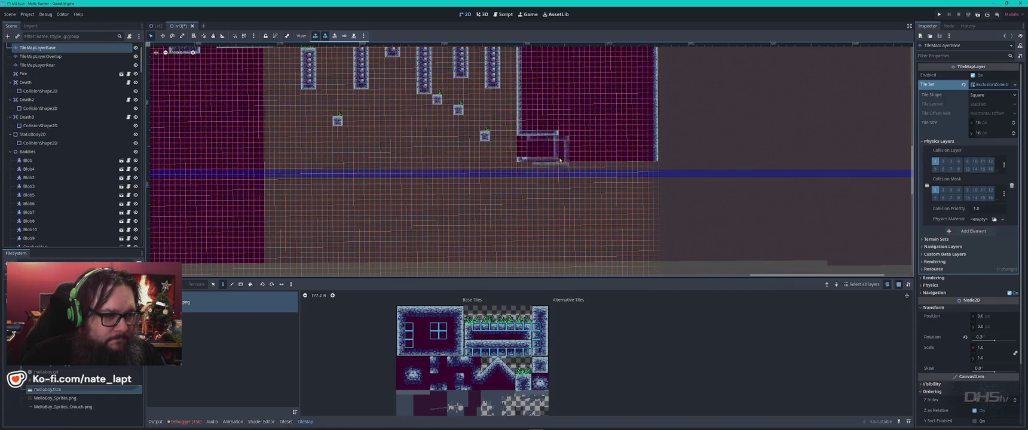
Paint a single grass-topped tile on the alcove's floor and deselect the tilemap layer
scroll(553, 147, up, 5)
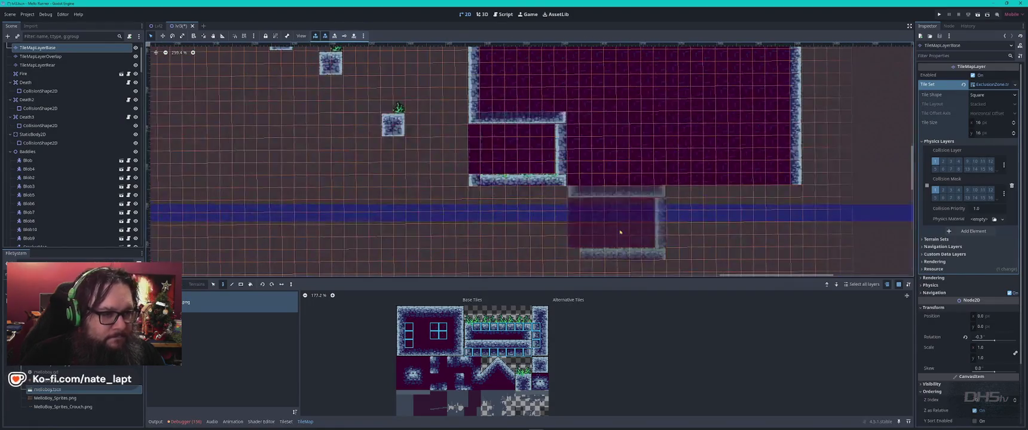
ctrl+click(495, 181)
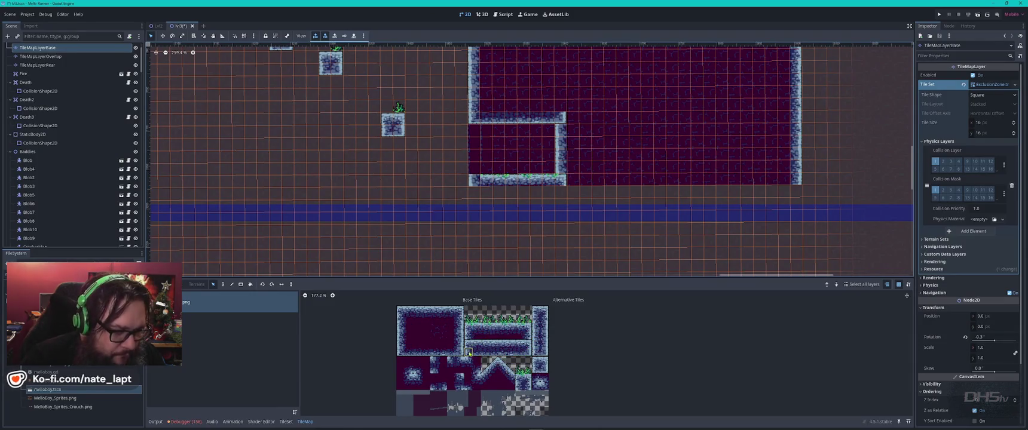
key(d)
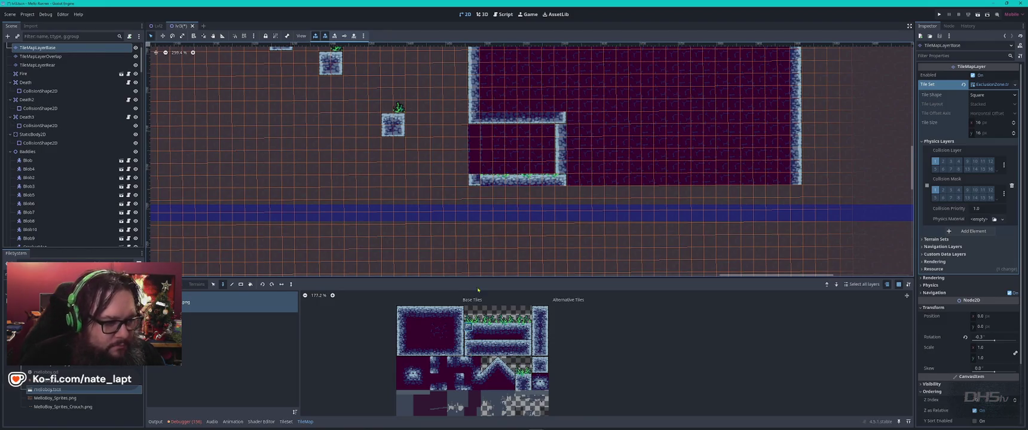
click(476, 182)
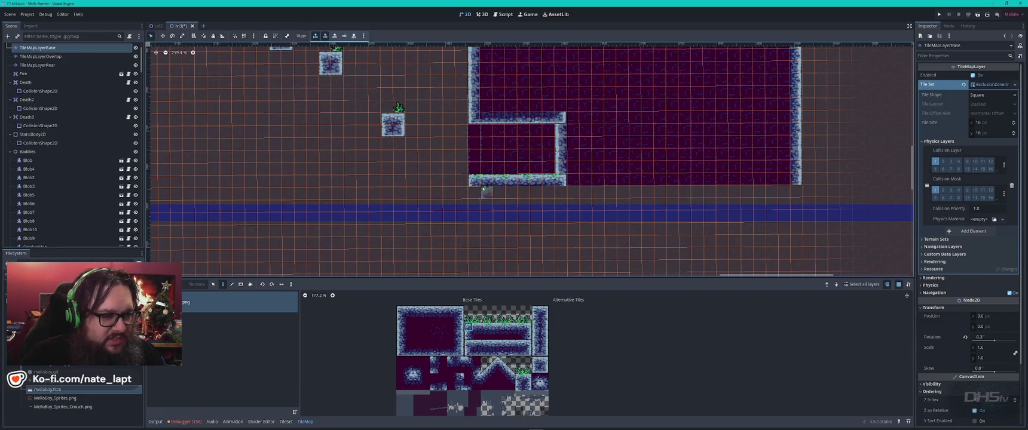
key(Escape)
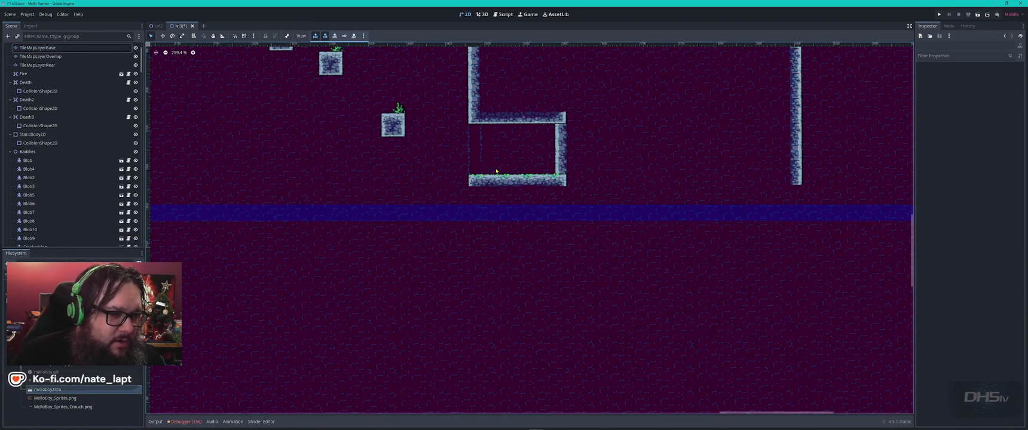
scroll(438, 165, up, 3)
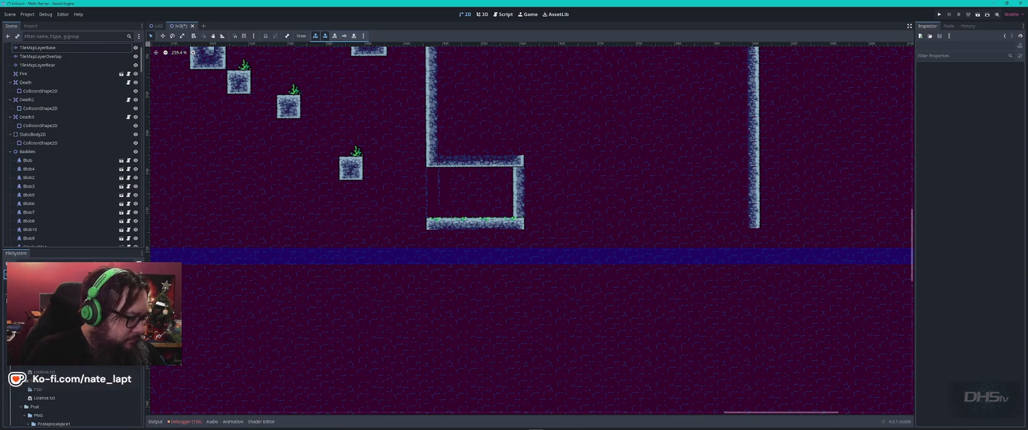
key(alt+Tab)
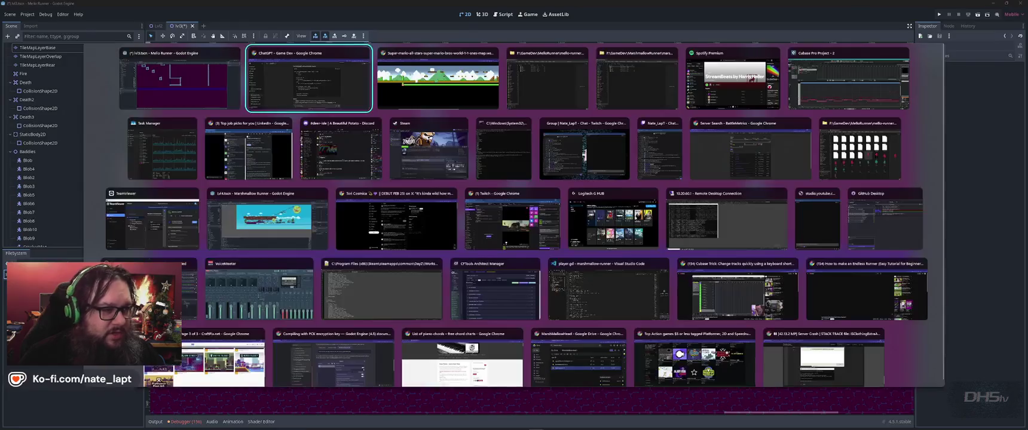
In the other project's explorer window, open the Core > Rewards folder with the Stuff files
key(Tab)
key(Tab)
key(alt+Tab)
key(Tab)
key(Tab)
key(Tab)
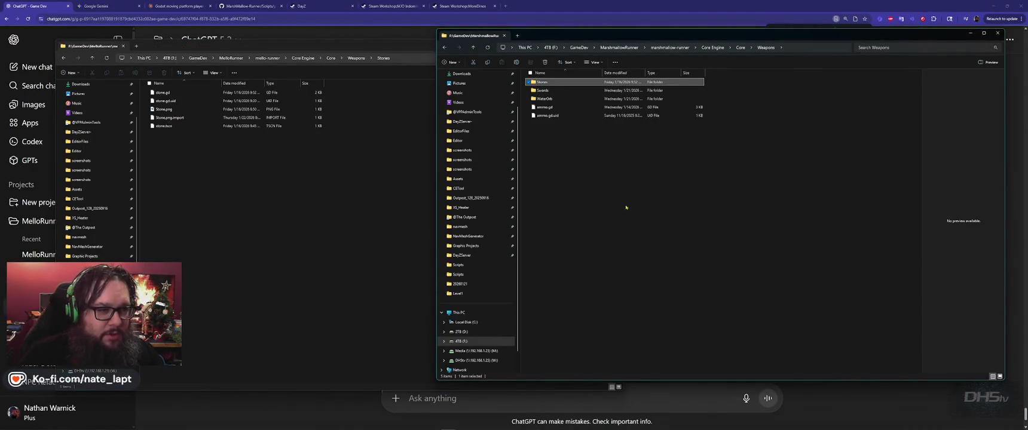
click(633, 202)
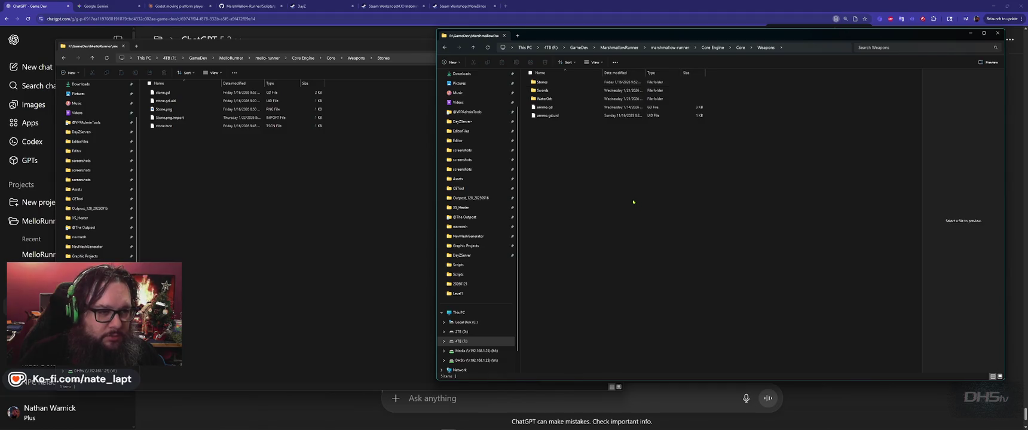
click(742, 48)
double_click(547, 106)
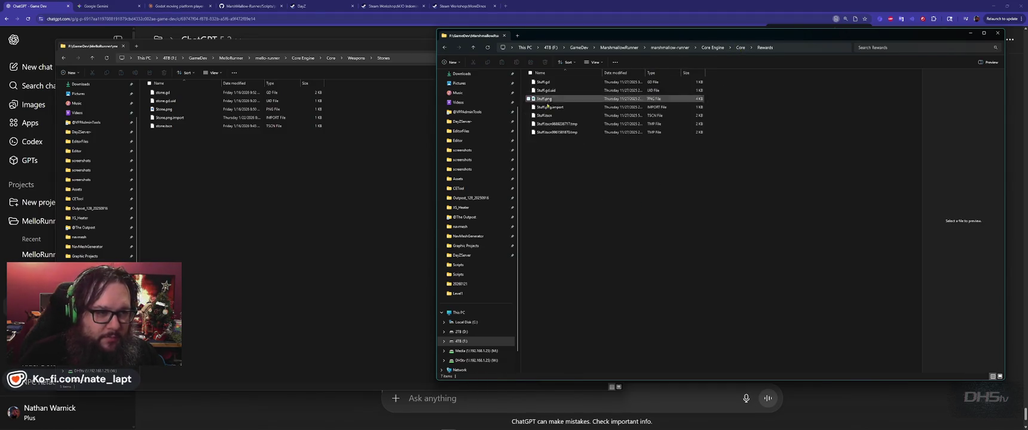
Create a new Rewards folder inside MelloRunner's Core folder
click(241, 201)
click(357, 58)
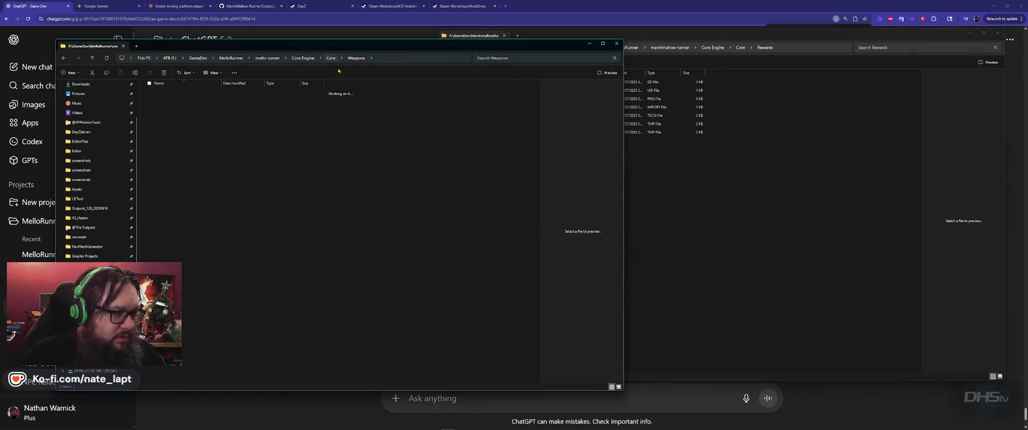
click(331, 58)
click(825, 224)
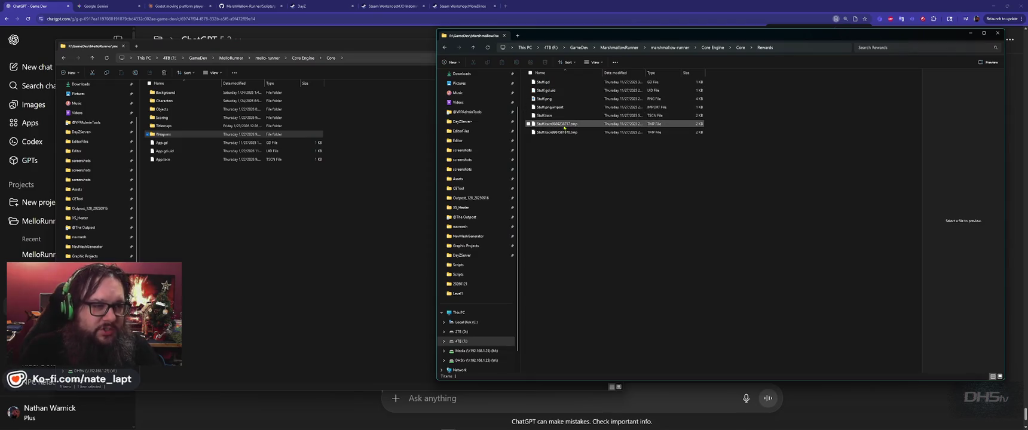
click(366, 236)
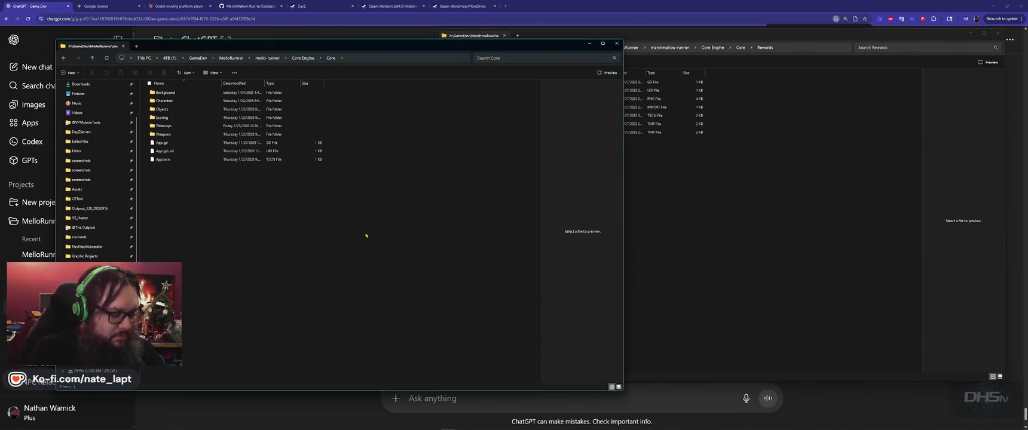
key(ctrl+shift+n)
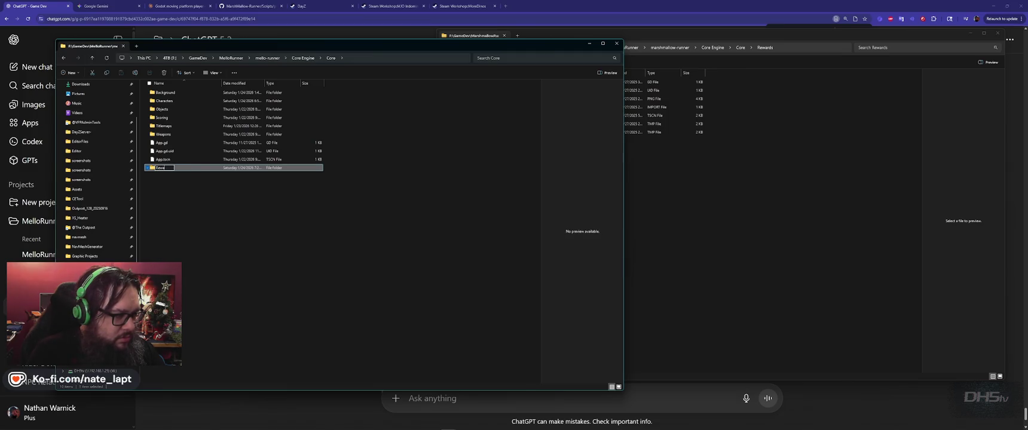
key(Return)
key(Return)
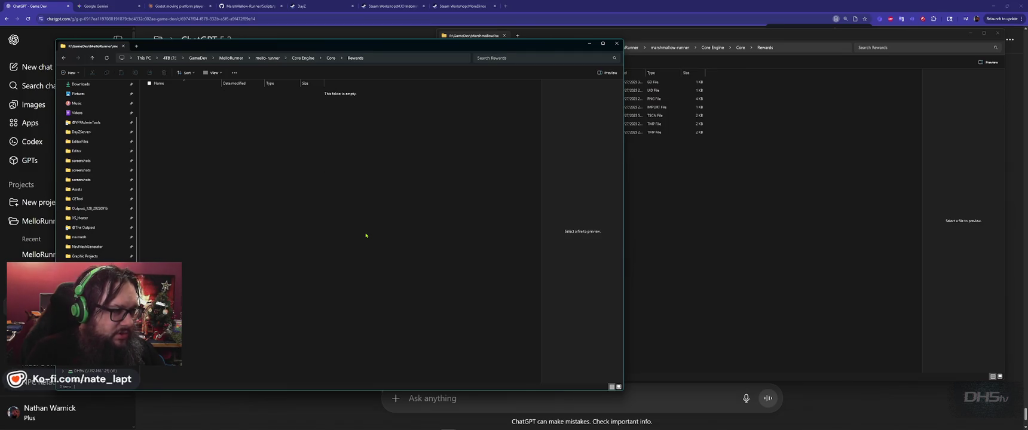
Copy Stuff.gd, Stuff.png and Stuff.tscn into MelloRunner's new Rewards folder
key(alt+Tab)
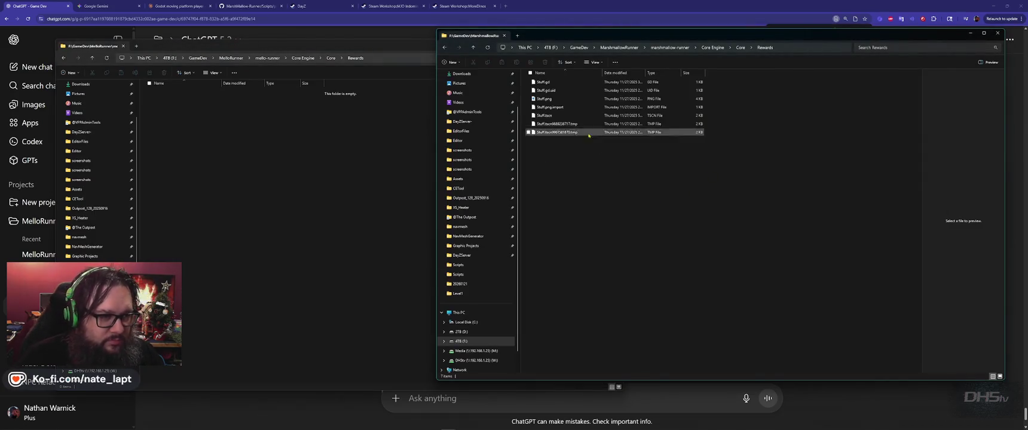
click(544, 82)
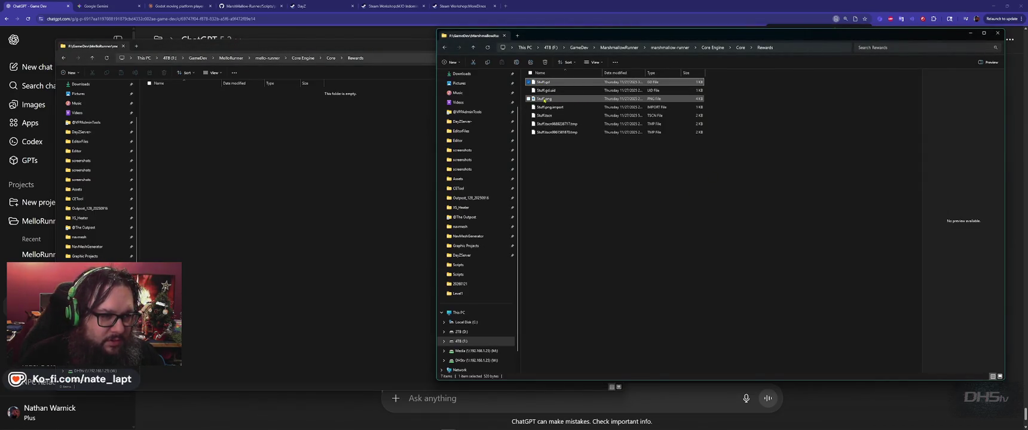
click(544, 99)
ctrl+click(544, 82)
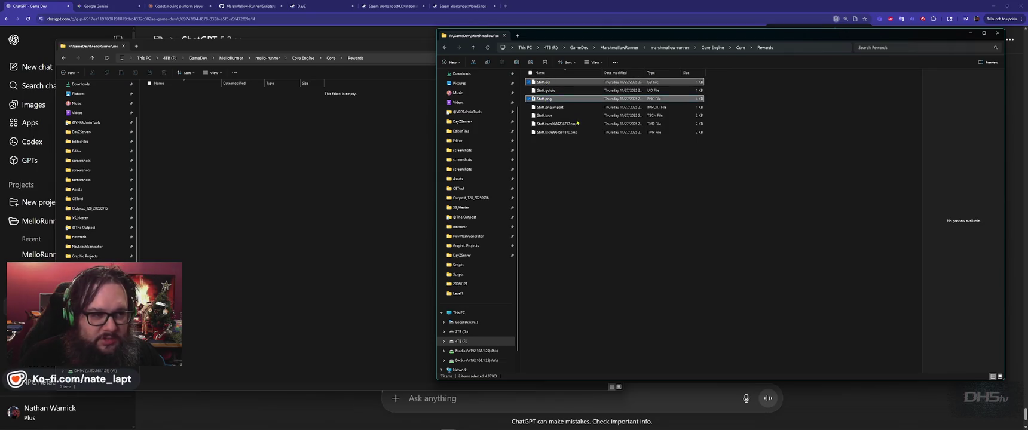
ctrl+click(574, 116)
key(ctrl+c)
click(345, 170)
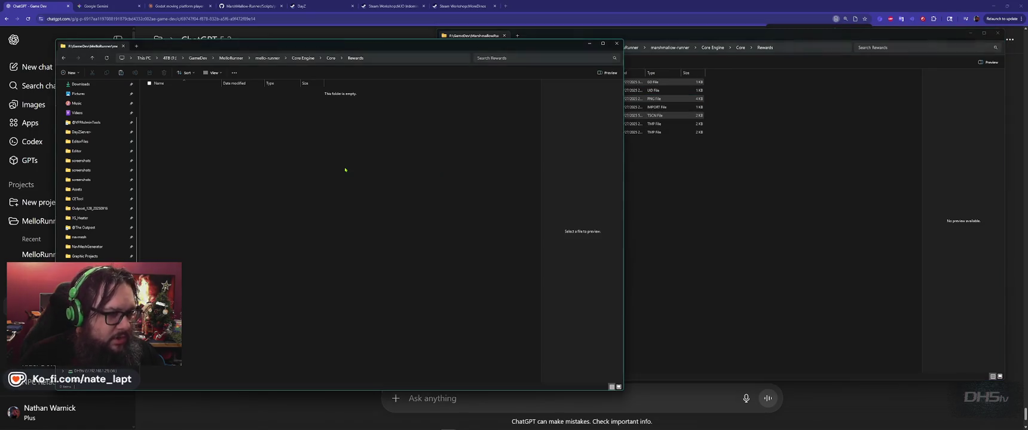
key(ctrl+v)
key(alt+Tab)
key(alt+Tab)
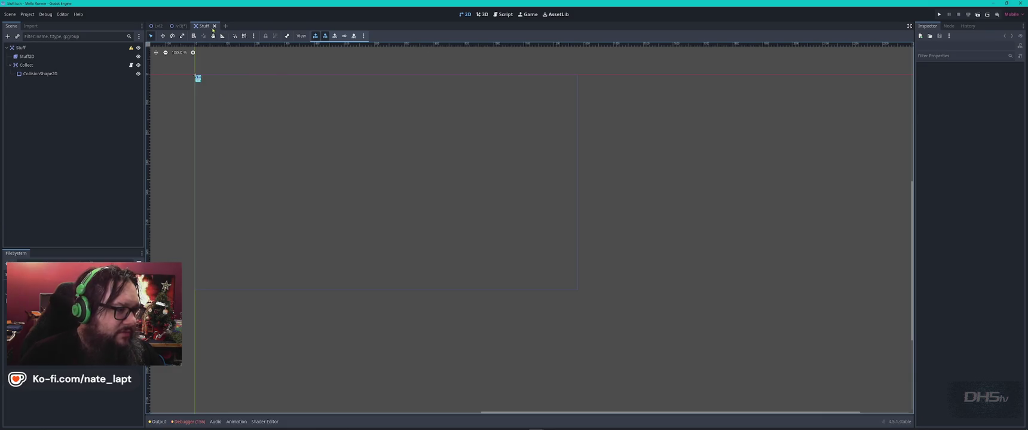
Close the Stuff scene and drop a Stuff.tscn pickup into lvl3's walled room
click(214, 25)
mouse_move(89, 287)
mouse_down()
mouse_move(486, 194)
mouse_move(459, 198)
mouse_up()
scroll(490, 239, up, 5)
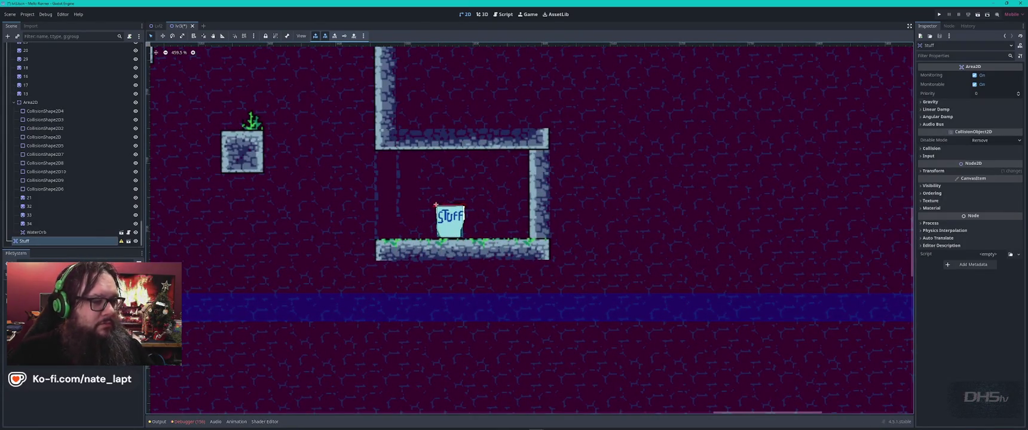
scroll(300, 255, down, 2)
Select TileMapLayerRear for editing and pick rear-layer tiles from the room area
click(263, 164)
click(263, 161)
click(264, 165)
click(270, 182)
click(263, 162)
drag(278, 141, 241, 197)
Make TileMapLayerBase the edited layer and pick the grass-topped stone block pattern for painting
click(367, 219)
click(264, 167)
scroll(28, 61, up, 3)
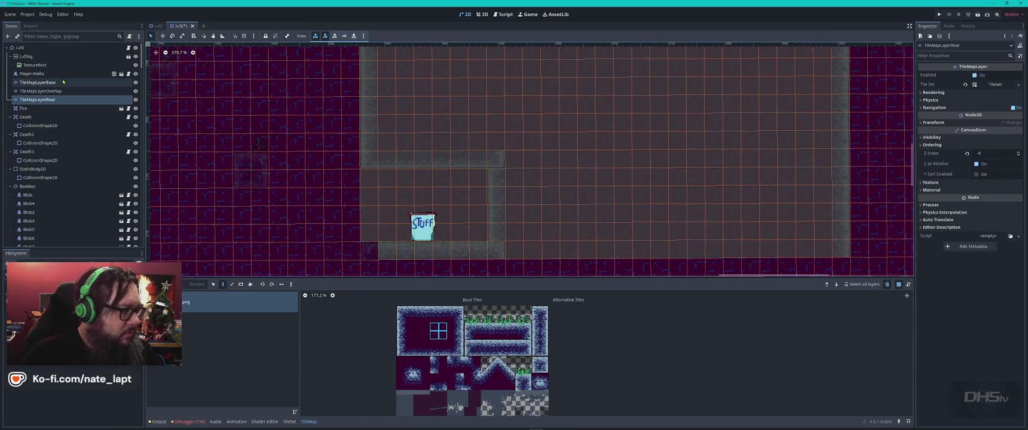
click(41, 90)
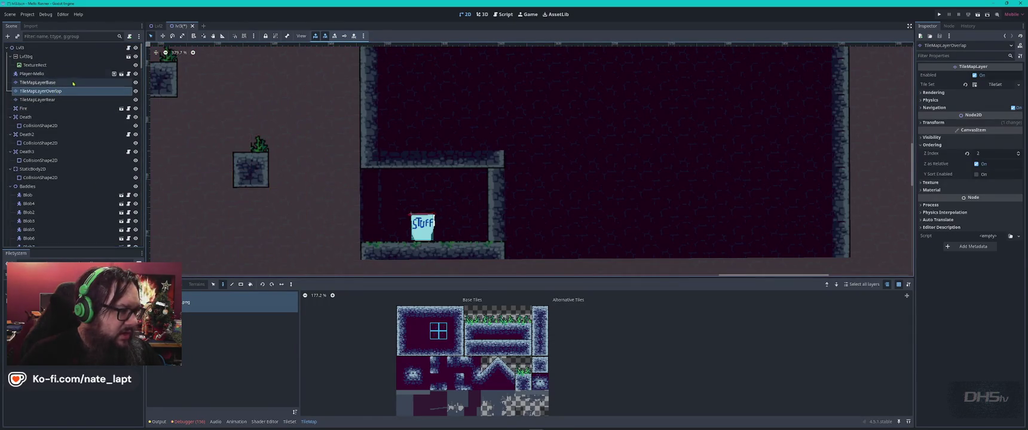
click(37, 82)
drag(260, 146, 254, 180)
key(d)
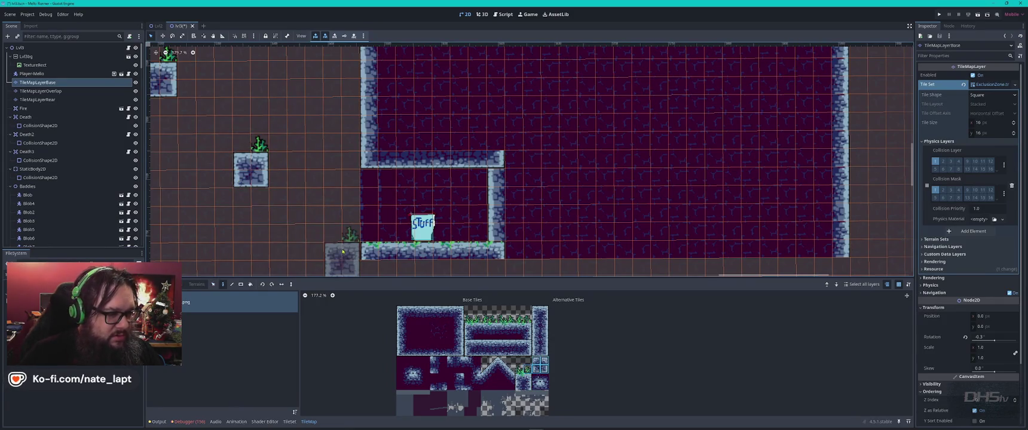
Paint two more grass-topped stepping blocks left of the Stuff room, one lower down the staircase
scroll(353, 204, down, 5)
scroll(353, 203, left, 4)
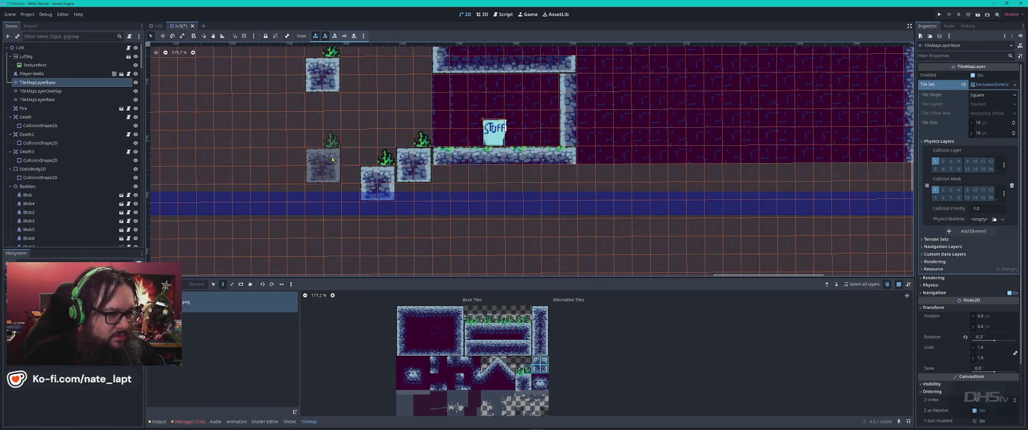
click(302, 144)
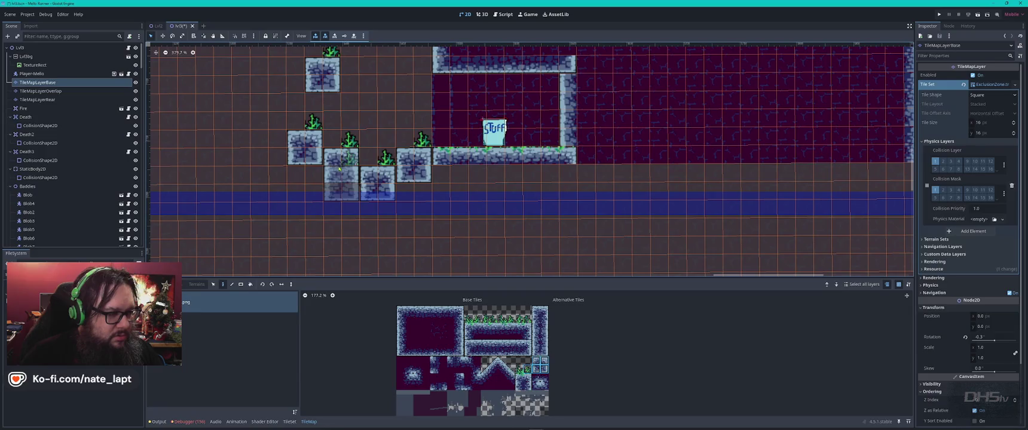
drag(228, 120, 361, 209)
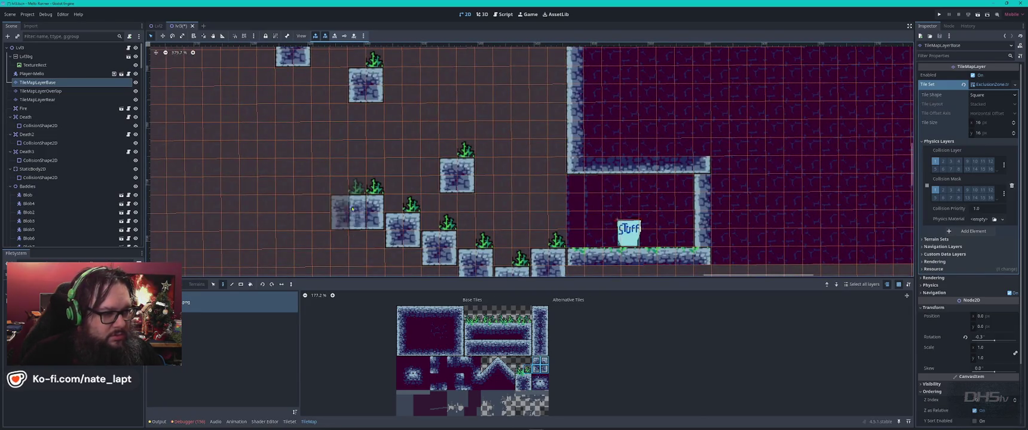
click(329, 195)
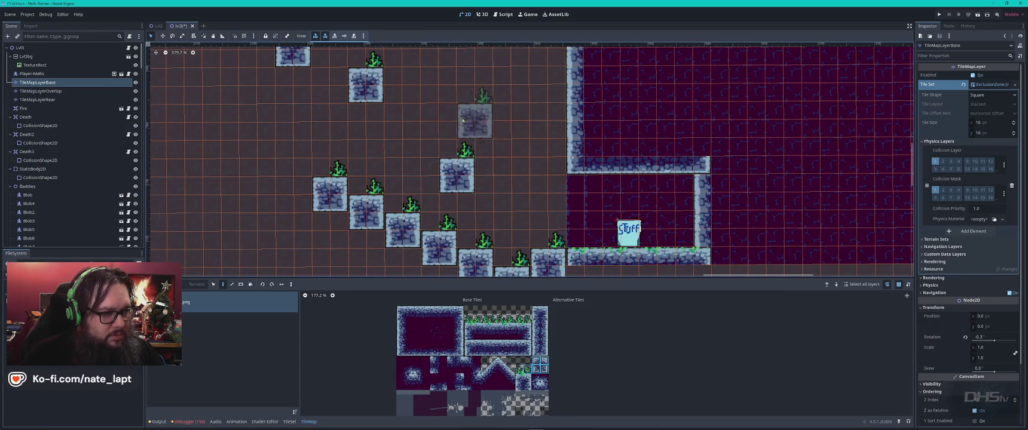
scroll(441, 134, down, 5)
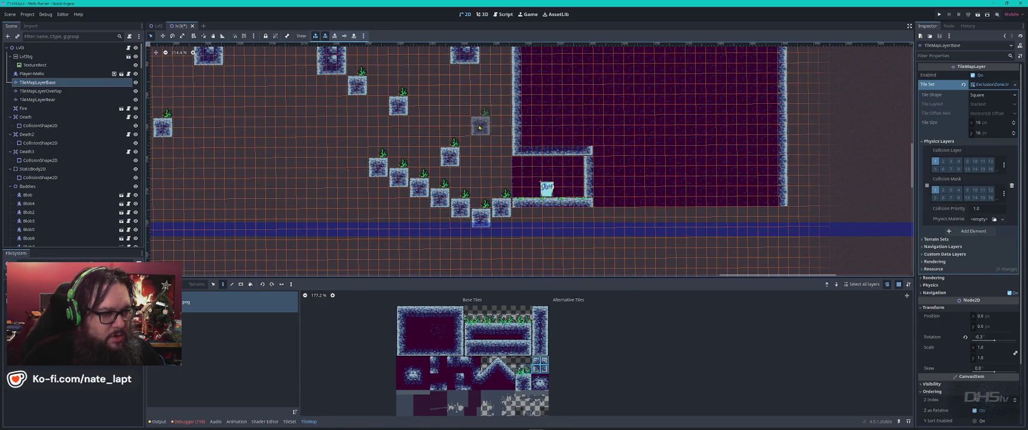
scroll(477, 113, down, 2)
scroll(469, 180, up, 3)
scroll(469, 213, down, 4)
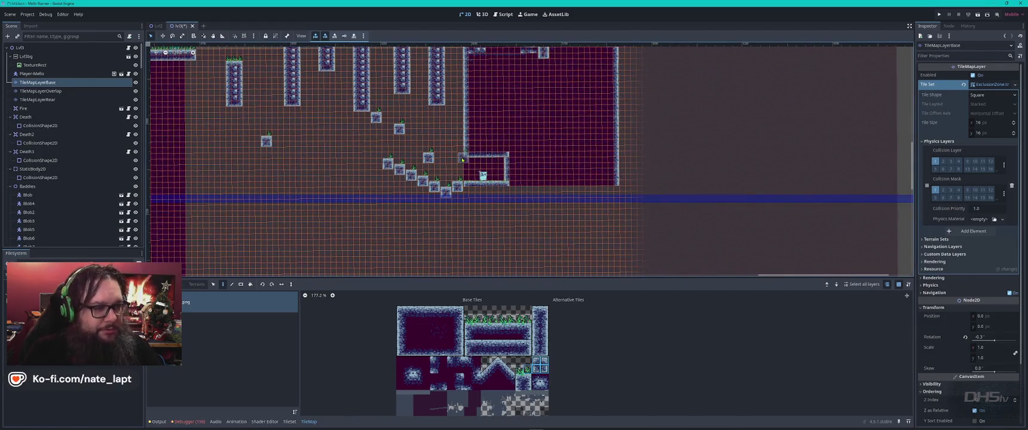
scroll(462, 159, up, 5)
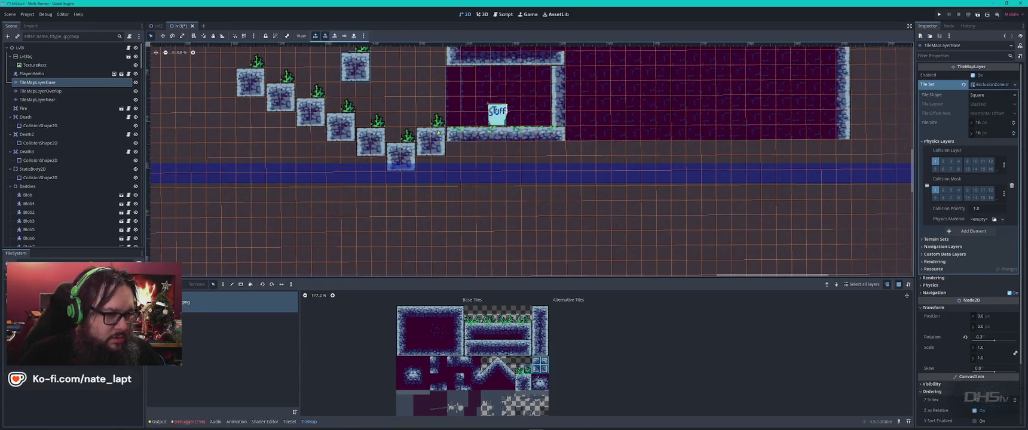
Erase the lowest step's plant, line the Stuff room floor with grass plants, and add one to the top-left step
key(Escape)
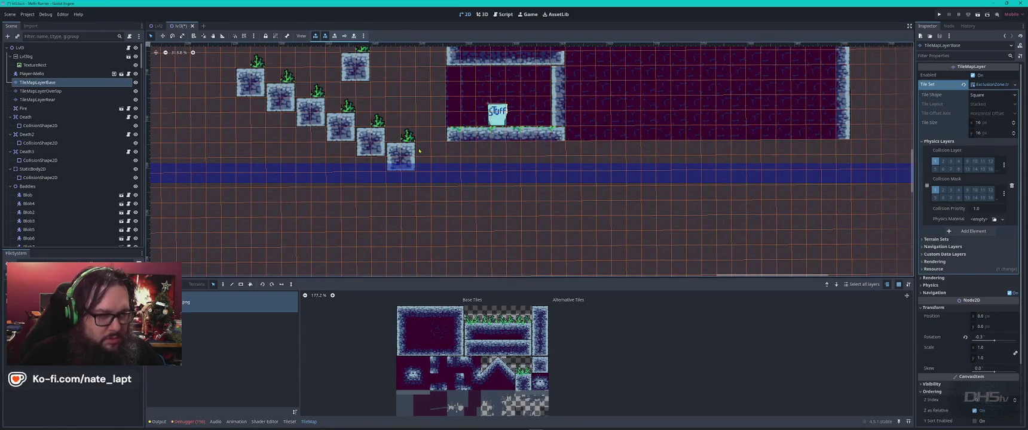
right_click(412, 138)
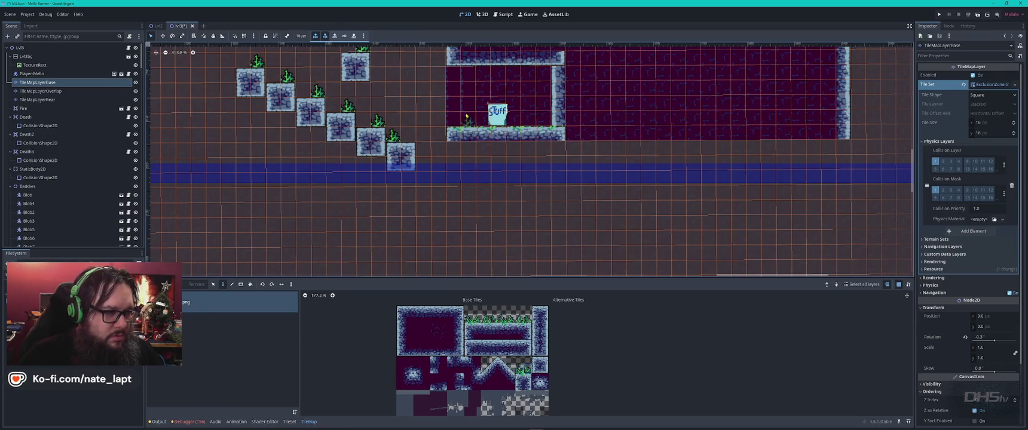
drag(452, 120, 536, 129)
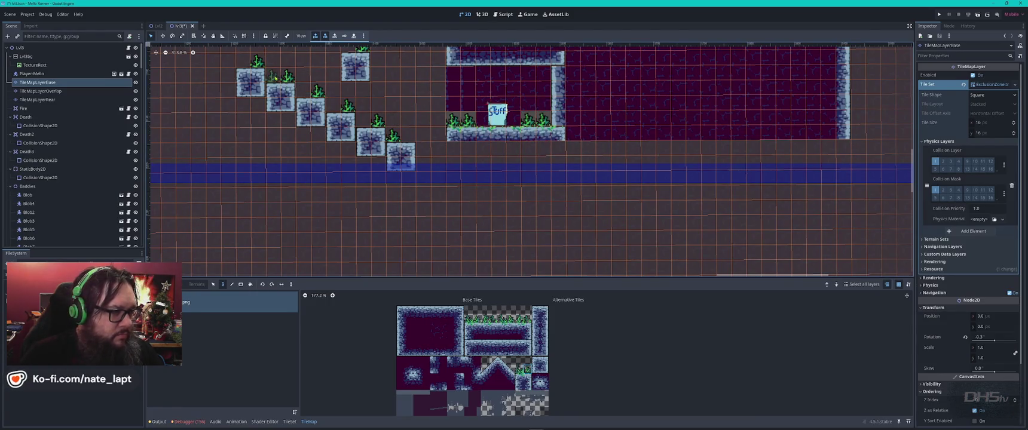
click(247, 67)
Copy a long grassy ledge pattern from the canvas and position it beneath the staircase
scroll(340, 102, down, 2)
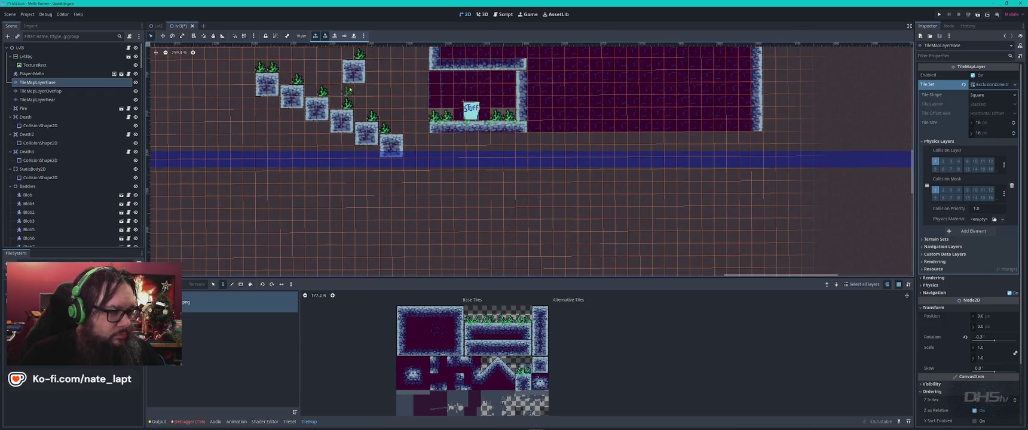
scroll(412, 240, up, 5)
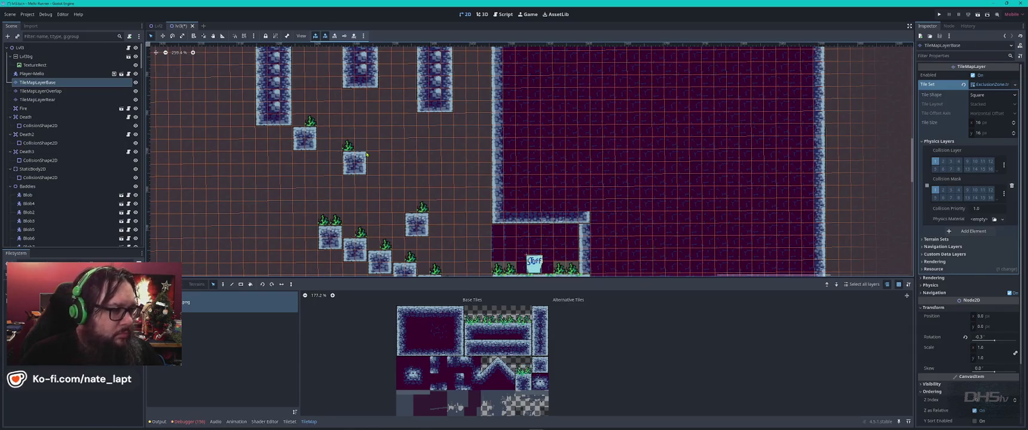
scroll(367, 154, down, 5)
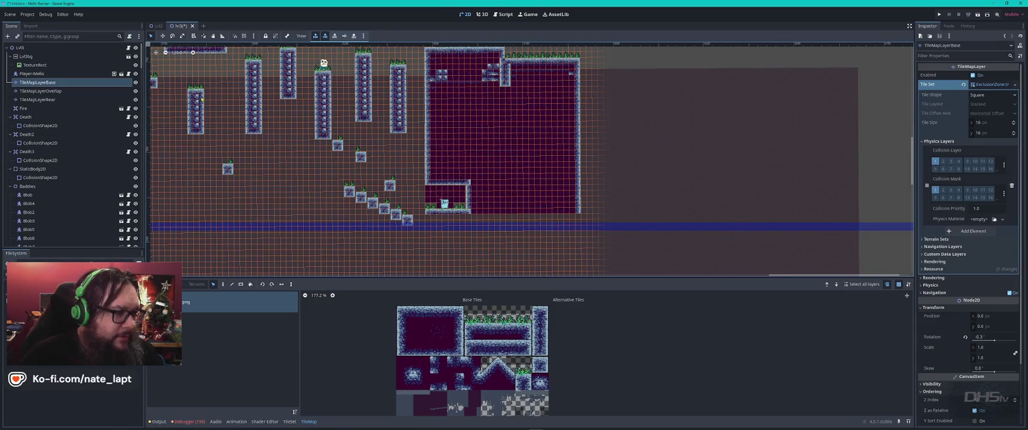
scroll(573, 175, left, 10)
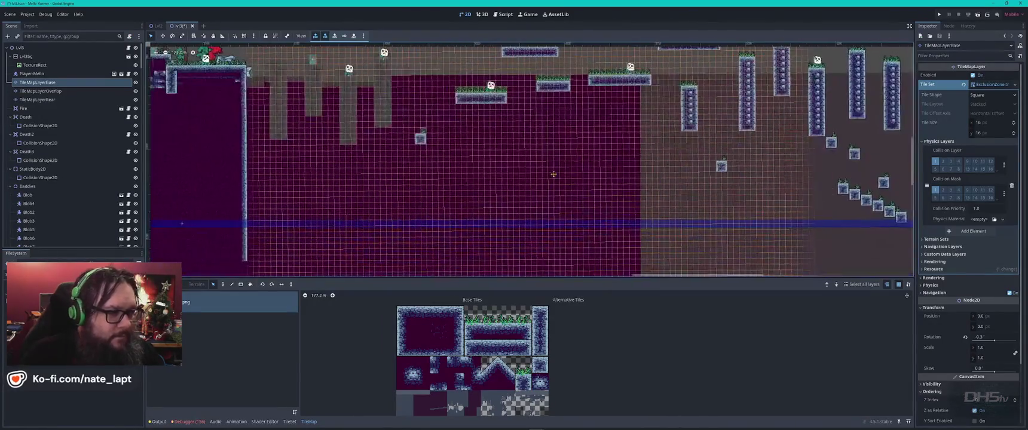
scroll(422, 237, up, 4)
drag(520, 136, 458, 132)
scroll(538, 149, down, 5)
scroll(593, 159, right, 3)
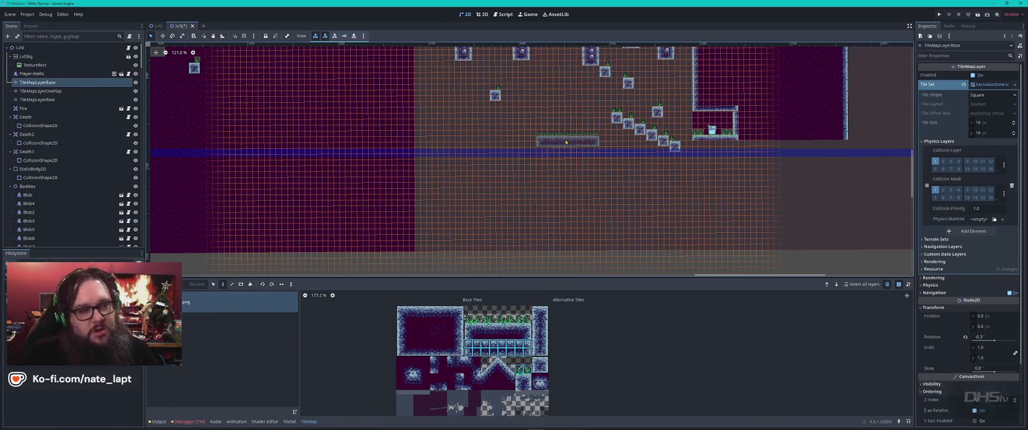
Stamp two floating grassy ledges left of the staircase and a lone stone block near the steps
click(566, 145)
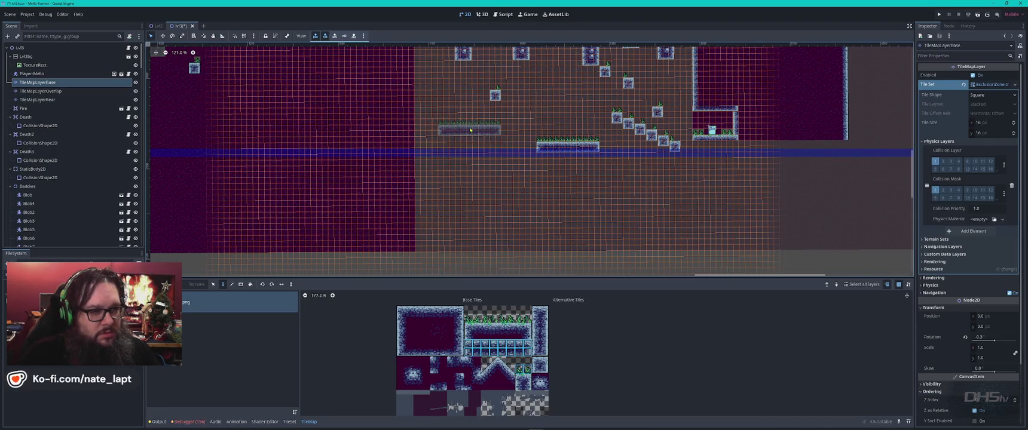
click(446, 129)
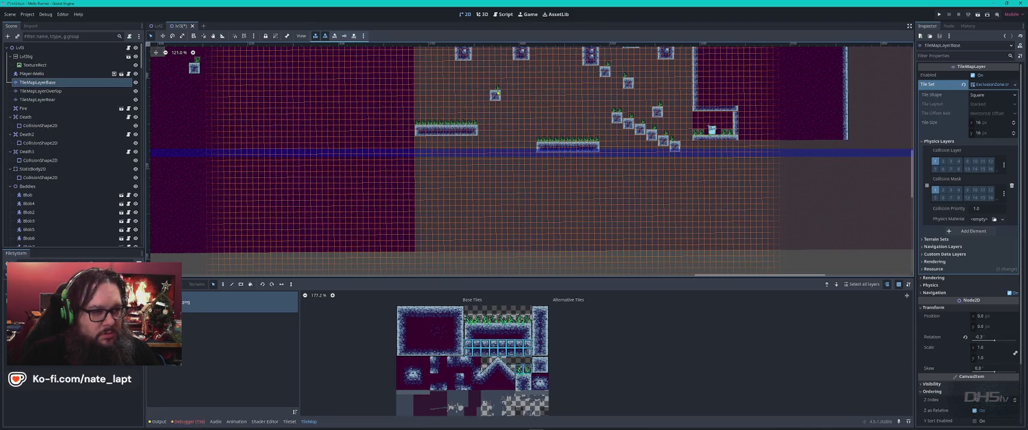
ctrl+click(493, 92)
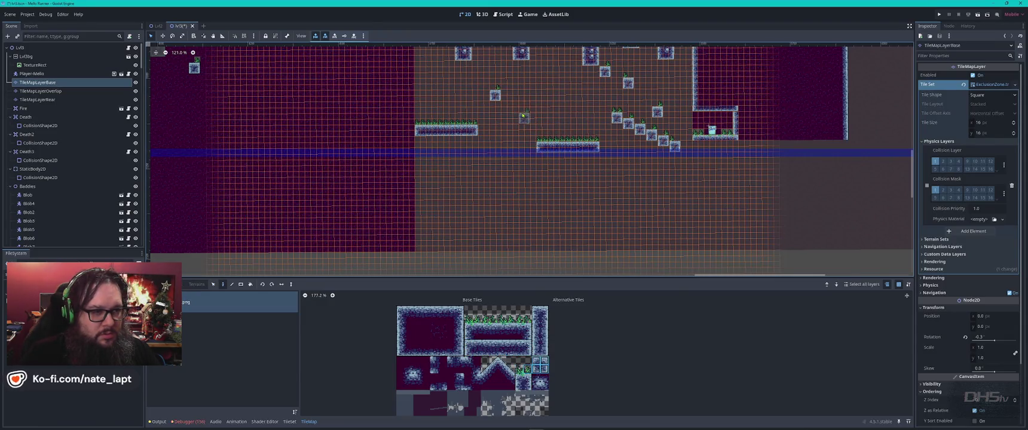
click(518, 116)
Bring up the Task View overview of open windows and move to the next window
scroll(619, 127, up, 5)
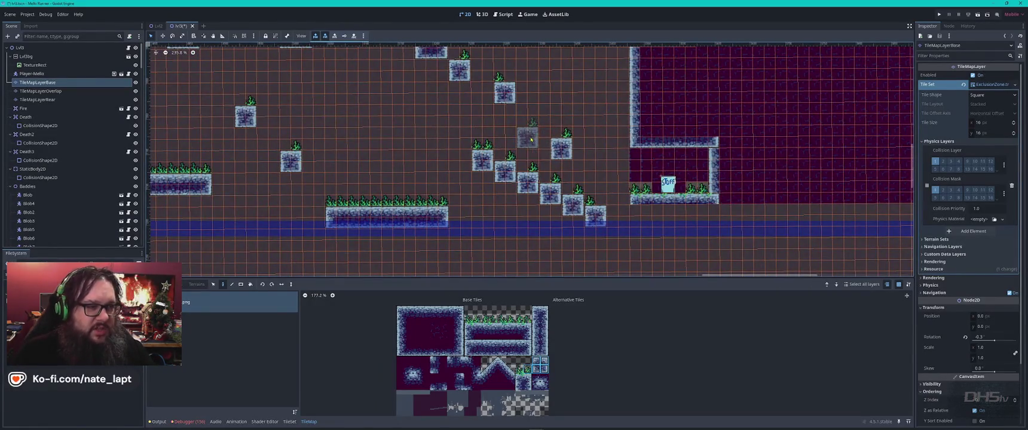
key(super+Tab)
key(Right)
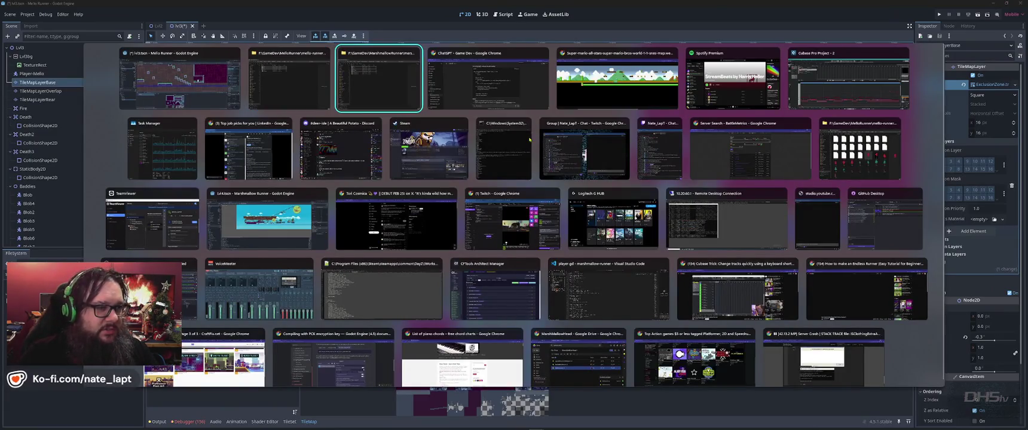
Select the Chrome window showing the Super Mario map, then return to the Super Metroid Music tab
key(Right)
key(Right)
key(Return)
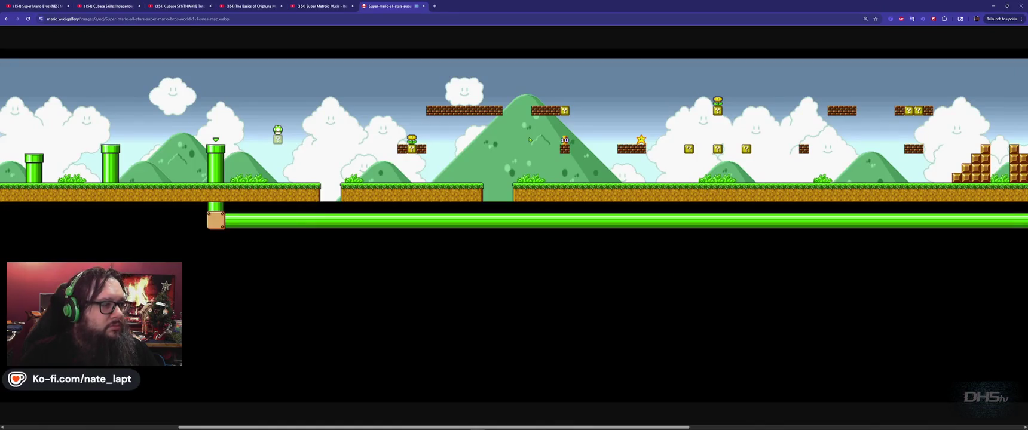
key(ctrl+shift+Tab)
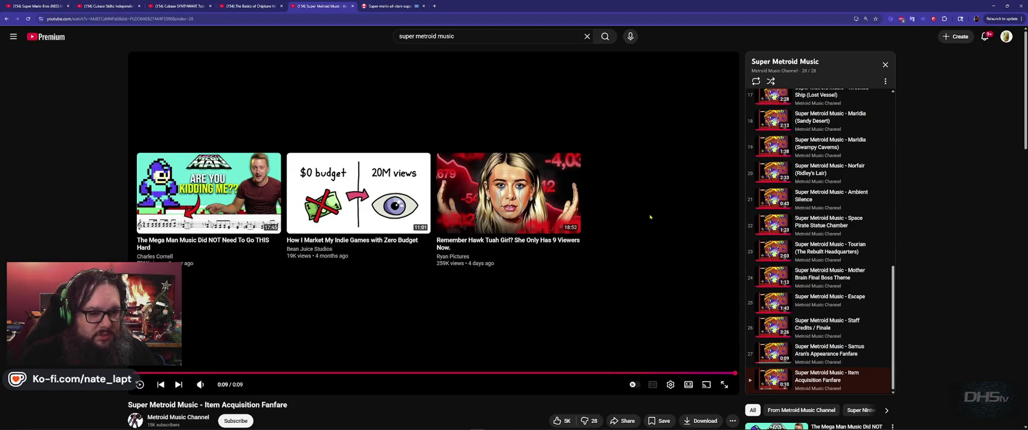
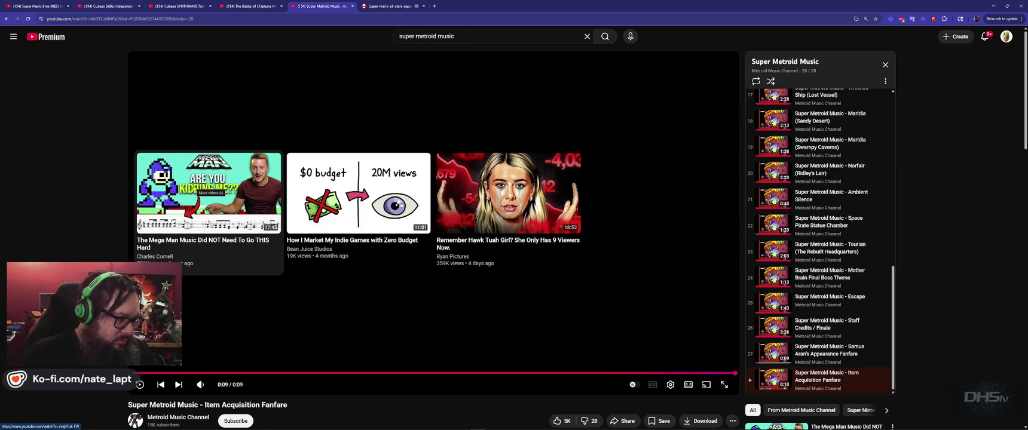
Open the suggested 'The Mega Man Music Did NOT Need To Go THIS Hard' end-screen video in a new tab
click(203, 189)
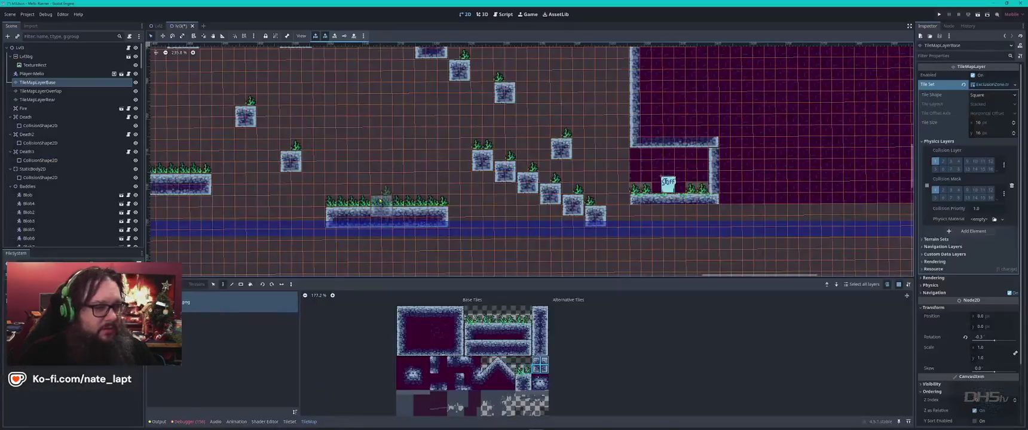
Bring the small grass platform into view and reselect TileMapLayerBase for tile editing
scroll(405, 183, down, 3)
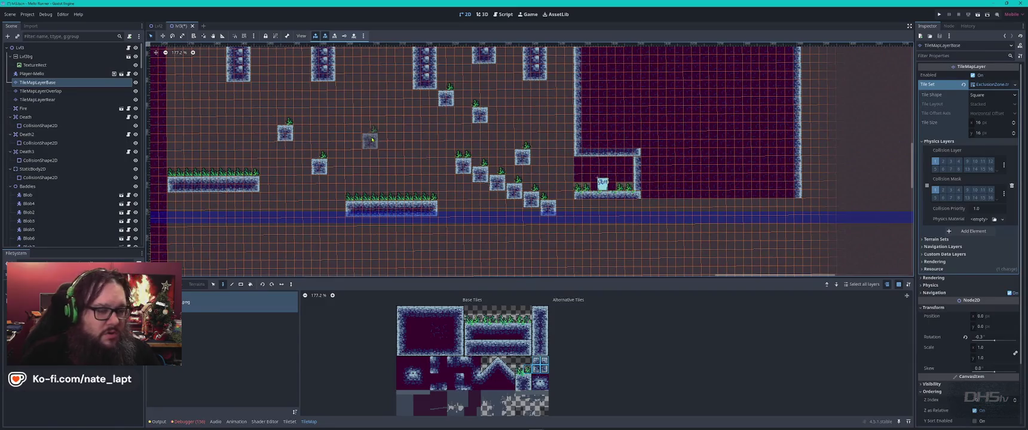
mouse_move(372, 140)
mouse_down()
mouse_move(478, 221)
mouse_move(470, 177)
mouse_up()
scroll(472, 173, right, 3)
scroll(478, 155, up, 3)
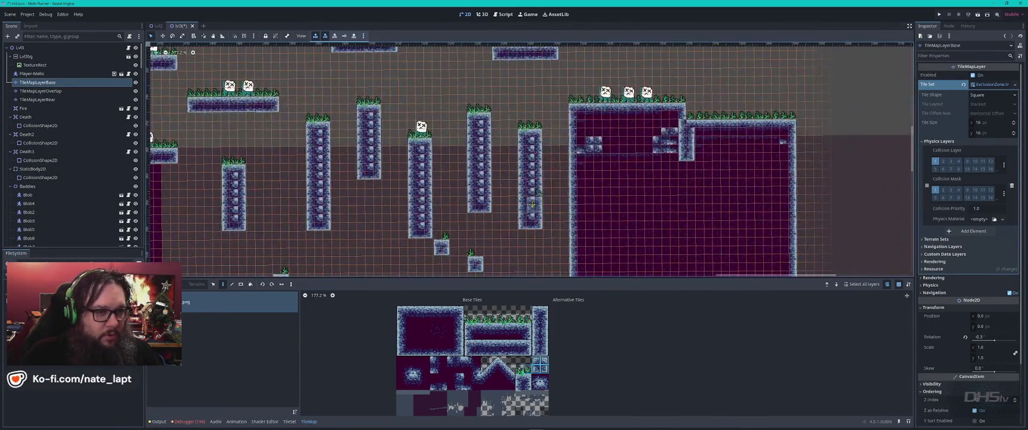
scroll(484, 138, down, 3)
scroll(484, 138, up, 5)
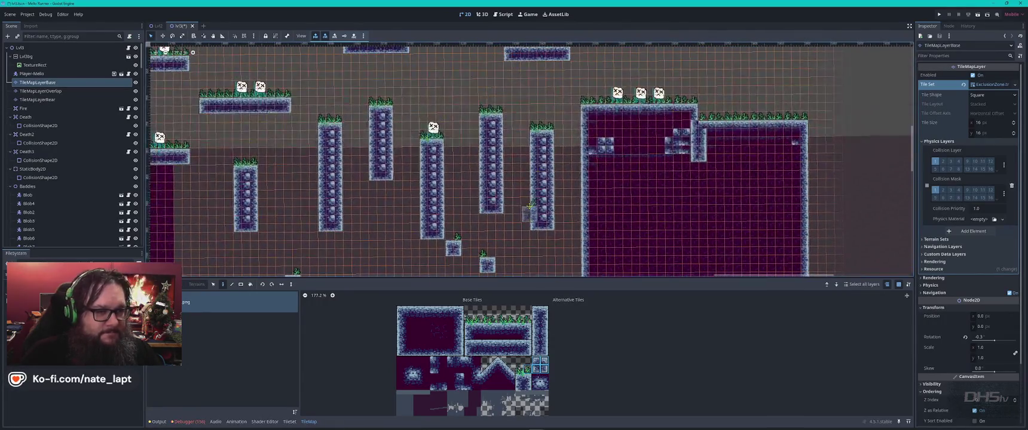
scroll(531, 206, down, 5)
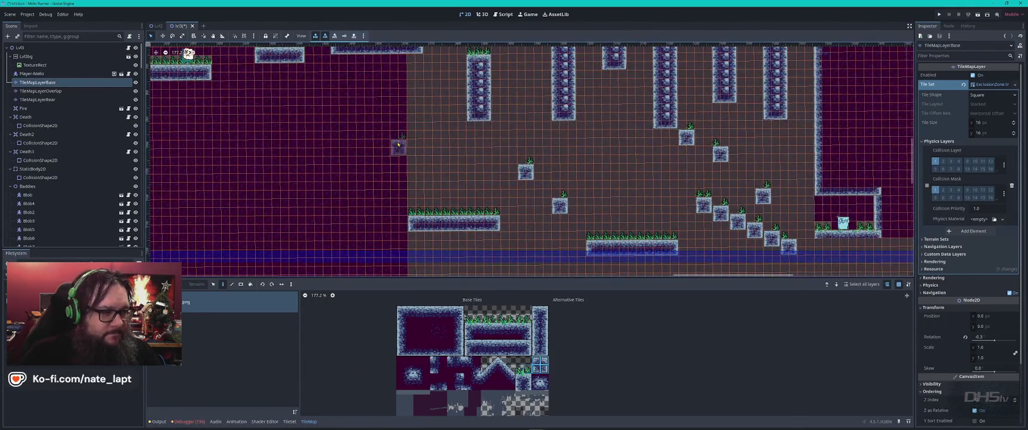
drag(399, 144, 710, 146)
scroll(711, 146, down, 8)
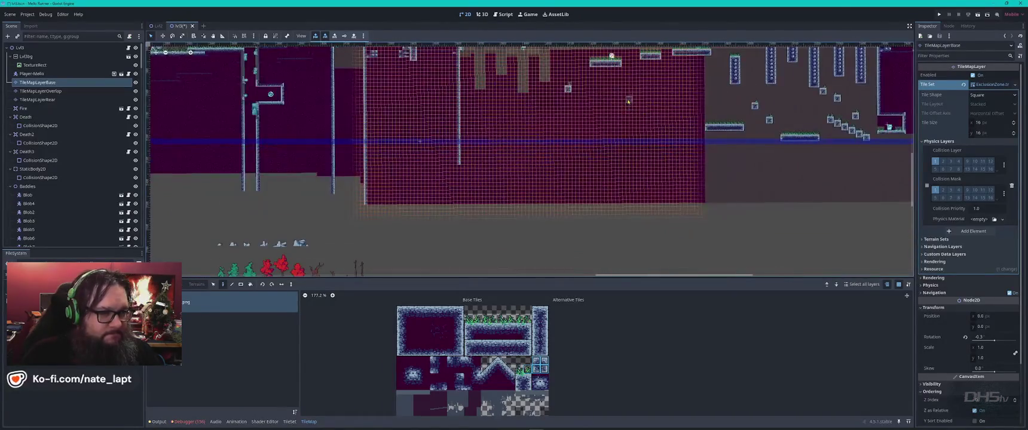
scroll(608, 188, up, 8)
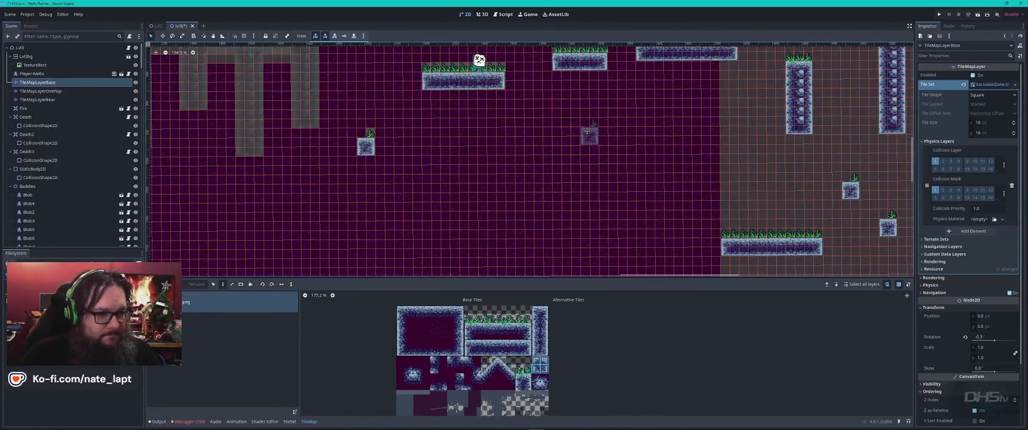
key(Escape)
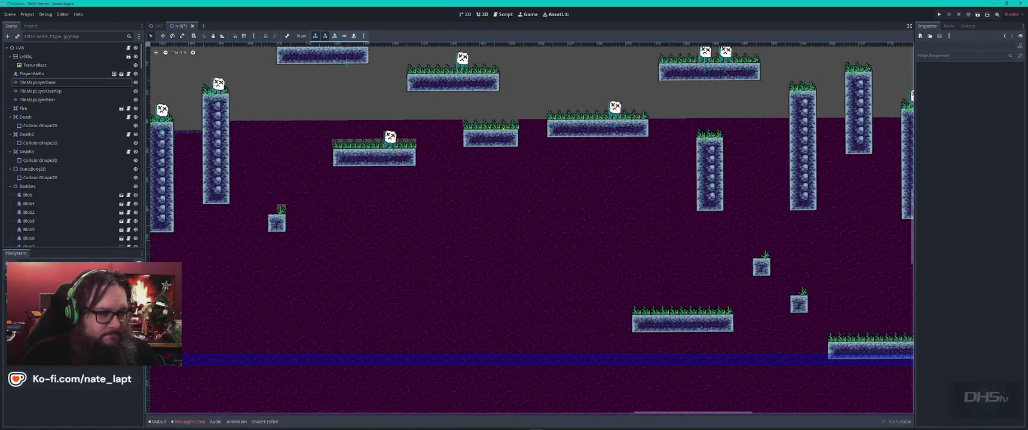
click(465, 126)
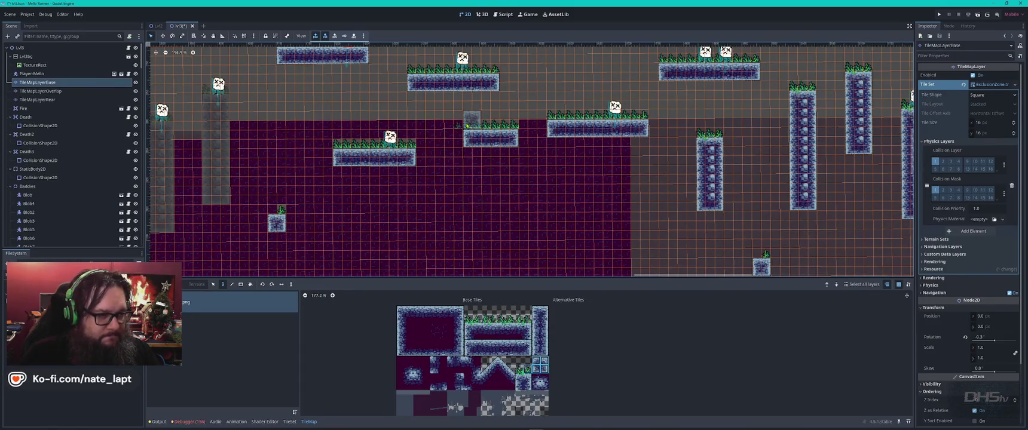
key(Escape)
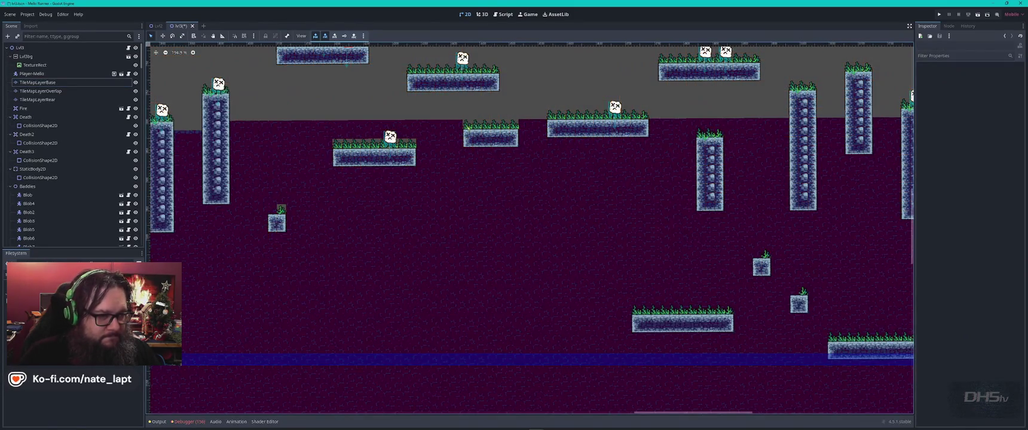
click(467, 127)
Select the small grass platform's tiles and copy them
key(s)
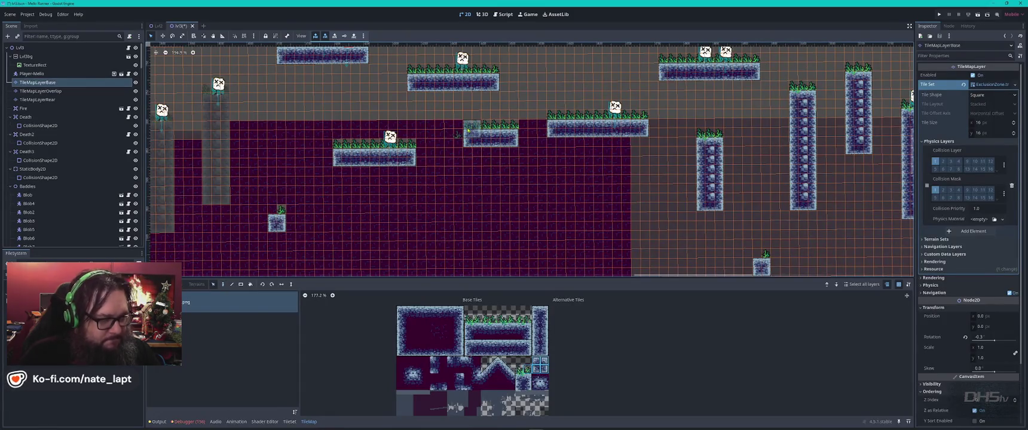
drag(463, 120, 516, 145)
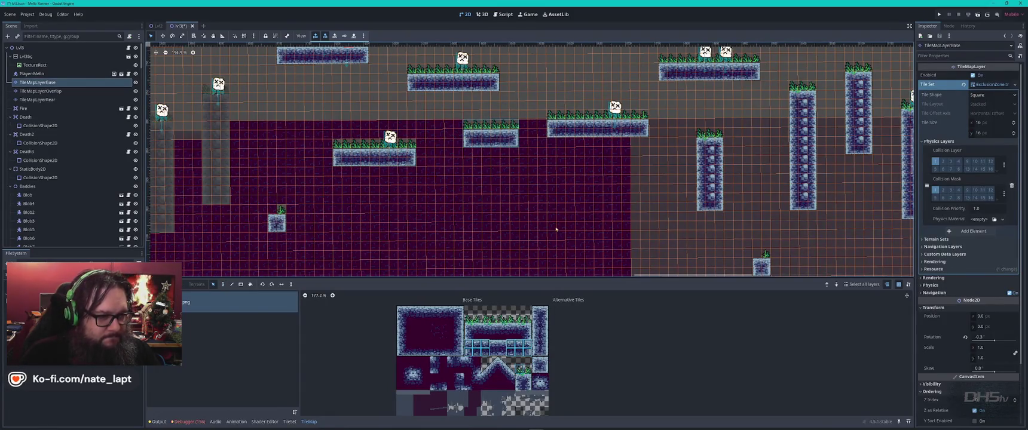
scroll(538, 198, down, 5)
scroll(538, 197, right, 2)
key(ctrl+v)
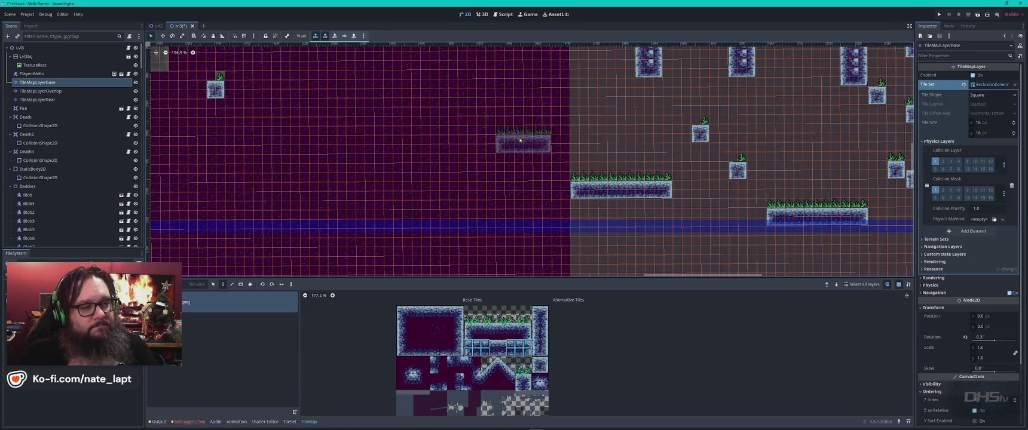
Stamp five copies of the grass platform at spots across the purple section
click(519, 143)
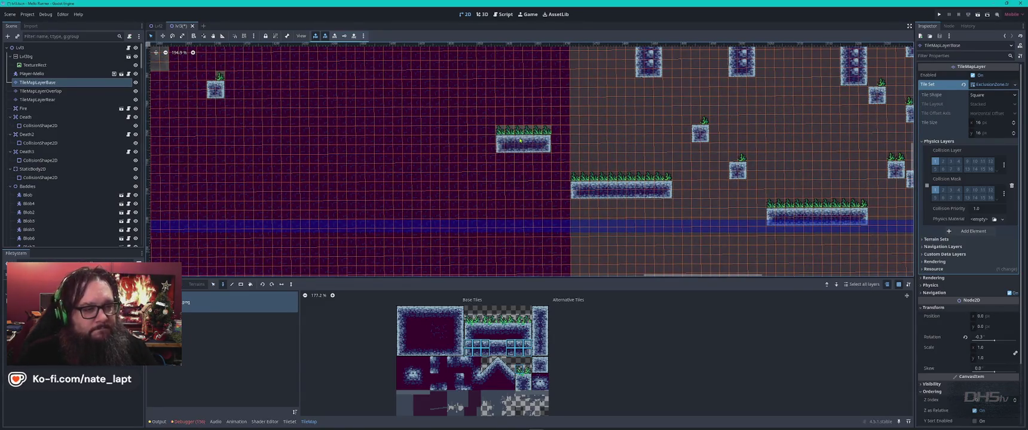
click(457, 182)
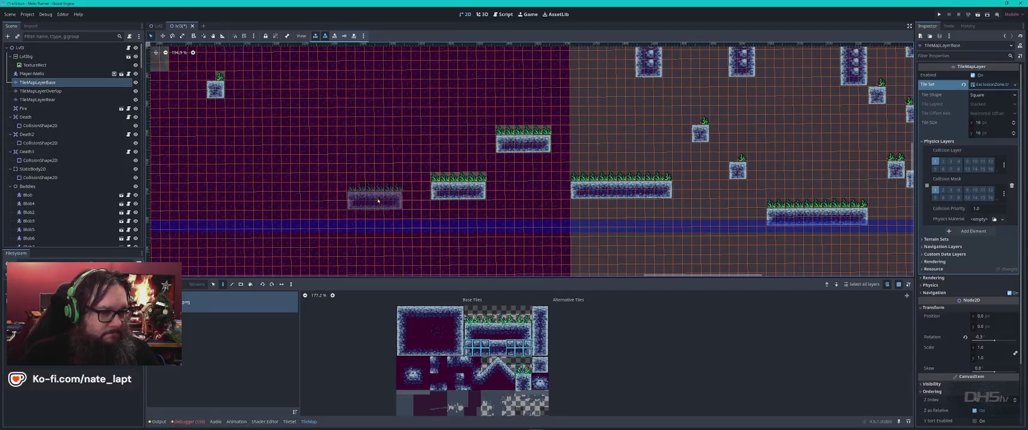
click(377, 217)
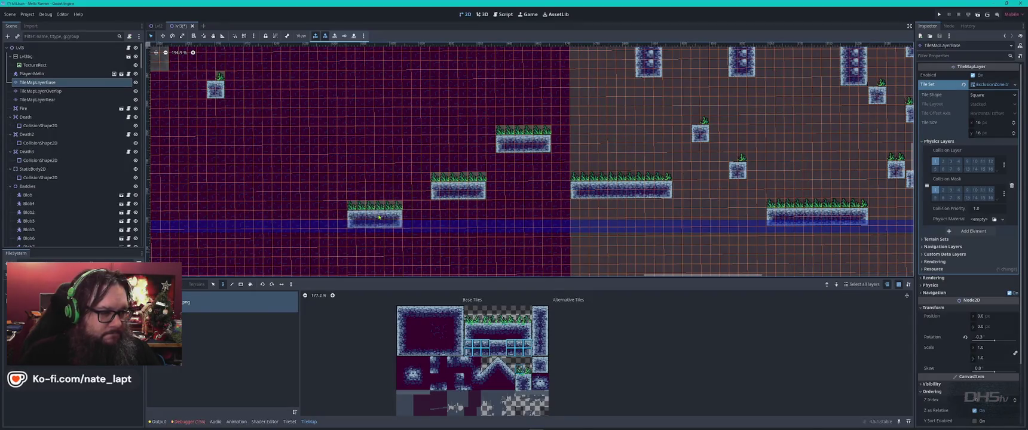
click(363, 131)
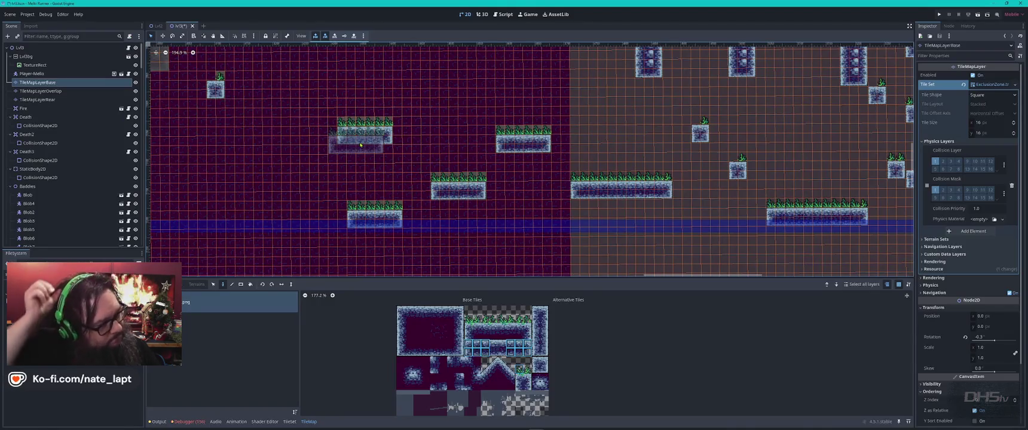
scroll(361, 145, down, 5)
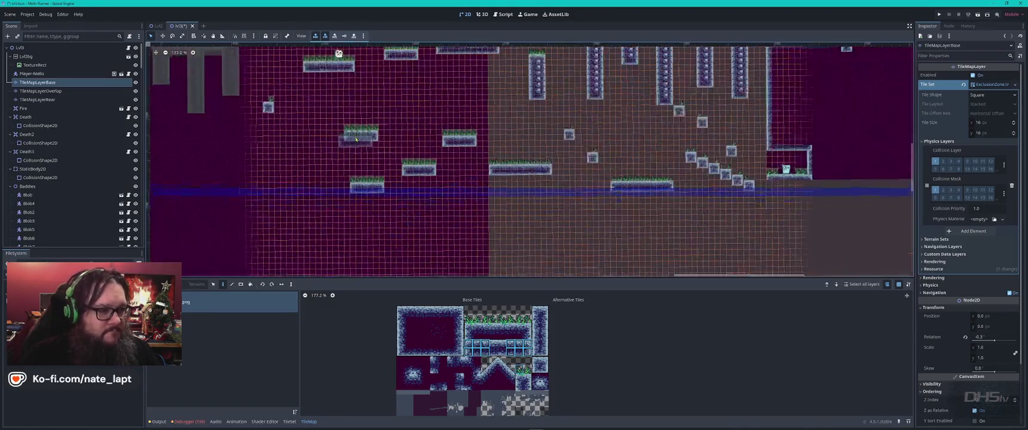
scroll(478, 101, up, 3)
drag(478, 100, 484, 149)
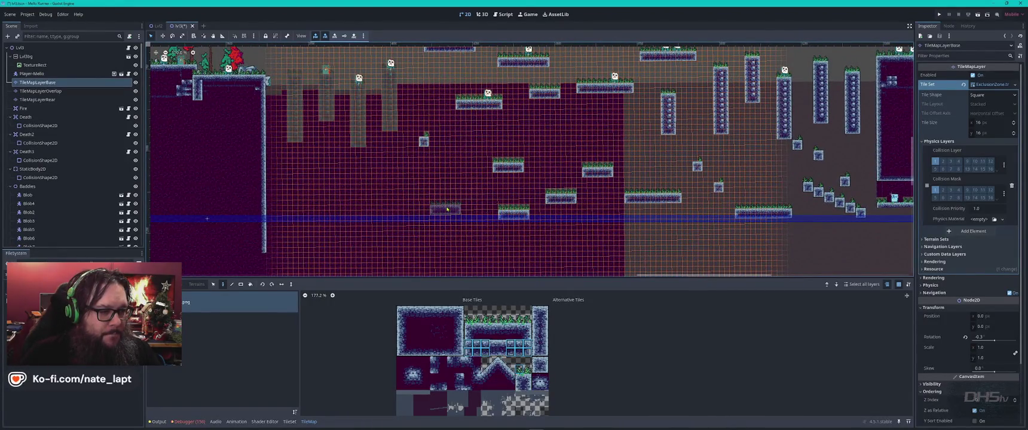
click(449, 214)
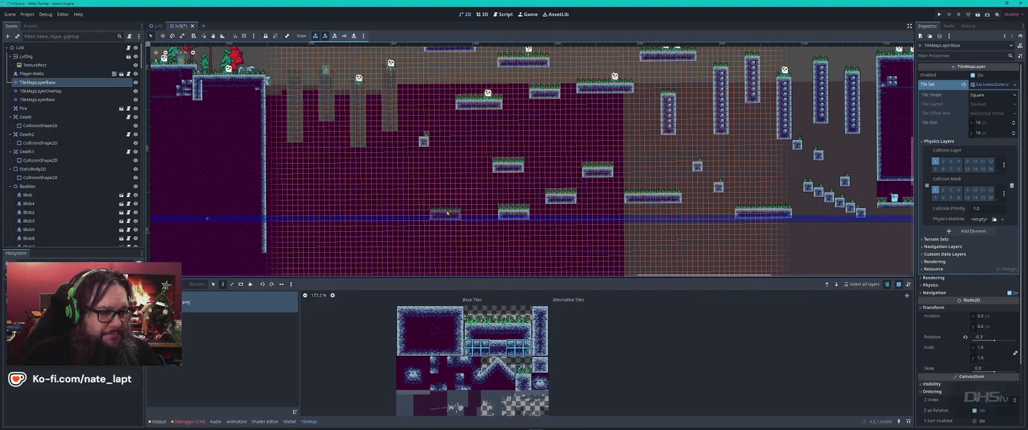
Paint two single grass blocks using a single block tile from the atlas
ctrl+click(426, 141)
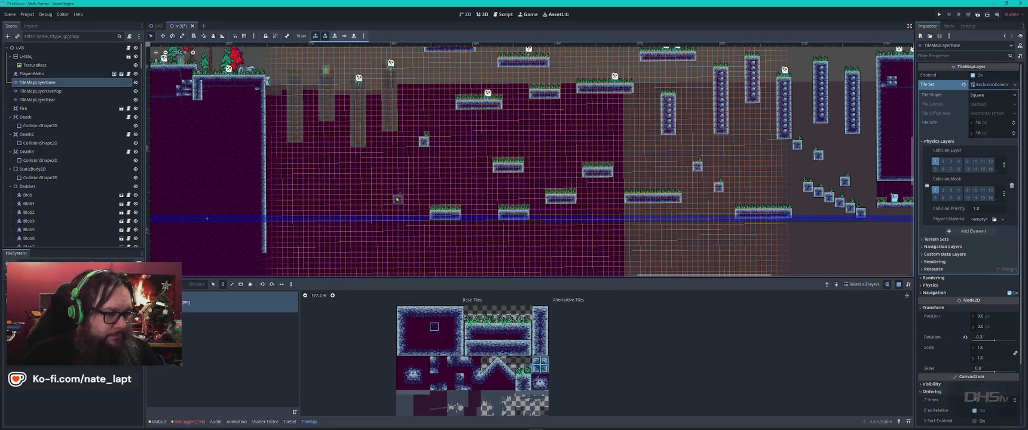
scroll(397, 199, up, 2)
click(404, 203)
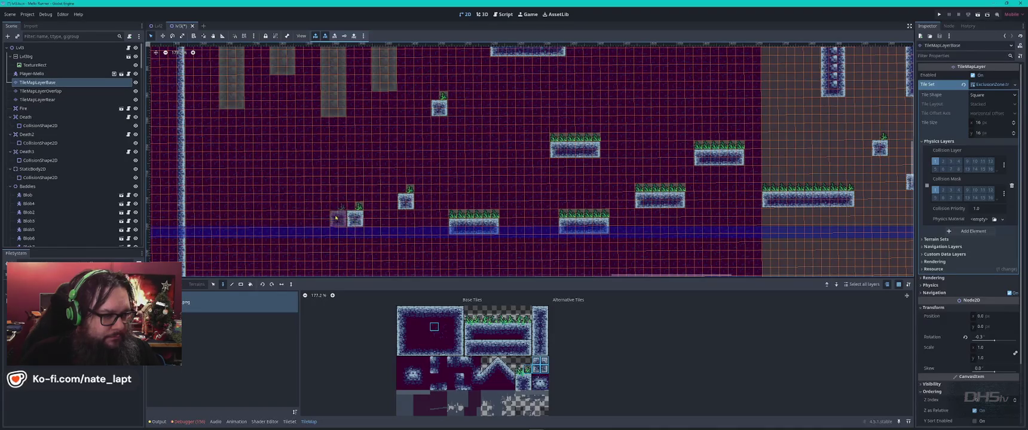
click(355, 222)
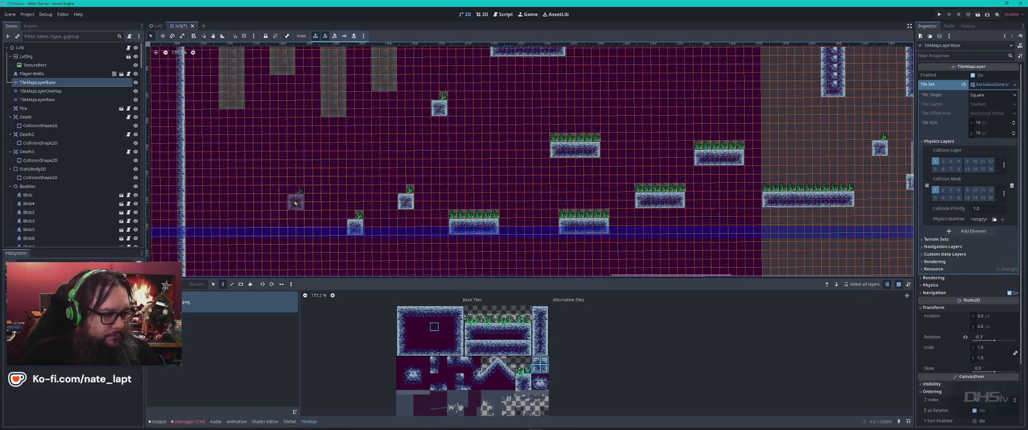
drag(329, 159, 506, 215)
scroll(506, 215, down, 2)
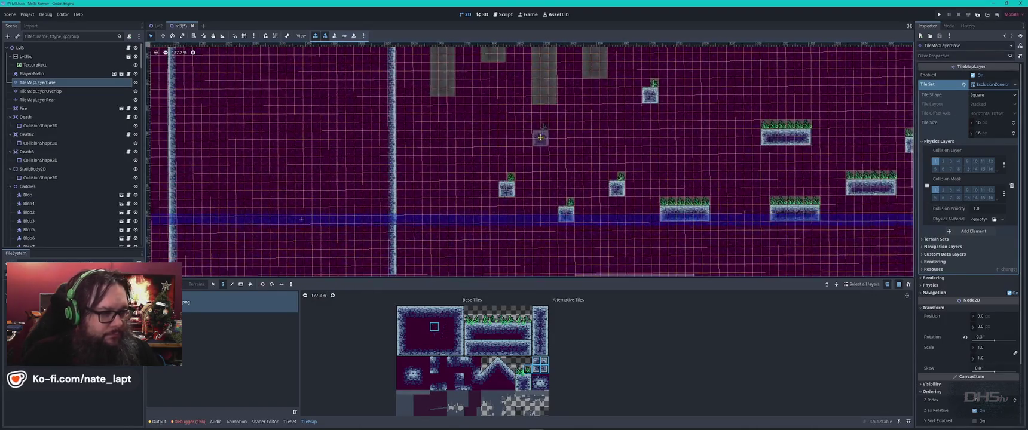
scroll(541, 138, down, 1)
mouse_move(422, 155)
mouse_down()
mouse_move(568, 184)
mouse_move(583, 147)
mouse_up()
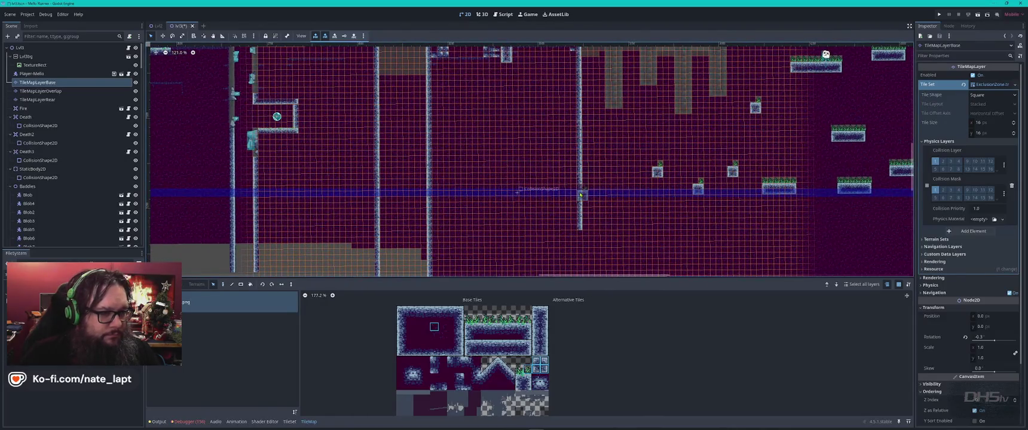
Delete a wide rectangle of lower tiles and remove the stray platform row
mouse_move(601, 178)
mouse_down()
mouse_move(397, 215)
mouse_move(245, 220)
mouse_move(229, 239)
mouse_move(242, 239)
mouse_up()
key(Delete)
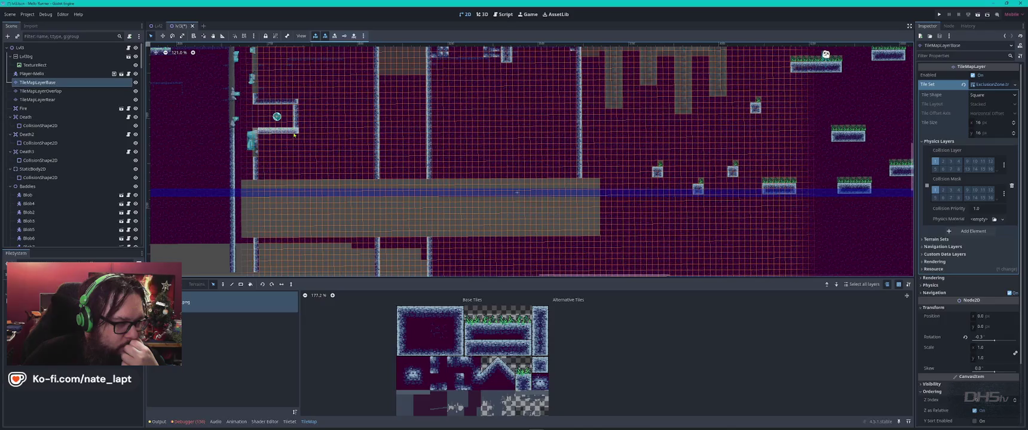
drag(289, 134, 289, 134)
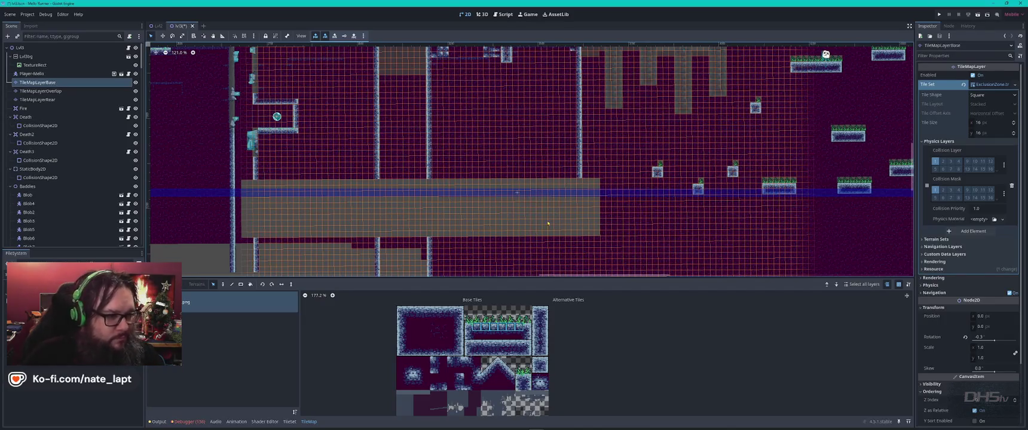
key(d)
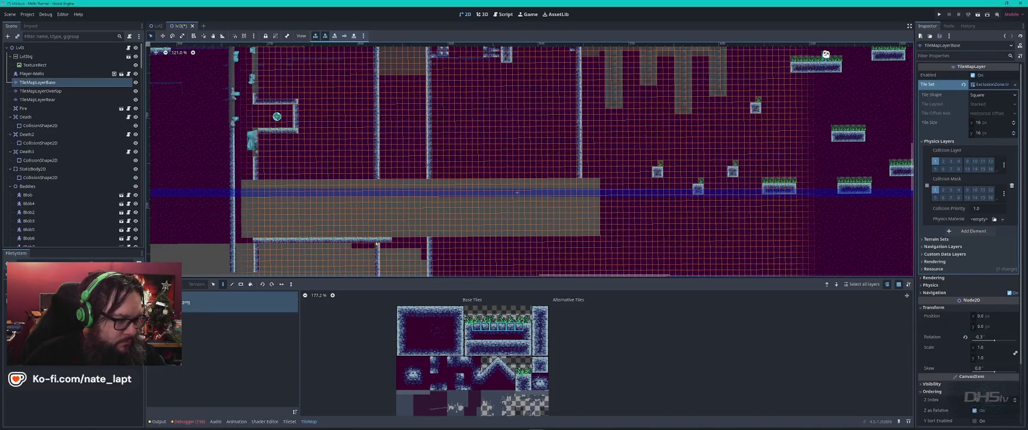
key(ctrl+z)
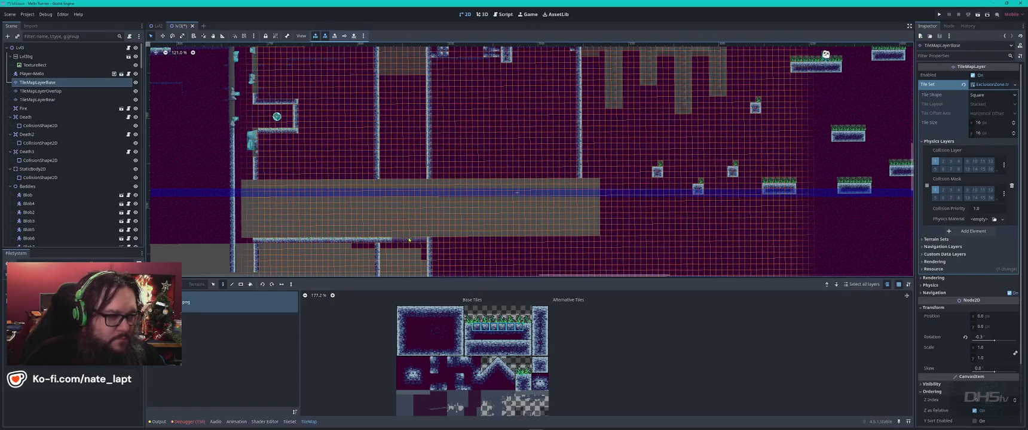
scroll(409, 241, down, 2)
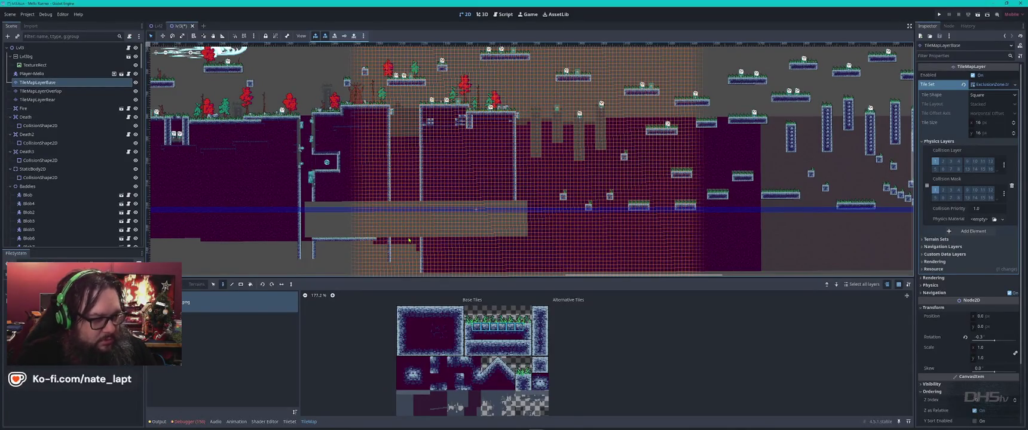
key(Escape)
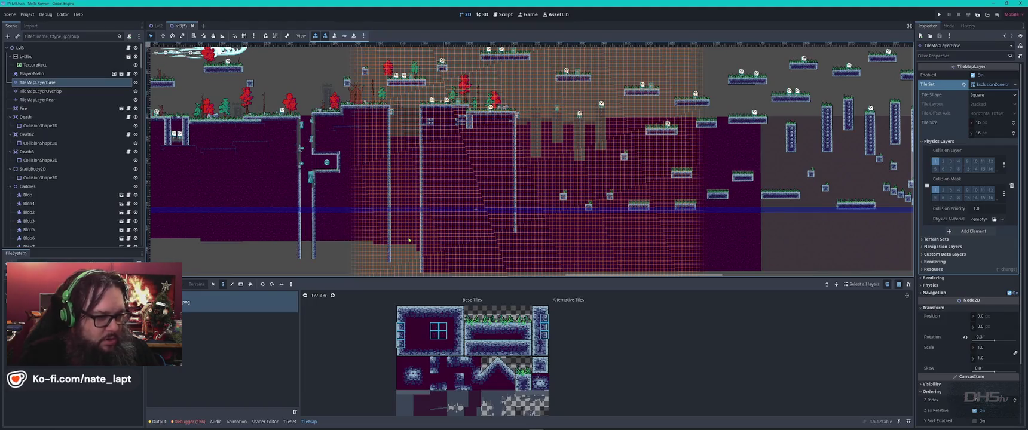
click(503, 220)
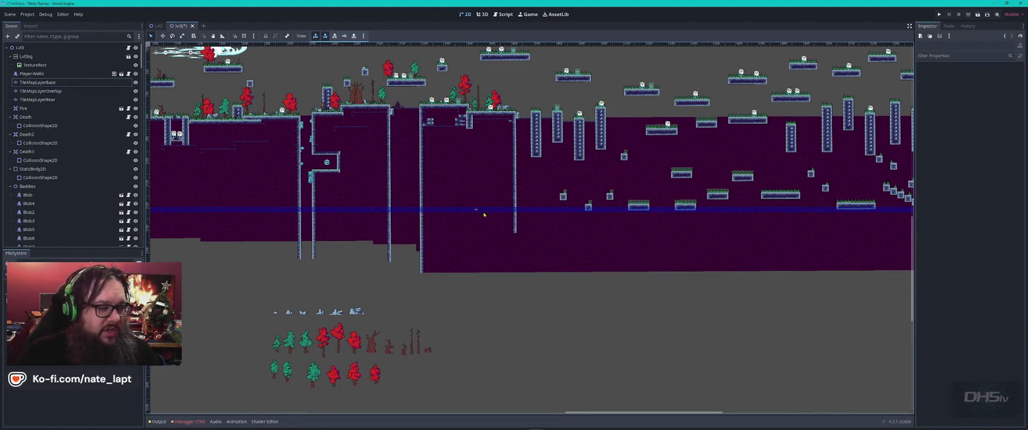
scroll(484, 214, up, 3)
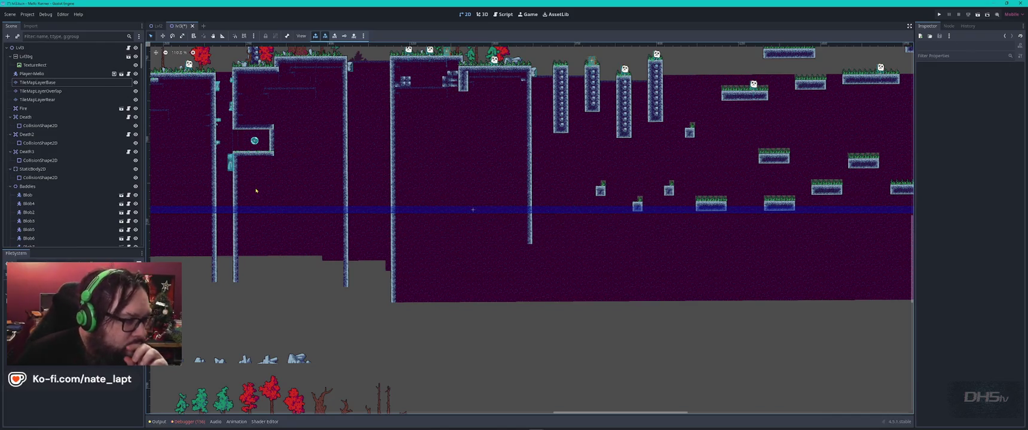
scroll(256, 190, up, 3)
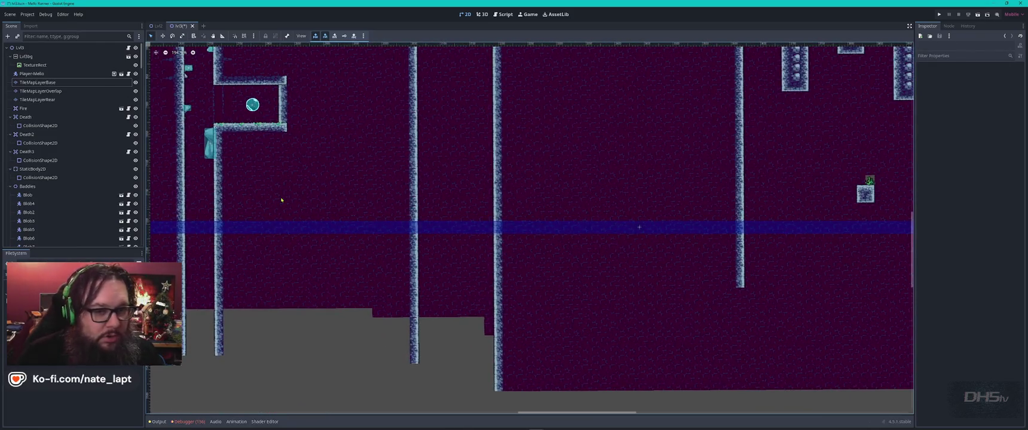
scroll(282, 200, down, 3)
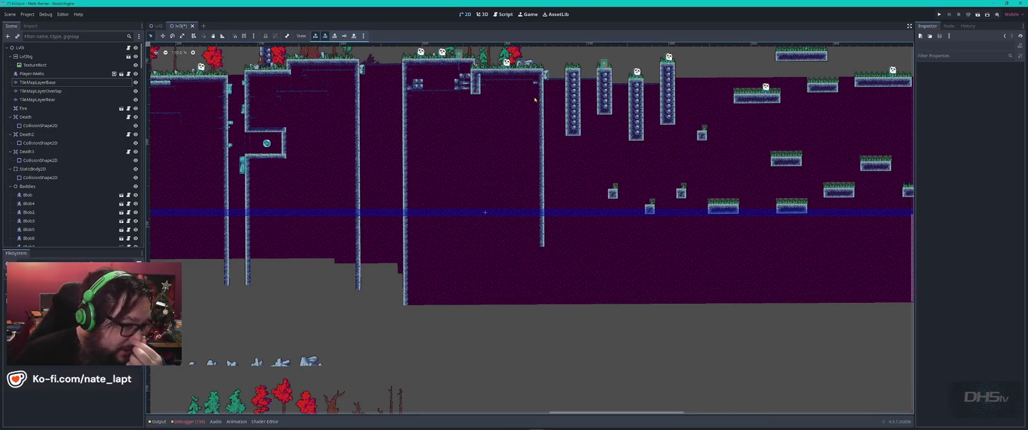
scroll(541, 83, up, 5)
click(549, 76)
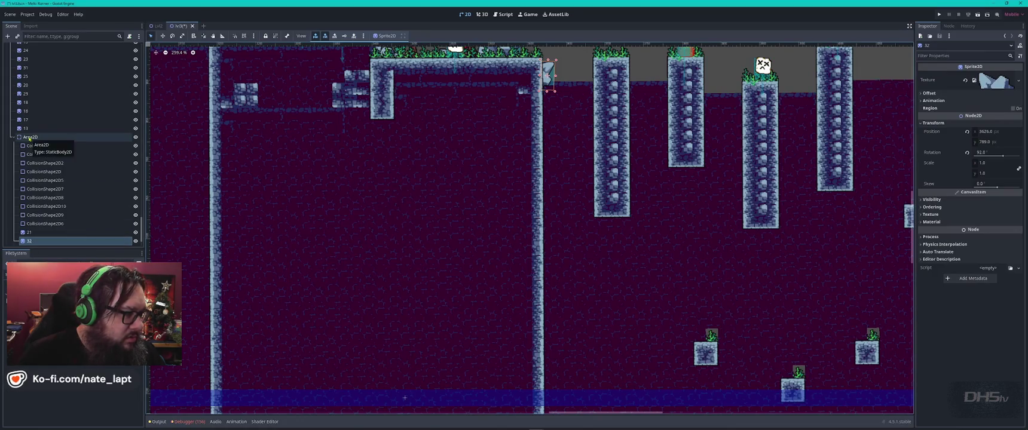
Add an Area2D child under Lvl3 and rename it WallJumps
scroll(31, 139, down, 5)
scroll(31, 137, down, 5)
scroll(31, 131, up, 10)
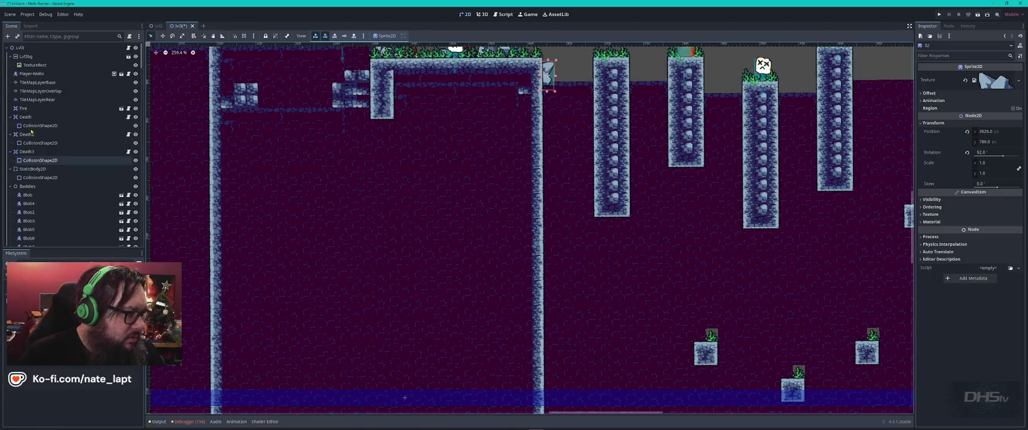
click(24, 47)
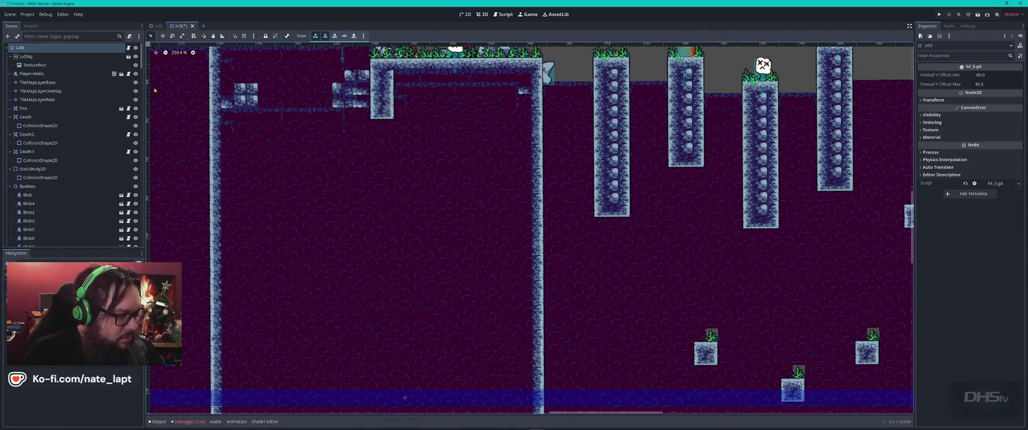
key(ctrl+a)
text(area)
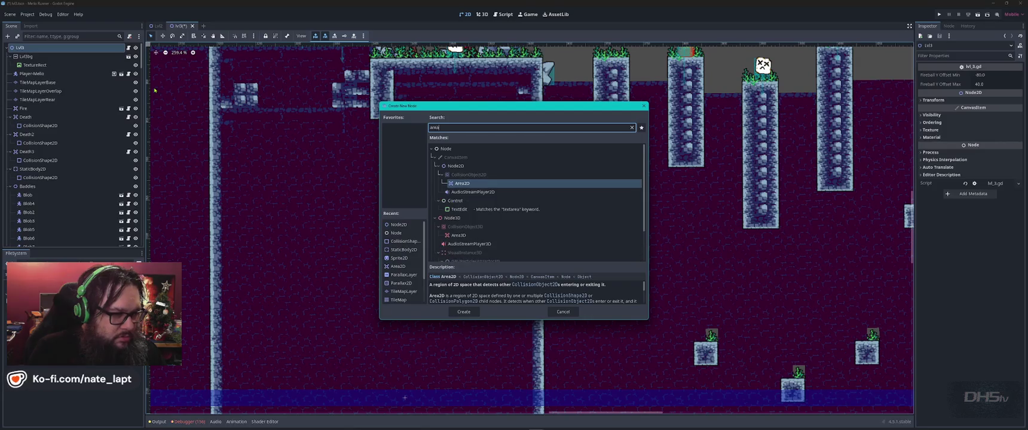
key(Return)
key(F2)
text(Wallj)
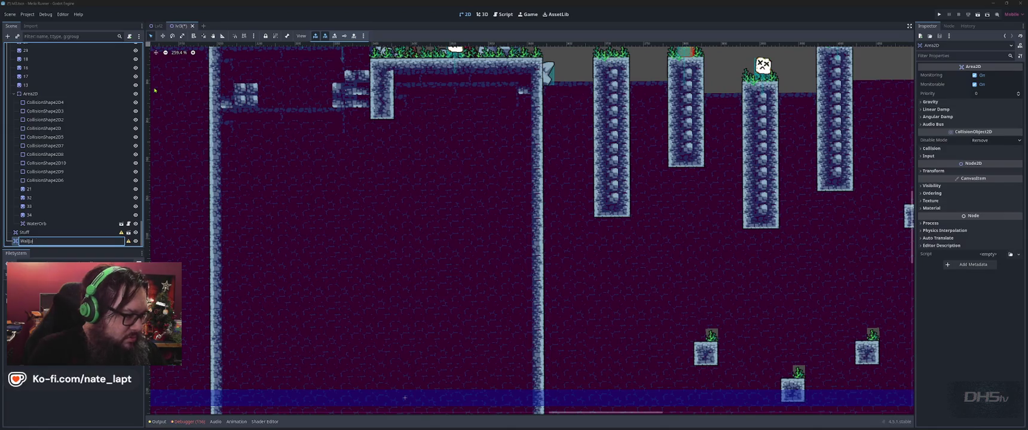
text(mps)
key(Return)
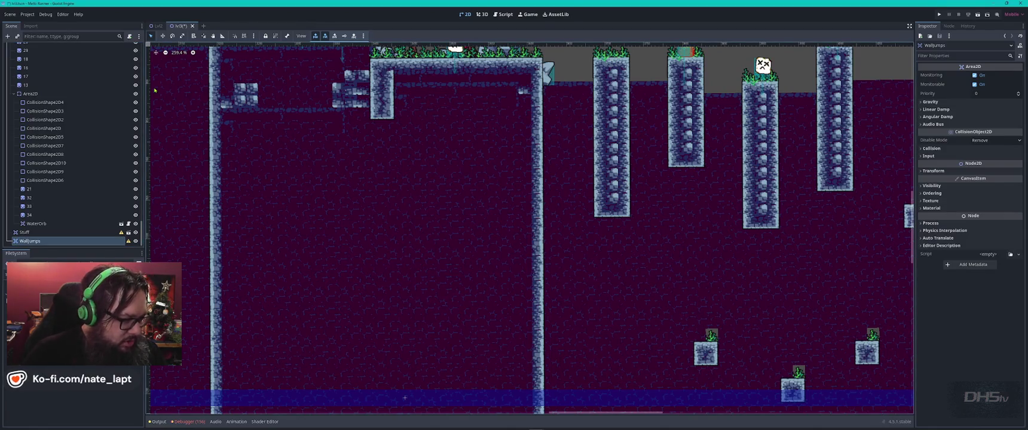
click(550, 75)
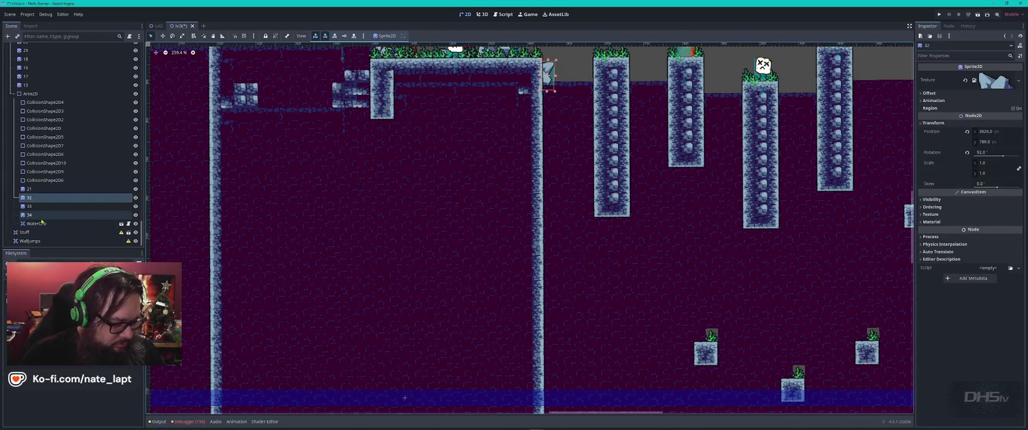
Duplicate spike sprite 32 as 35, put it under WallJumps, and drag it down into the water band
key(ctrl+d)
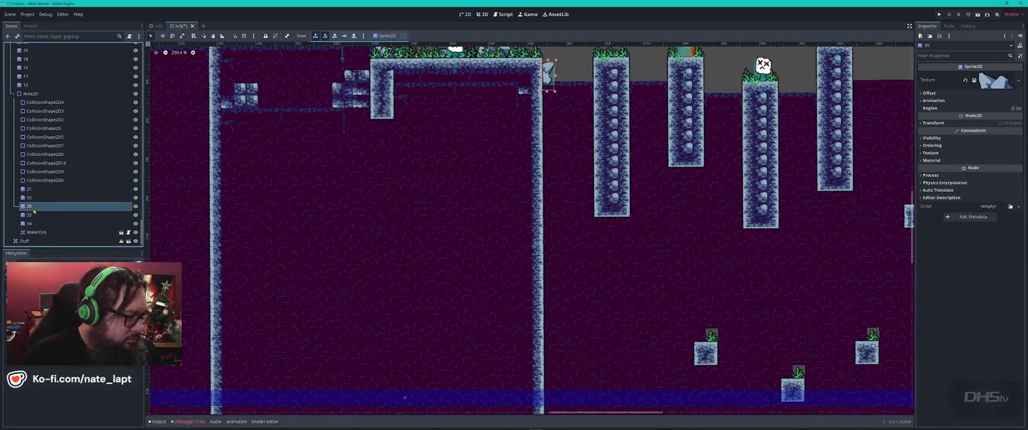
drag(33, 242, 33, 241)
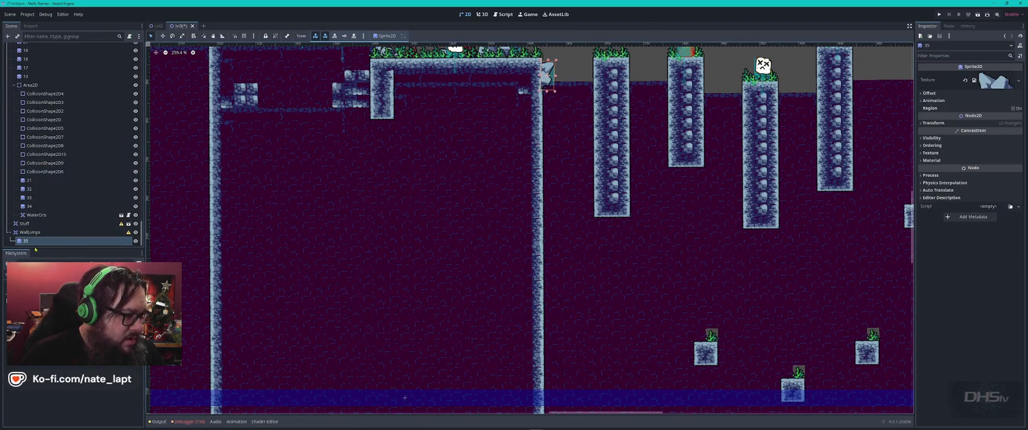
mouse_move(548, 76)
mouse_down()
mouse_move(558, 183)
mouse_move(546, 402)
mouse_up()
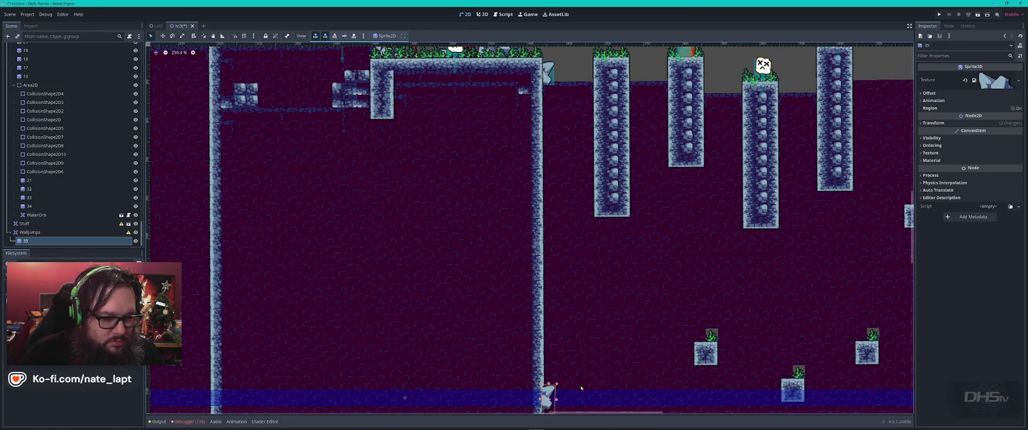
scroll(518, 233, down, 3)
scroll(514, 218, up, 5)
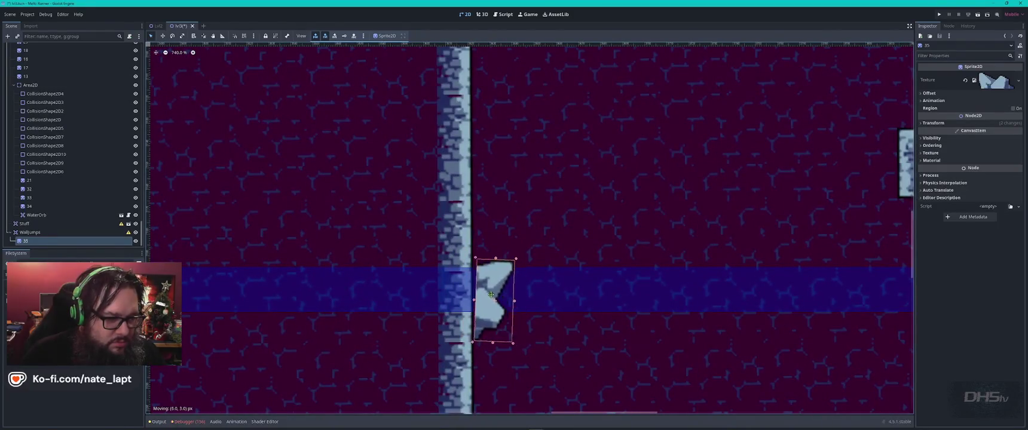
Try drawing the WallJumps group behind the wall, then restore its original draw order
click(42, 233)
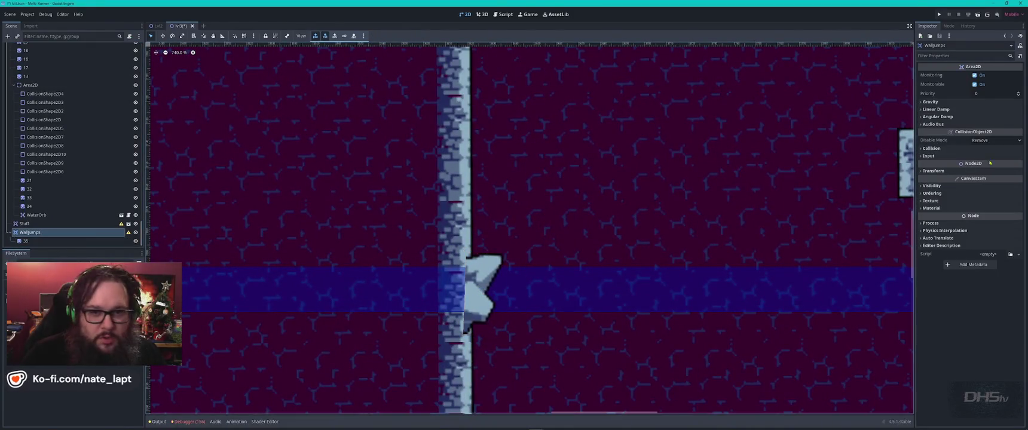
click(924, 194)
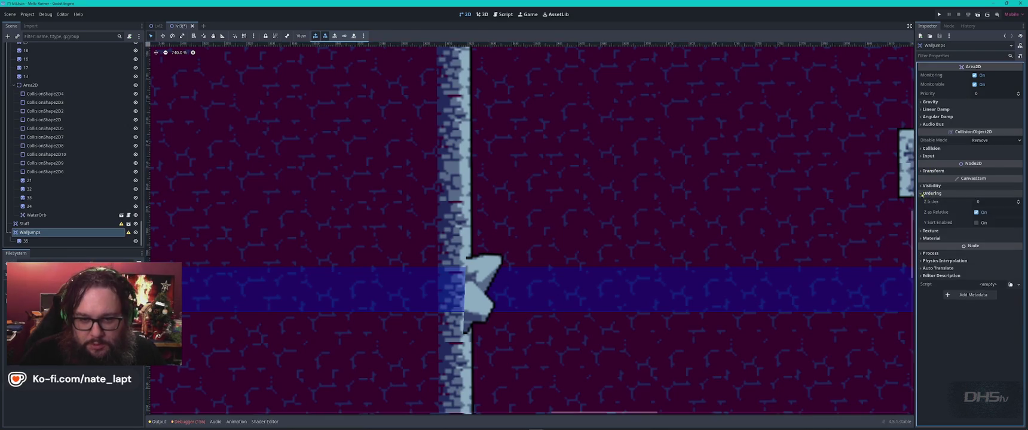
click(1019, 203)
click(1019, 201)
scroll(554, 251, down, 10)
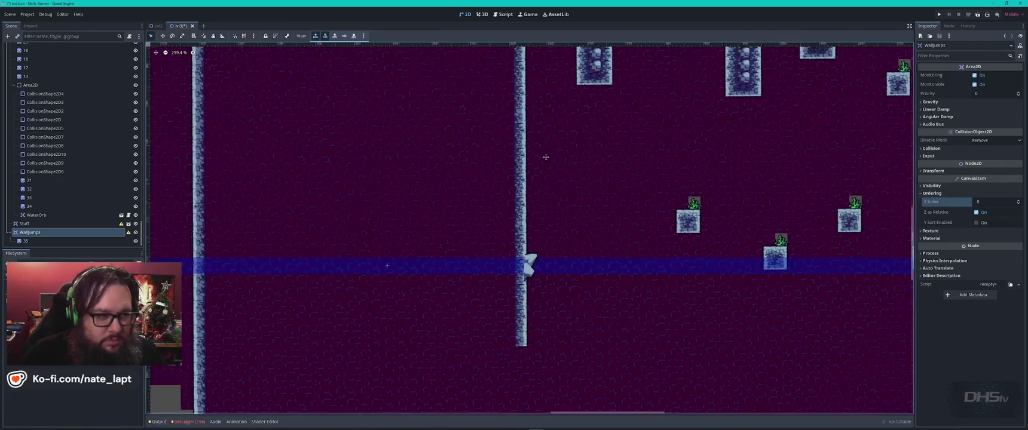
scroll(546, 157, up, 5)
click(511, 195)
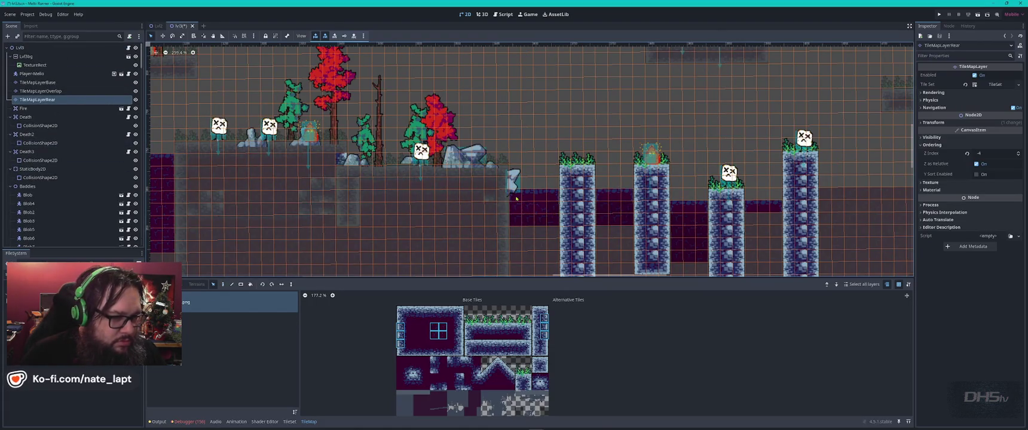
Paint a column of dark purple rear-layer tiles down the wall toward the water band
scroll(516, 198, down, 2)
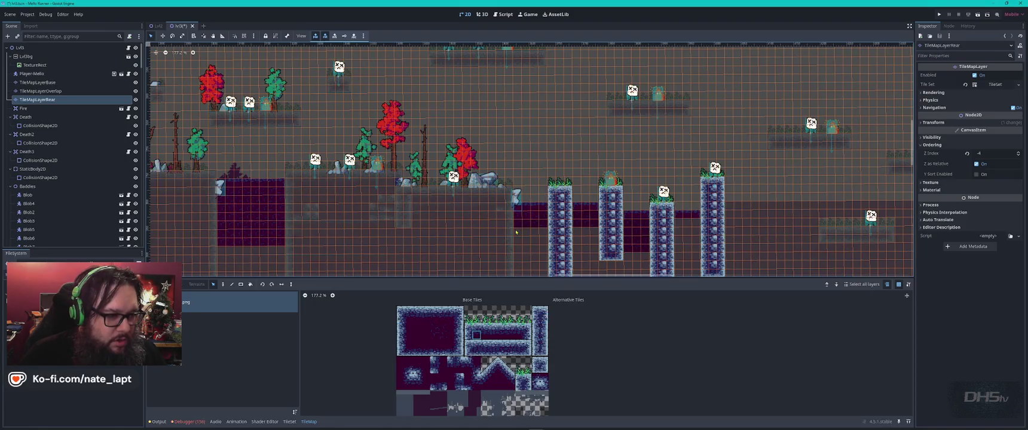
key(Up)
key(Up)
mouse_move(519, 235)
mouse_down()
mouse_move(446, 79)
mouse_move(465, 232)
mouse_move(455, 272)
mouse_up()
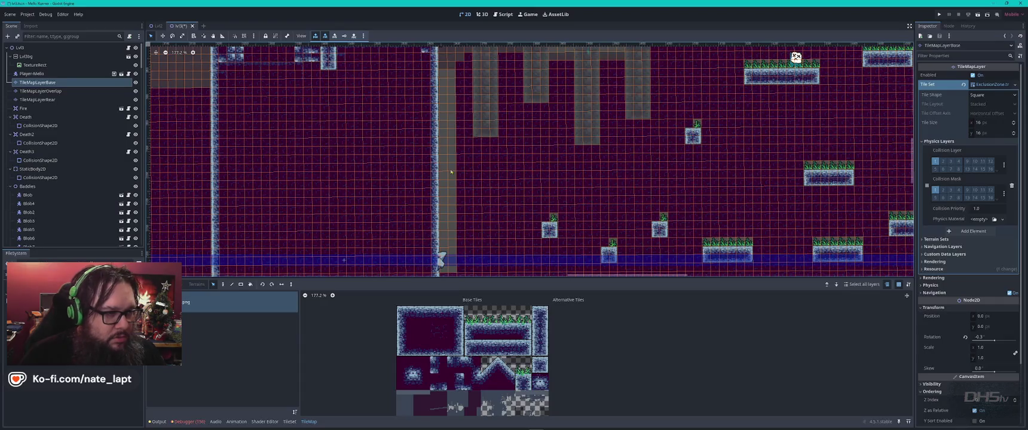
key(Down)
key(Down)
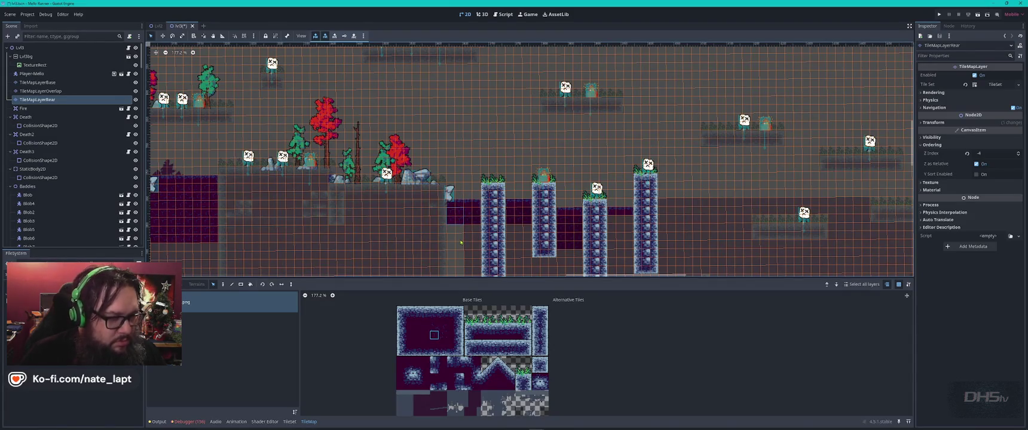
drag(458, 236, 458, 254)
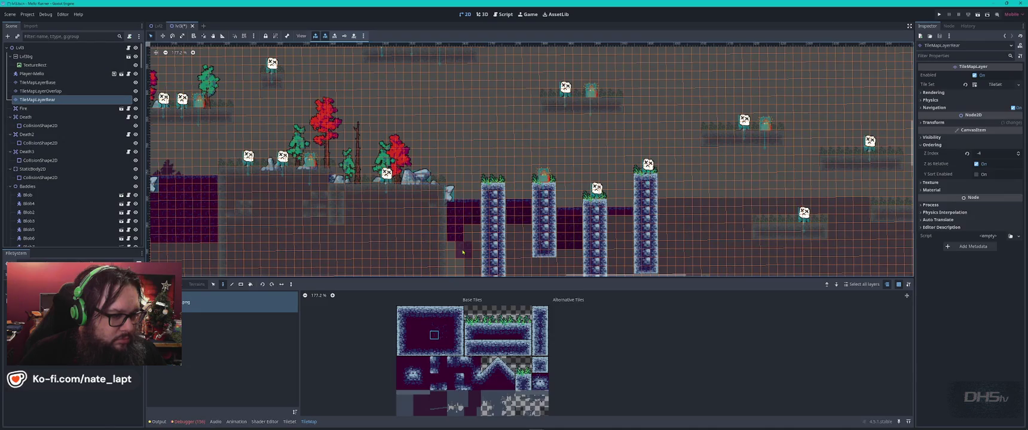
scroll(454, 179, down, 4)
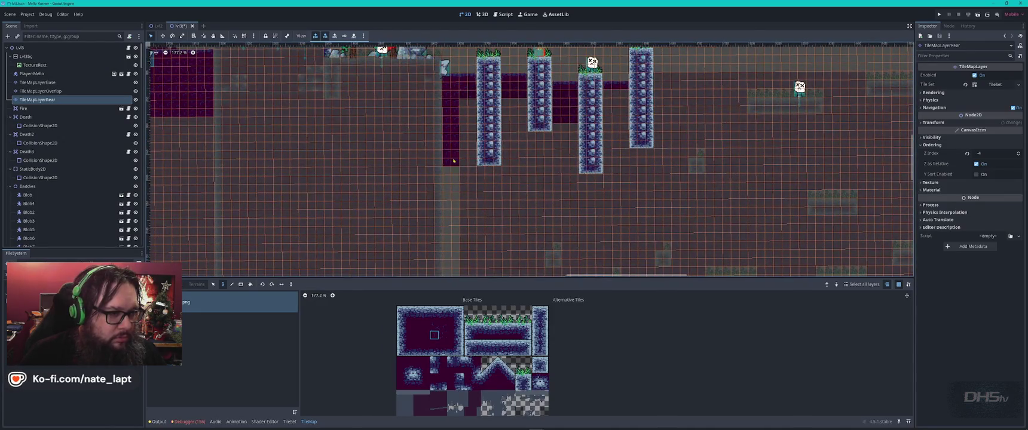
drag(455, 198, 456, 244)
scroll(458, 259, down, 4)
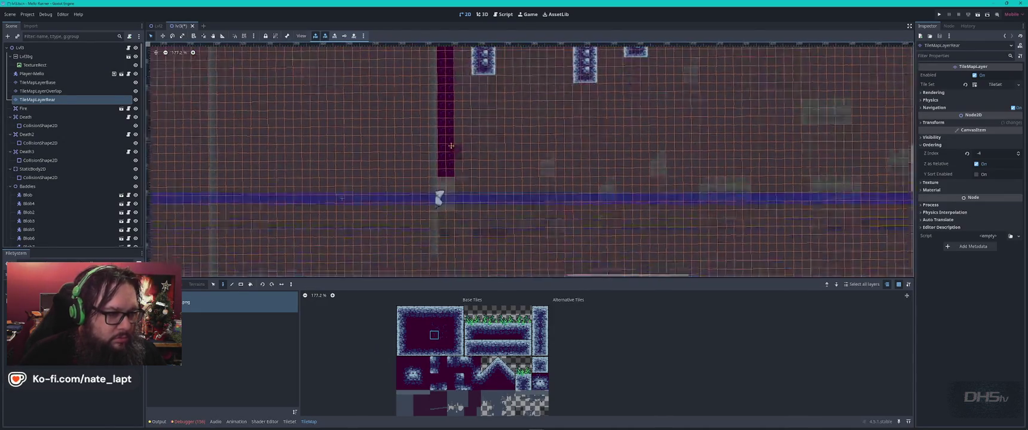
drag(446, 135, 452, 209)
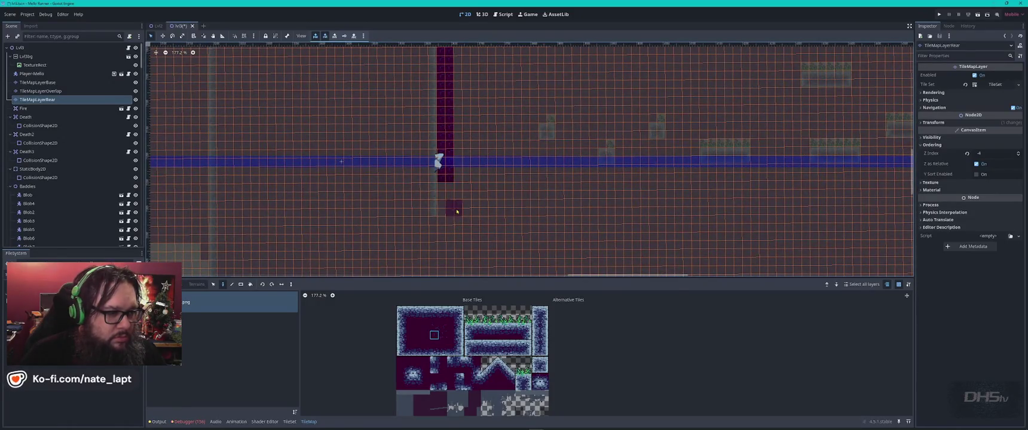
key(Escape)
scroll(433, 170, up, 5)
click(433, 170)
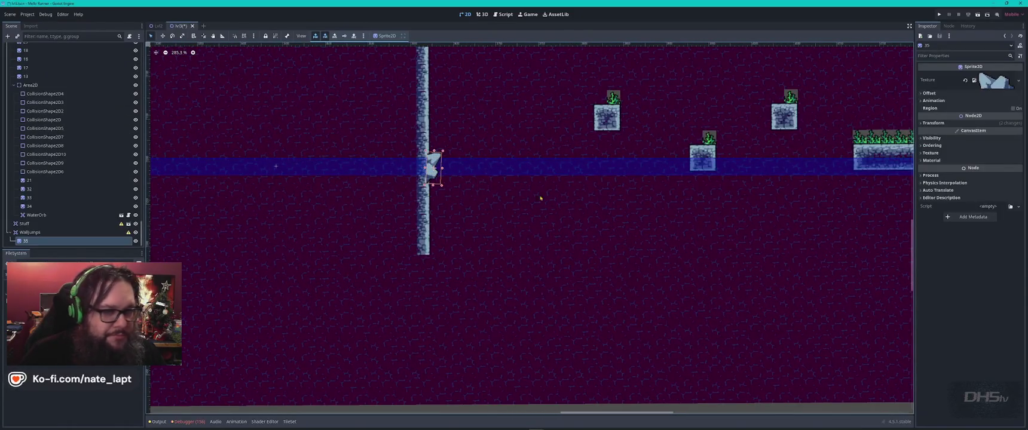
Make spike 35 draw behind the wall and nudge it snug against the wall
click(932, 145)
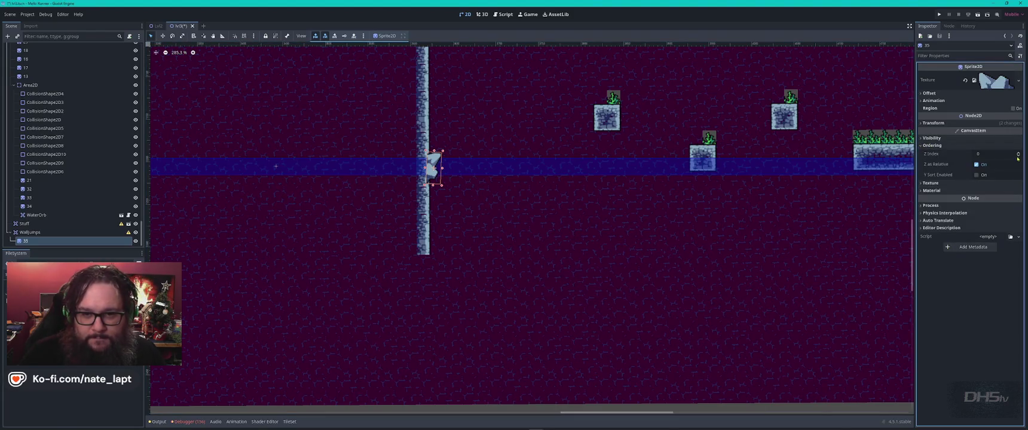
click(1018, 157)
scroll(506, 148, up, 3)
drag(381, 175, 383, 173)
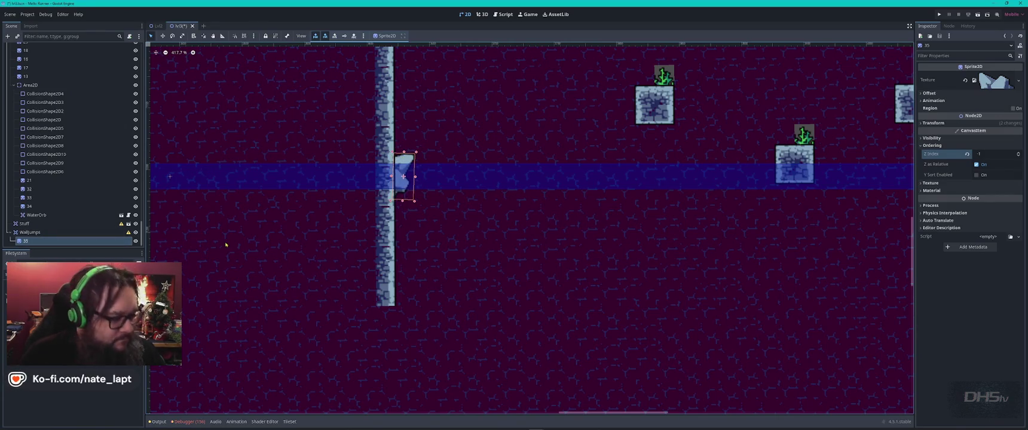
Add a CollisionShape2D with a new rectangle shape over spike 35, then duplicate the wall spike
key(ctrl+a)
text(colli)
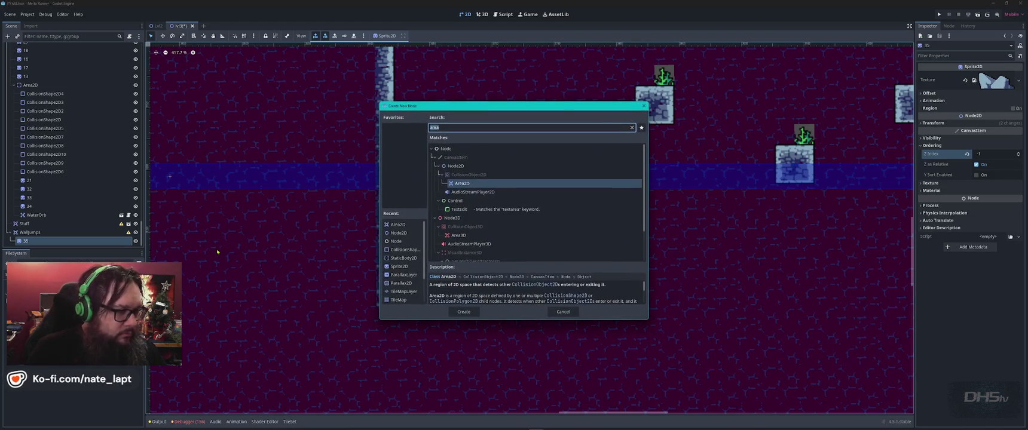
key(Return)
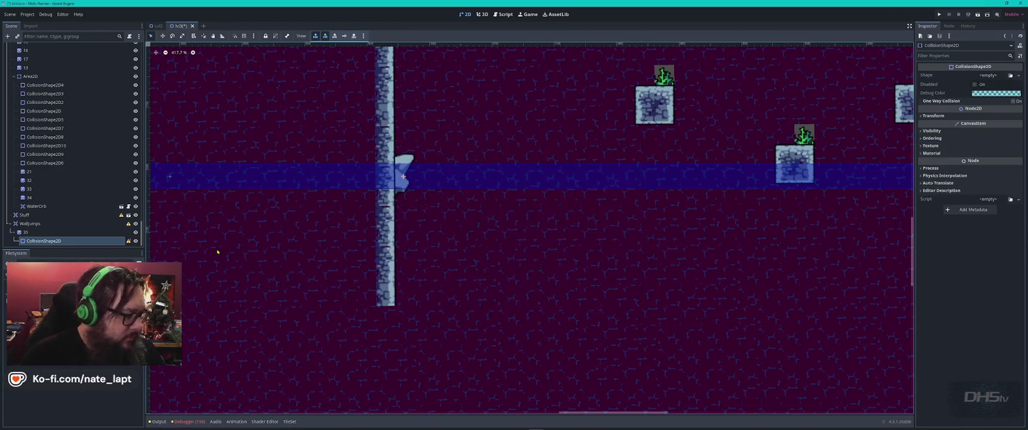
key(Return)
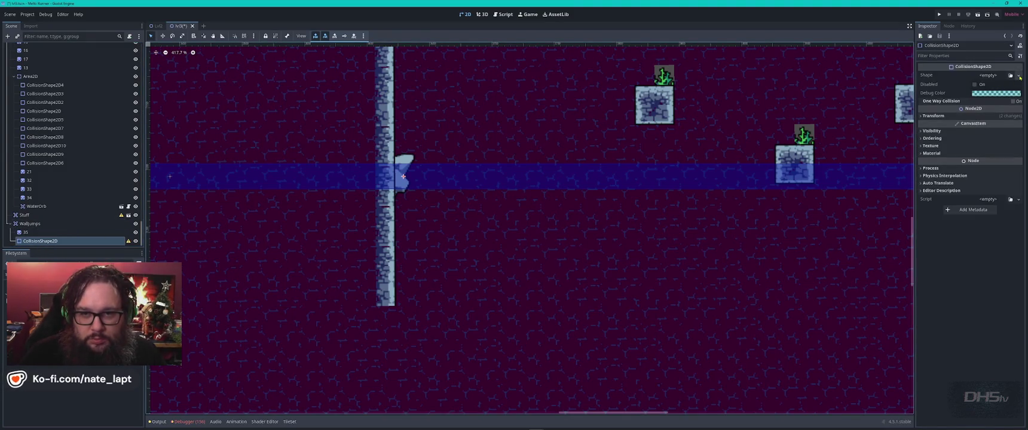
click(988, 75)
click(993, 131)
drag(405, 177, 472, 277)
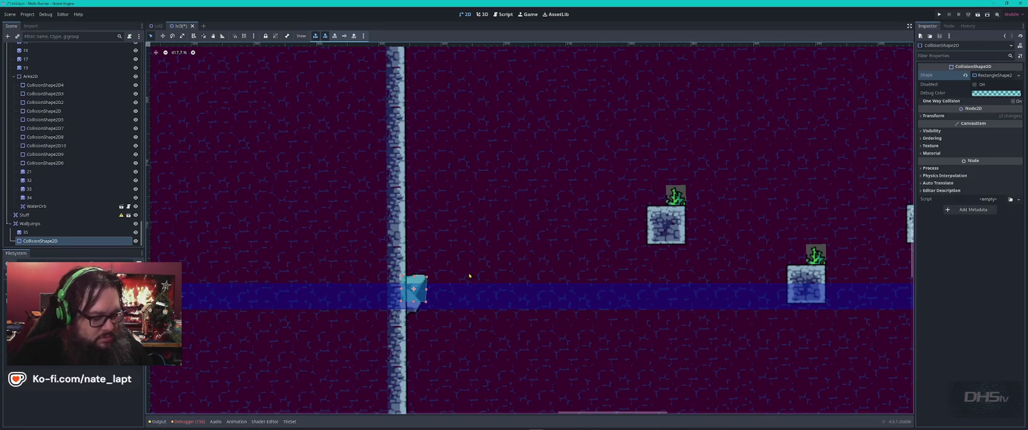
click(436, 282)
key(ctrl+d)
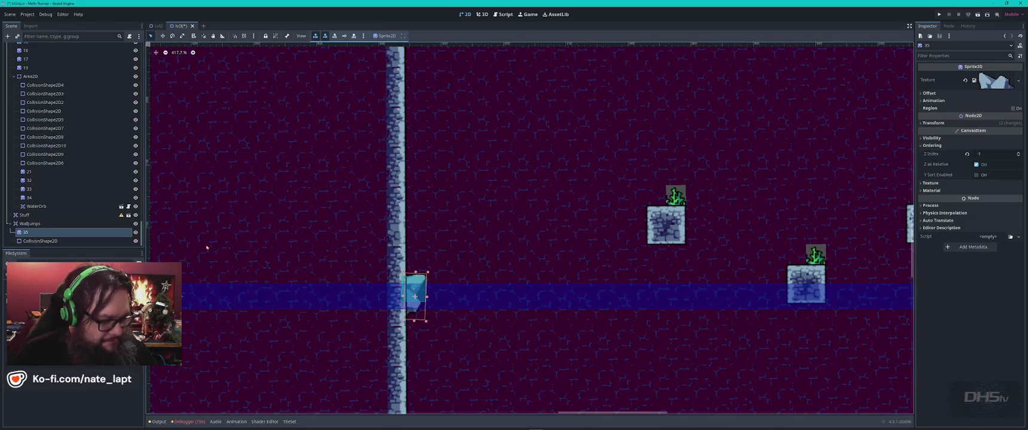
Duplicate the spike sprite and space copies 36 and 37 up the tall wall
key(ctrl+d)
key(ctrl+d)
mouse_move(417, 277)
mouse_down()
mouse_move(414, 155)
mouse_move(412, 183)
mouse_up()
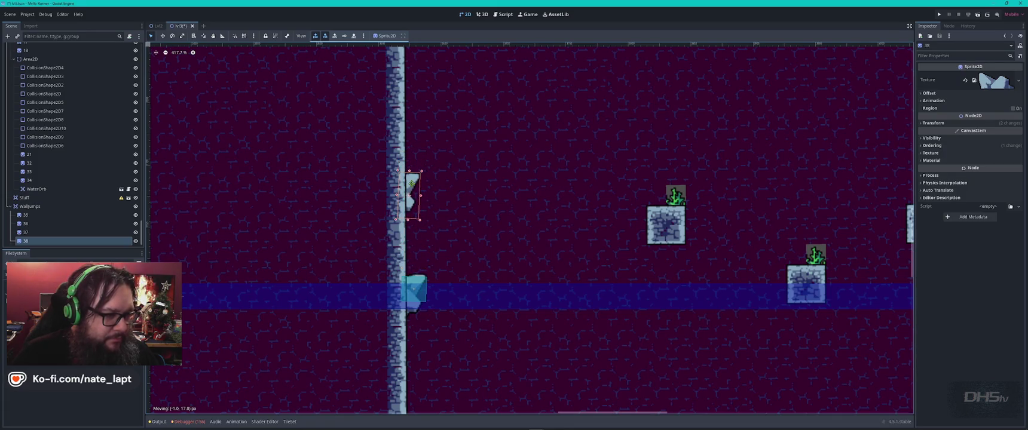
drag(416, 287, 415, 351)
click(416, 280)
key(Up)
key(Up)
key(Up)
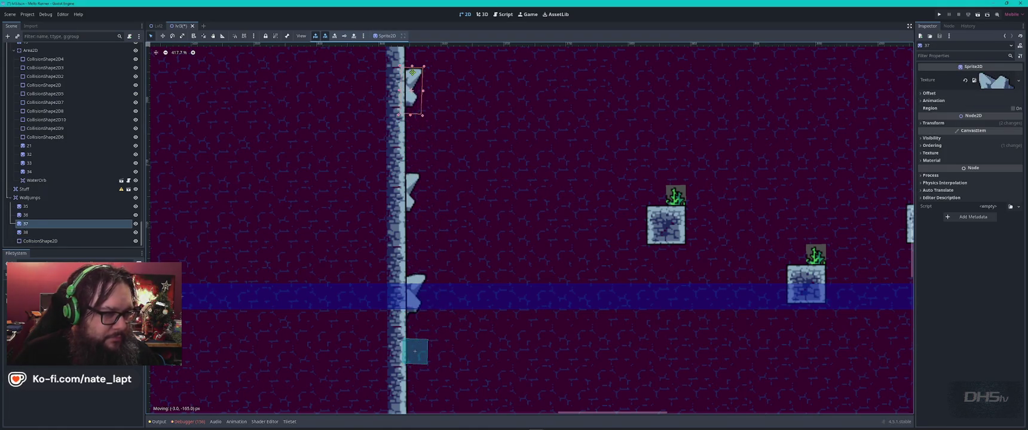
mouse_move(418, 280)
mouse_down()
mouse_move(425, 168)
mouse_move(442, 143)
mouse_move(432, 172)
mouse_move(437, 162)
mouse_up()
scroll(425, 168, down, 2)
scroll(441, 144, up, 4)
scroll(457, 254, down, 5)
Adjust spike 35, move the collision shape onto a wall spike, and duplicate it
mouse_move(456, 254)
mouse_down()
mouse_move(461, 236)
mouse_move(451, 252)
mouse_up()
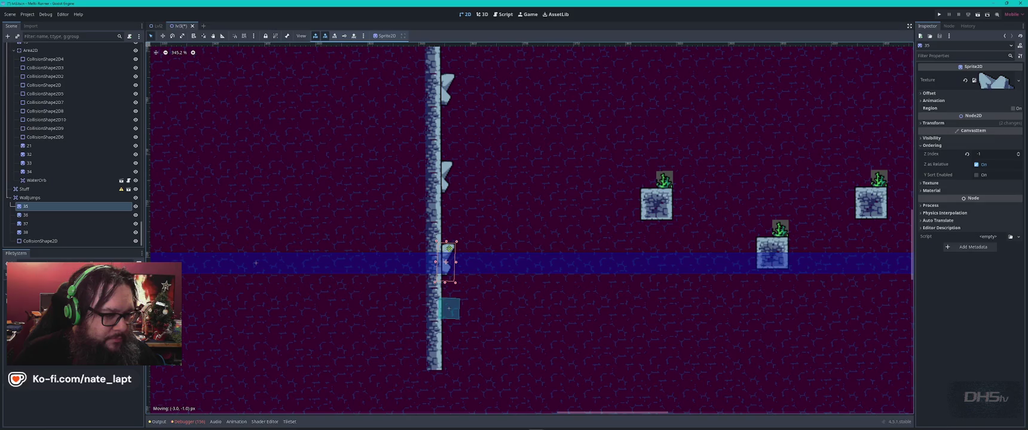
drag(452, 318, 446, 265)
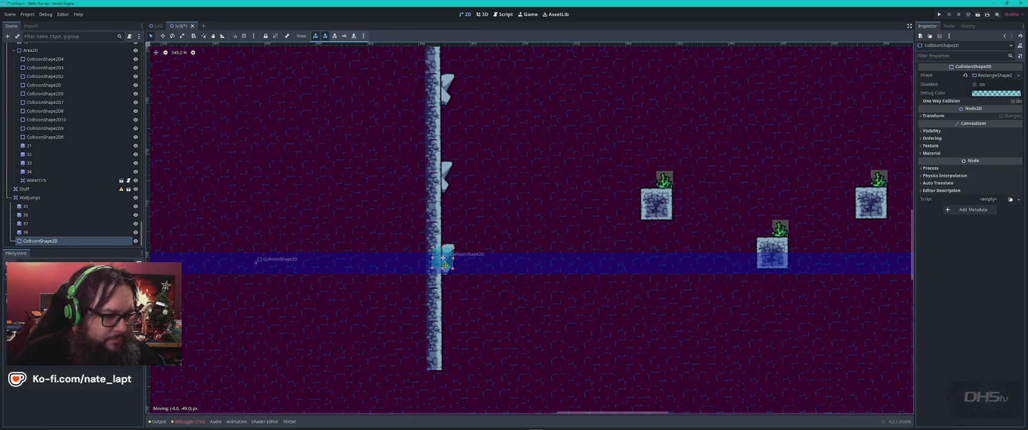
scroll(498, 223, up, 3)
key(ctrl+d)
mouse_move(481, 317)
mouse_down()
mouse_move(484, 250)
mouse_move(479, 322)
mouse_move(541, 306)
mouse_up()
click(481, 308)
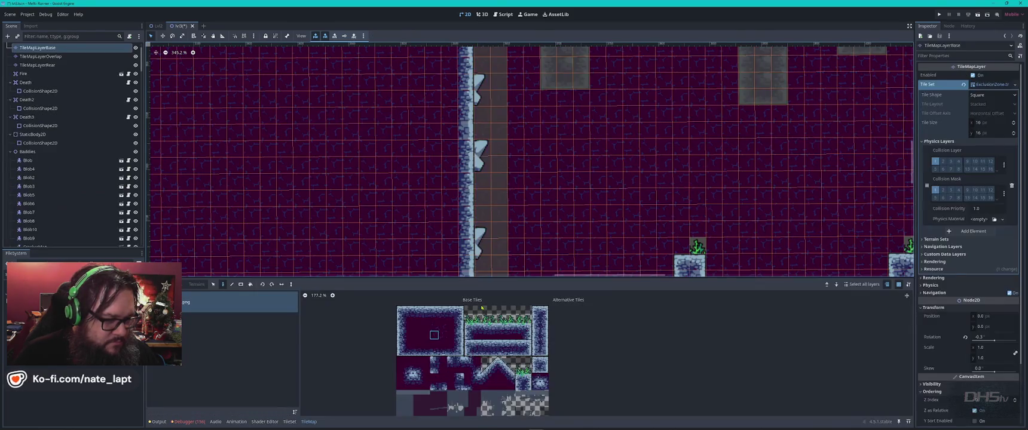
Place duplicated collision squares on the wall, one moved toward the top spike
click(482, 270)
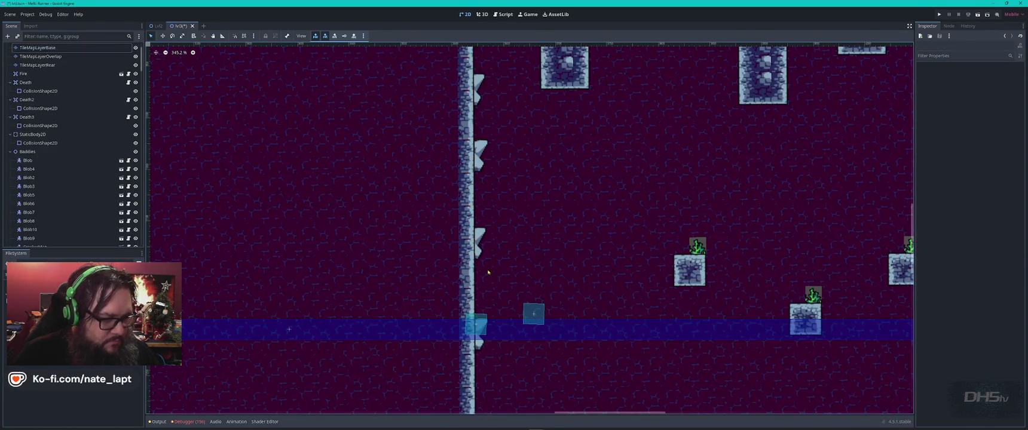
scroll(484, 333, up, 3)
drag(462, 312, 464, 314)
mouse_move(576, 295)
mouse_down()
mouse_move(556, 148)
mouse_move(530, 262)
mouse_up()
scroll(570, 303, up, 1)
key(ctrl+d)
drag(570, 304, 441, 266)
mouse_move(559, 281)
mouse_down()
mouse_move(528, 189)
mouse_move(520, 102)
mouse_up()
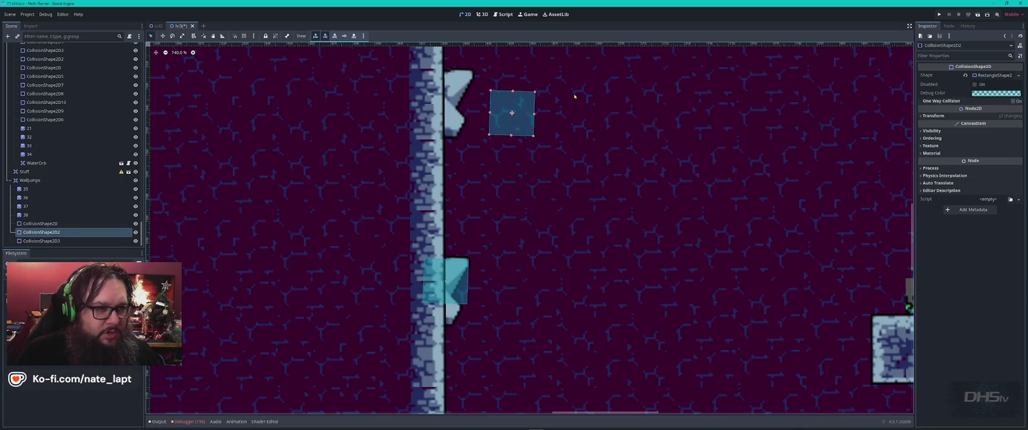
Duplicate another collision square and position it over the remaining wall spike
scroll(574, 96, left, 3)
mouse_move(598, 287)
mouse_down()
mouse_move(533, 276)
mouse_move(629, 259)
mouse_move(511, 235)
mouse_up()
scroll(577, 314, down, 2)
key(ctrl+d)
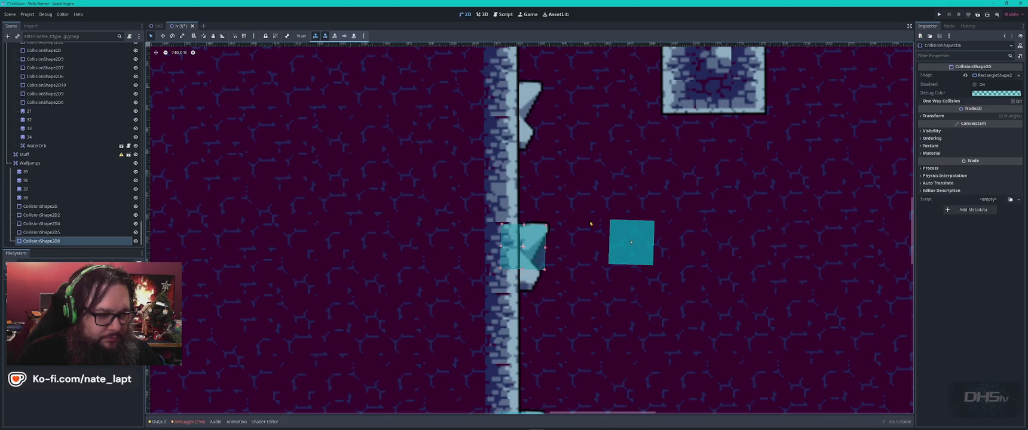
scroll(591, 224, up, 3)
mouse_move(621, 307)
mouse_down()
mouse_move(596, 258)
mouse_move(506, 171)
mouse_move(655, 143)
mouse_move(668, 151)
mouse_move(610, 202)
mouse_move(589, 97)
mouse_up()
scroll(598, 209, up, 1)
scroll(597, 209, down, 4)
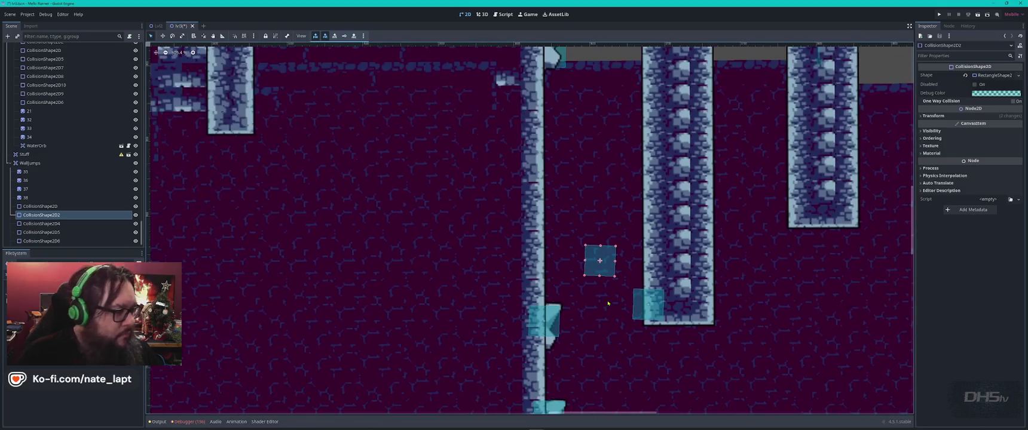
scroll(539, 253, down, 1)
scroll(538, 253, up, 4)
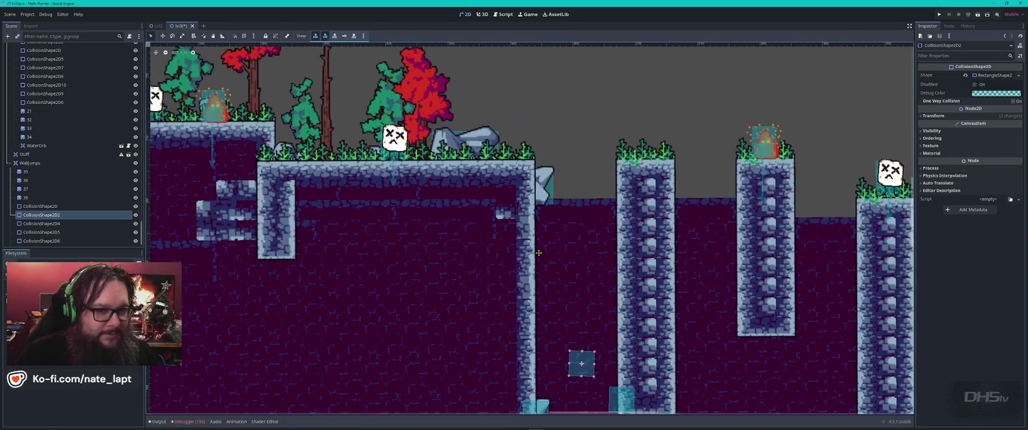
Duplicate spike sprite 28 and place the copy, 42, against the right-hand block
scroll(538, 253, down, 3)
scroll(508, 251, left, 6)
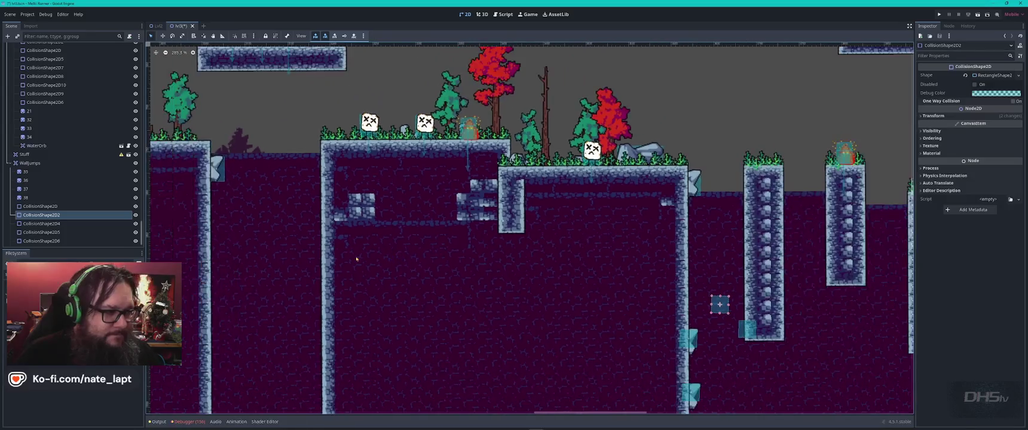
scroll(389, 310, up, 3)
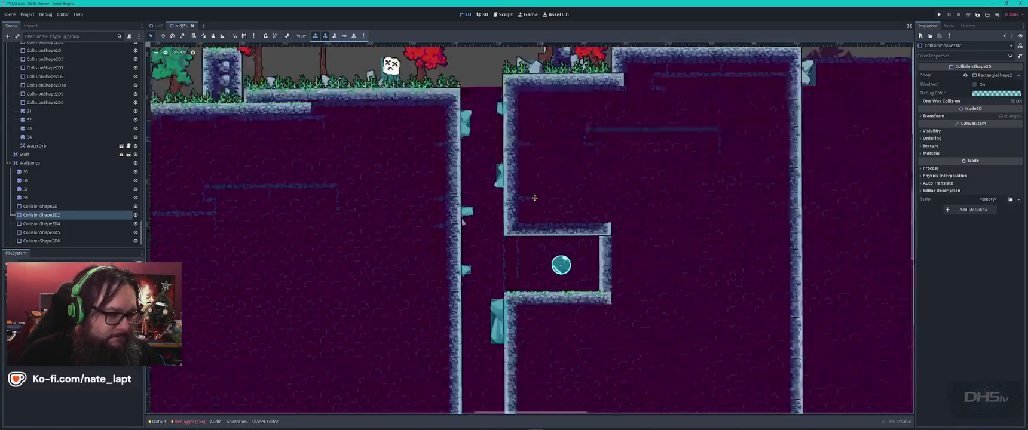
scroll(471, 192, up, 3)
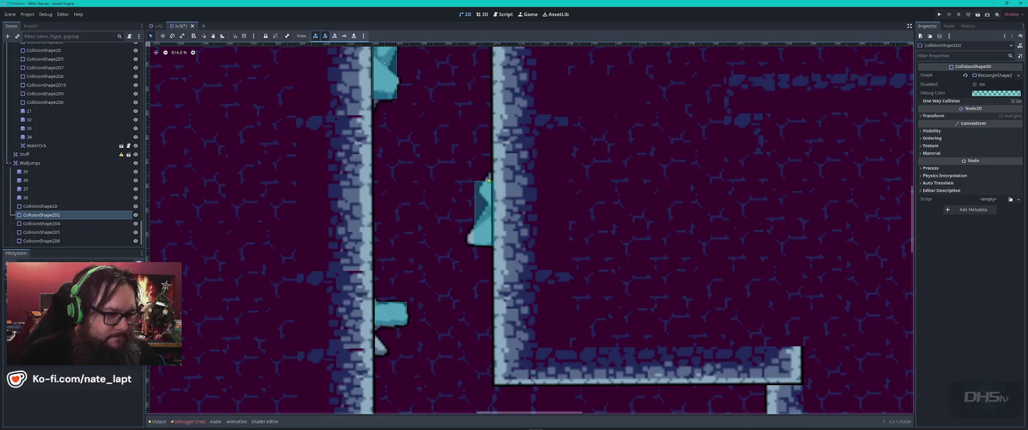
click(489, 180)
key(ctrl+d)
mouse_move(489, 180)
mouse_down()
mouse_move(885, 293)
mouse_move(299, 201)
mouse_move(809, 243)
mouse_up()
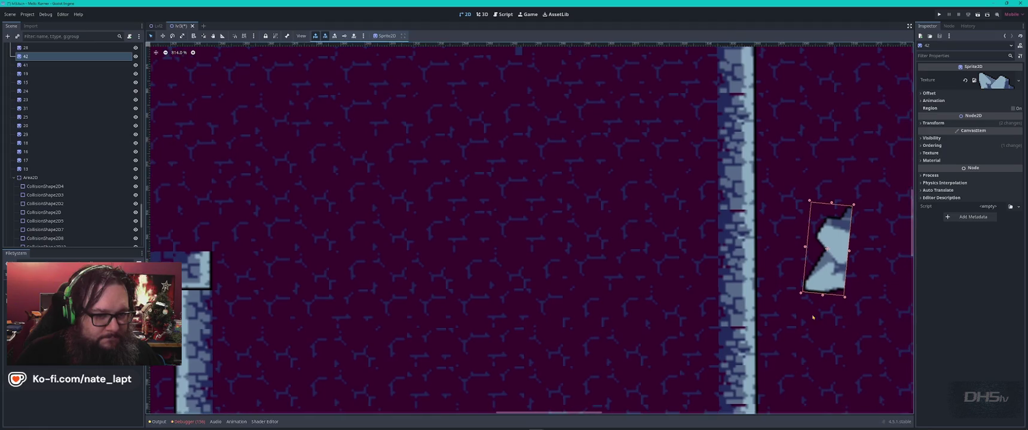
scroll(568, 323, down, 8)
scroll(579, 351, up, 2)
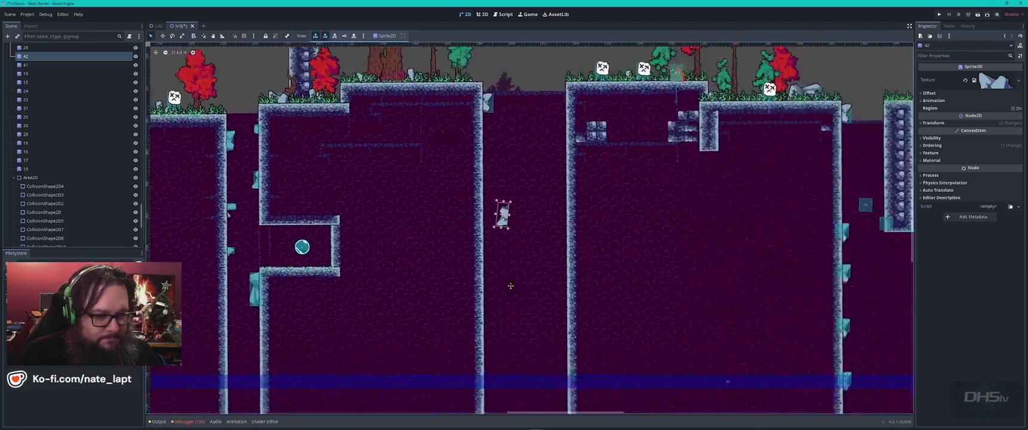
mouse_move(354, 183)
mouse_down()
mouse_move(706, 273)
mouse_move(735, 178)
mouse_move(740, 186)
mouse_up()
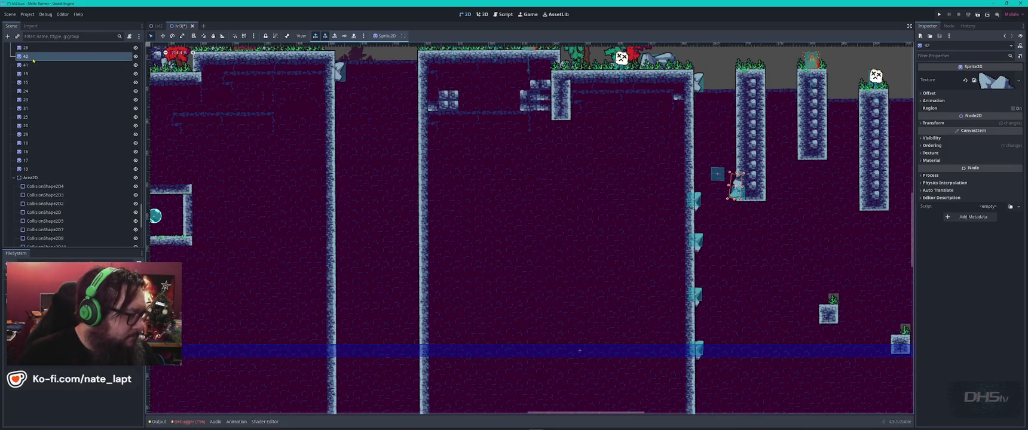
Make spike node 42 a child of Area2D in the Scene tree
click(40, 180)
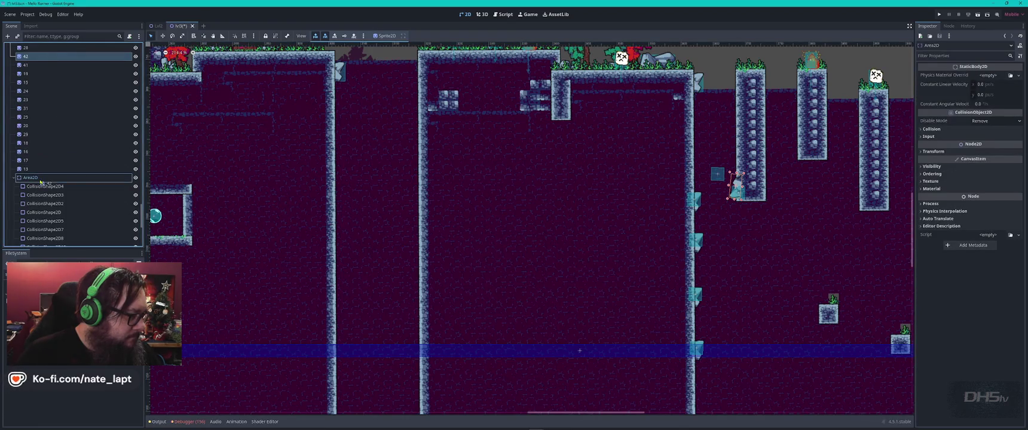
drag(40, 182, 40, 181)
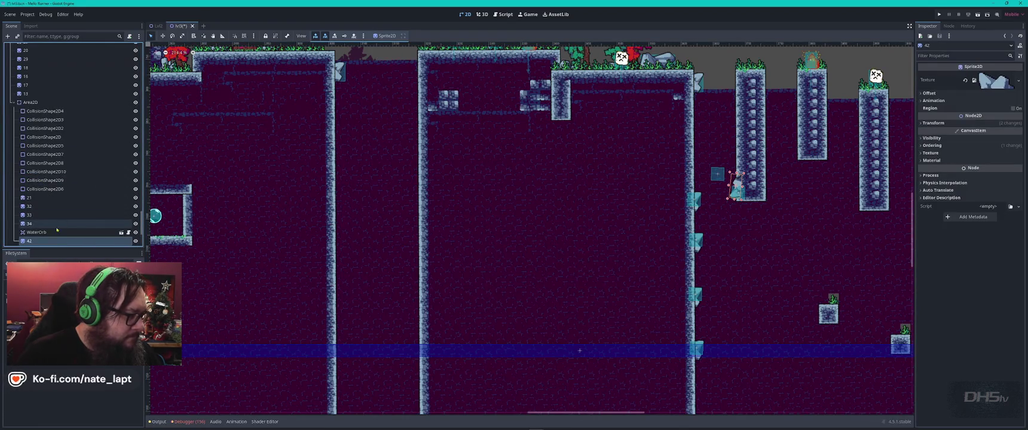
scroll(51, 209, down, 2)
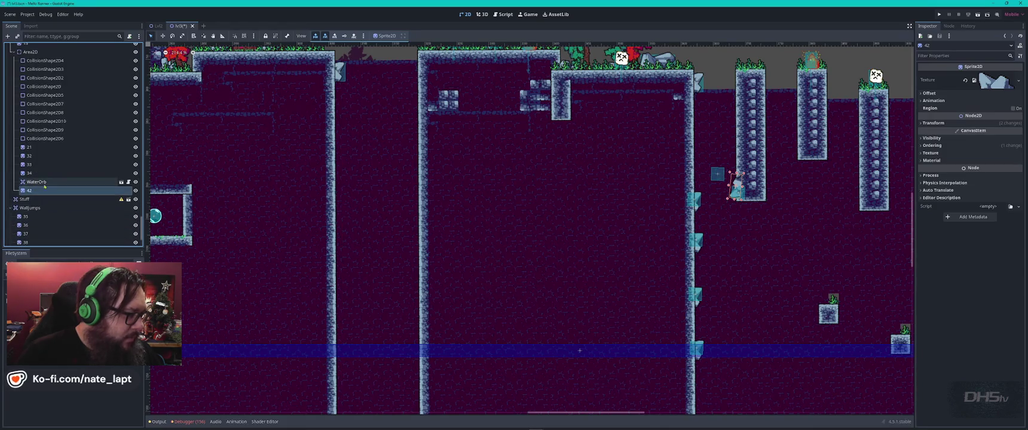
Move node 42 into the WallJumps group and nudge it slightly left and down
drag(45, 190, 47, 211)
scroll(760, 193, up, 6)
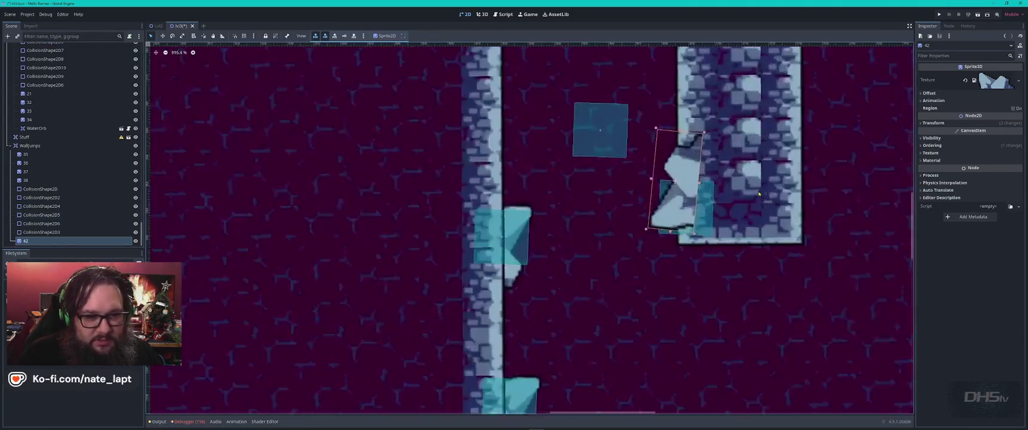
drag(682, 162, 676, 169)
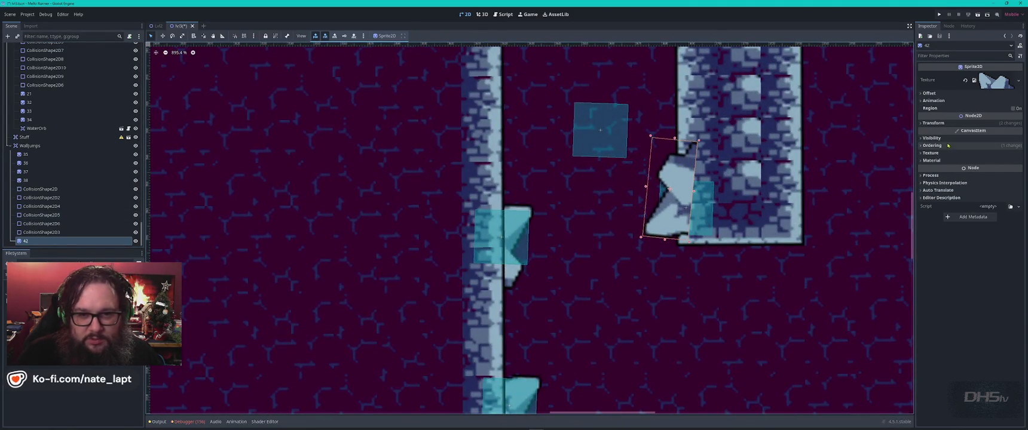
Set spike 42's Ordering Z Index to -1 so it draws behind the wall tiles
click(924, 146)
click(1018, 156)
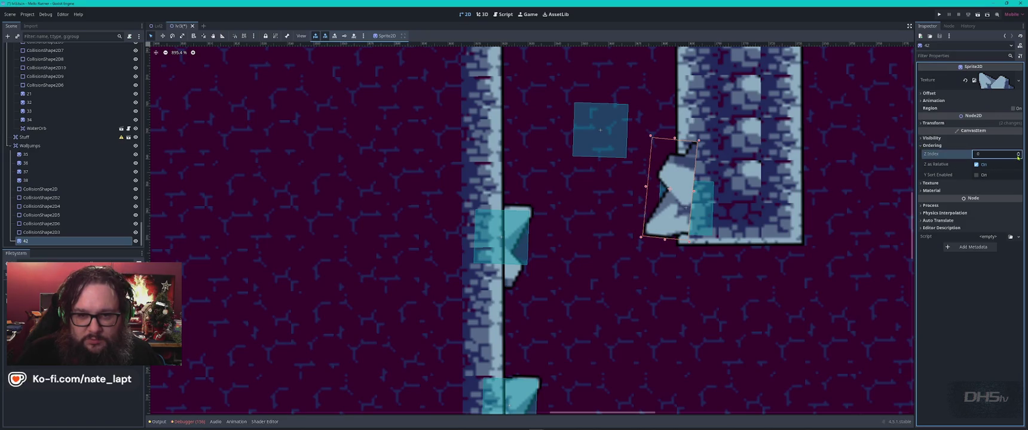
click(1019, 156)
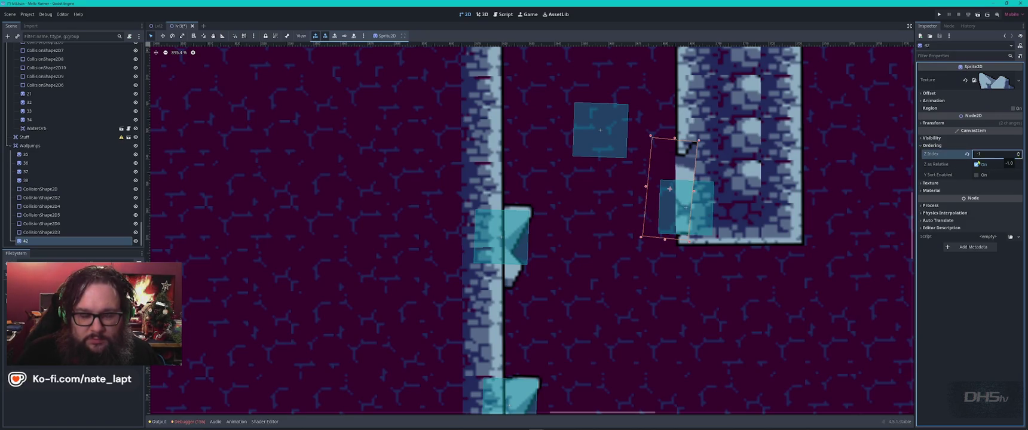
scroll(580, 229, up, 3)
click(584, 230)
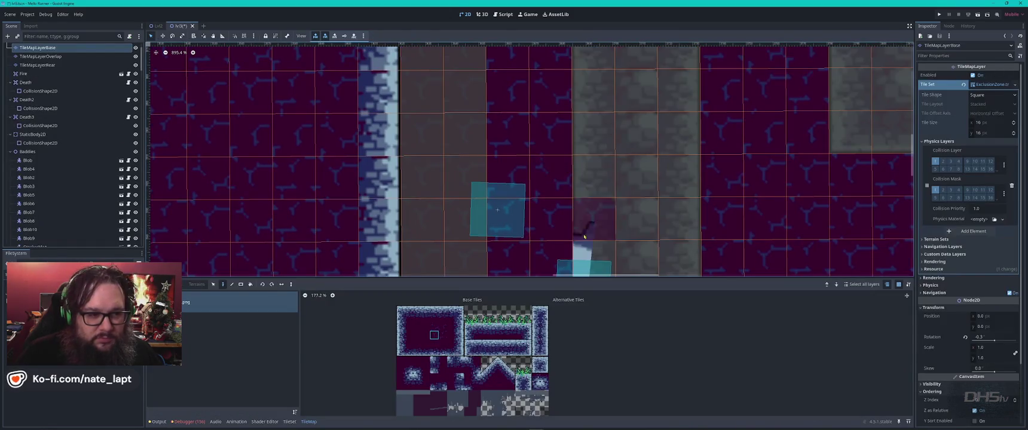
scroll(584, 236, down, 2)
key(Escape)
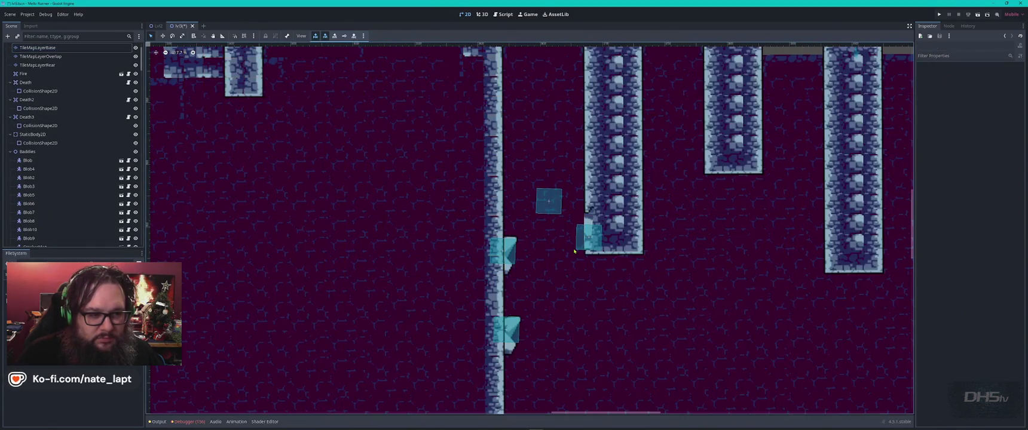
click(577, 204)
mouse_move(575, 253)
mouse_down()
mouse_move(559, 60)
mouse_move(559, 93)
mouse_up()
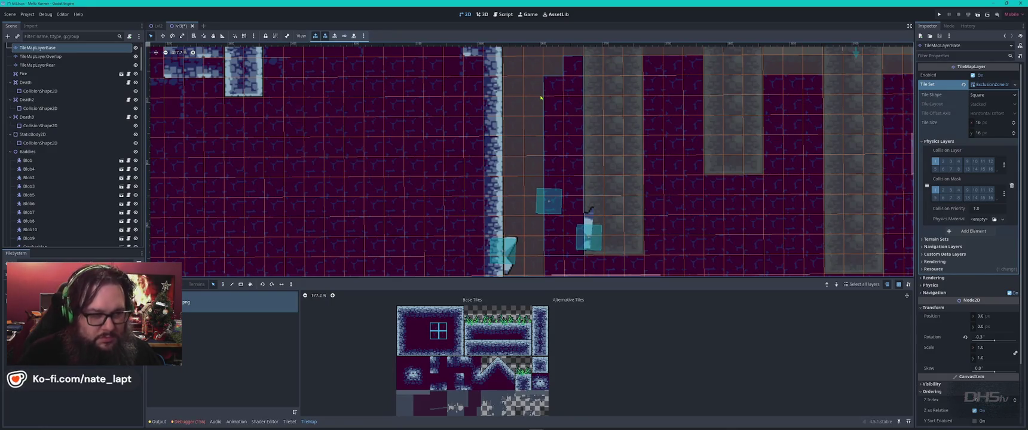
key(ctrl+z)
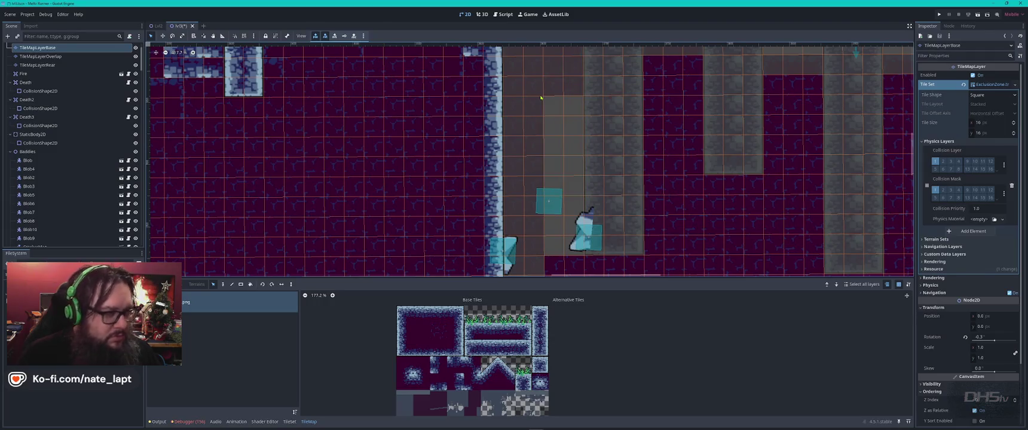
click(37, 64)
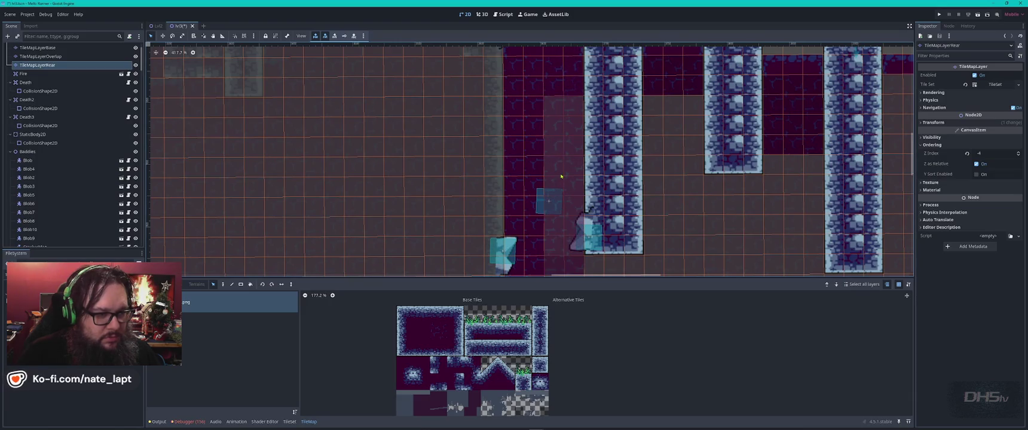
scroll(561, 181, down, 3)
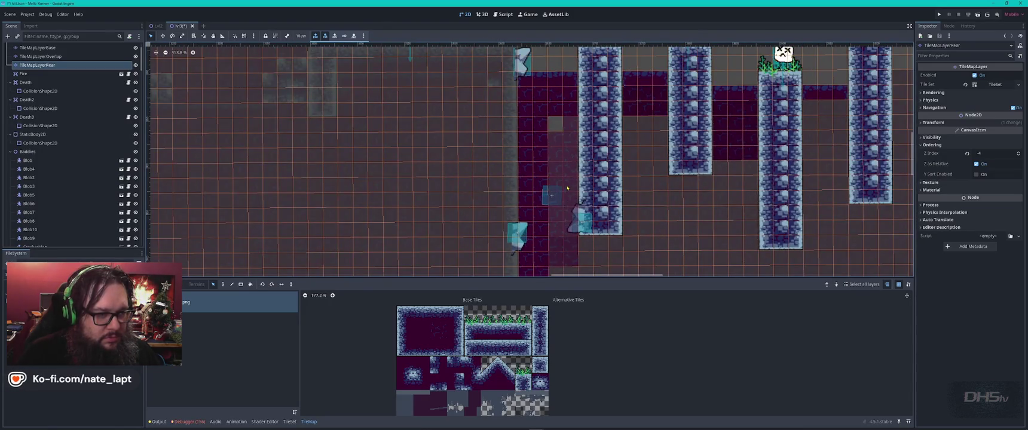
click(566, 214)
click(577, 212)
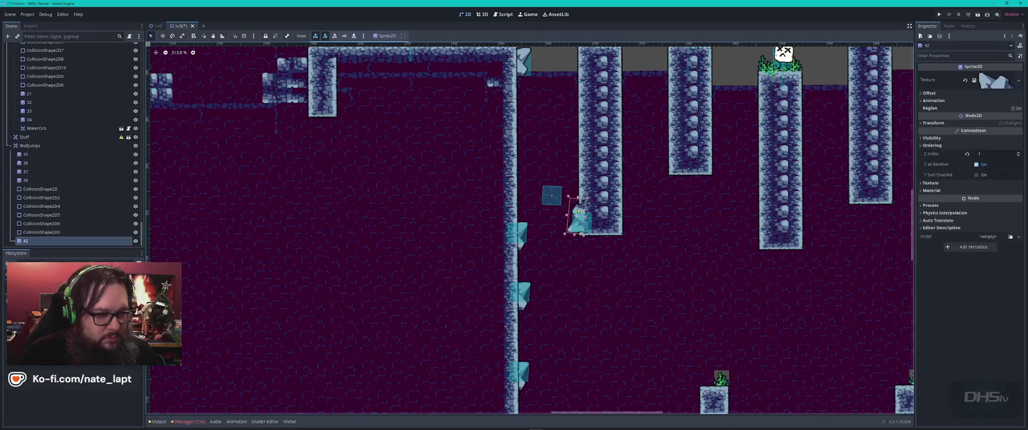
Step sprite 42's Z Index down to -4, then return to the TileMapLayerBase layer
scroll(568, 237, up, 9)
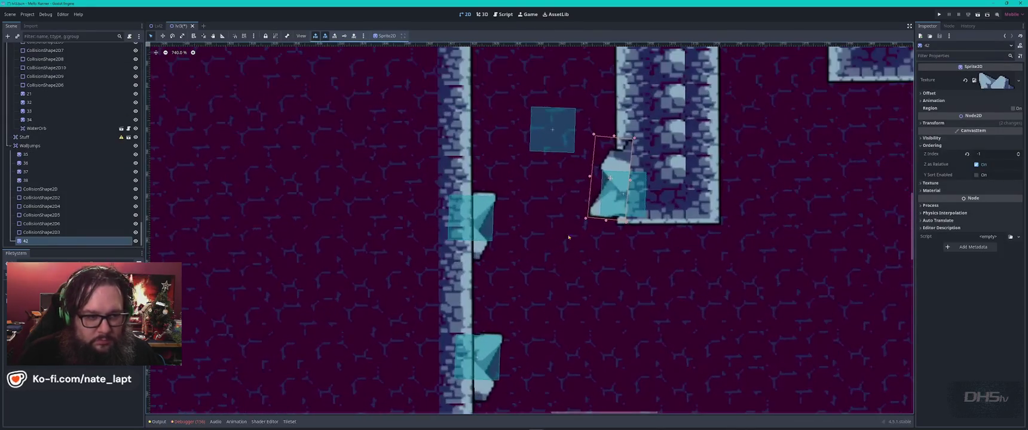
click(1019, 156)
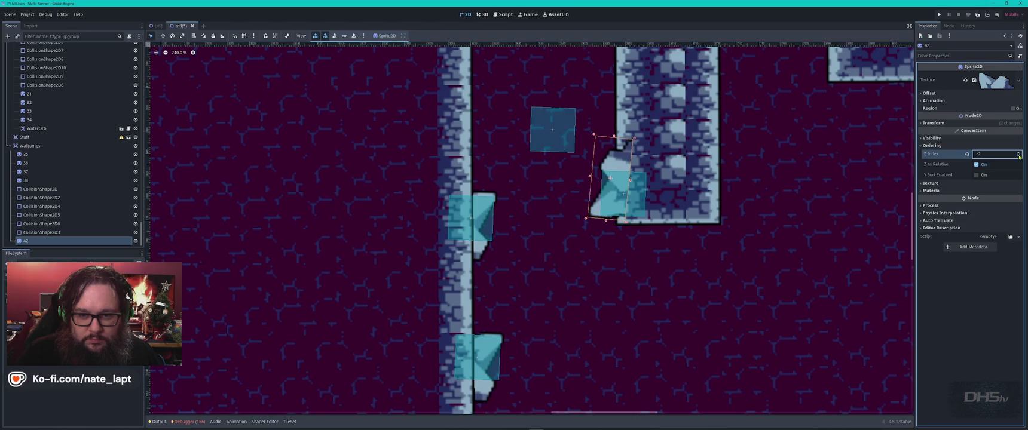
click(1019, 156)
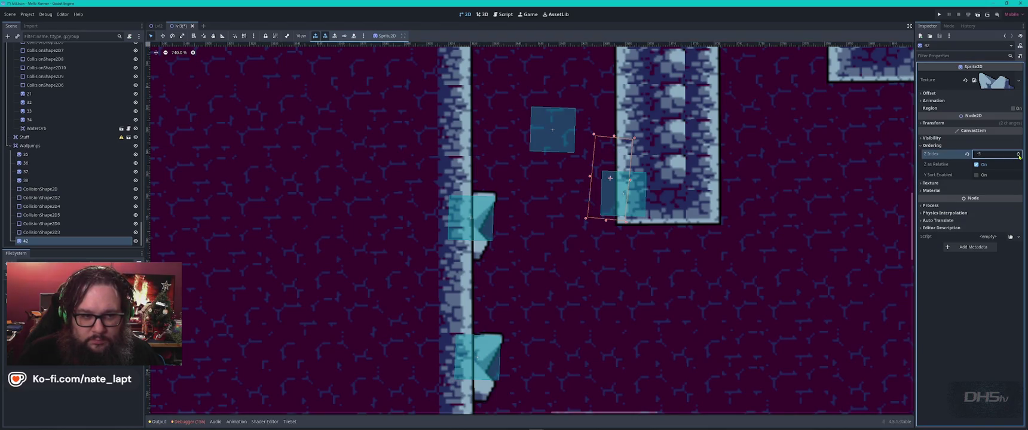
click(1019, 152)
scroll(615, 264, down, 7)
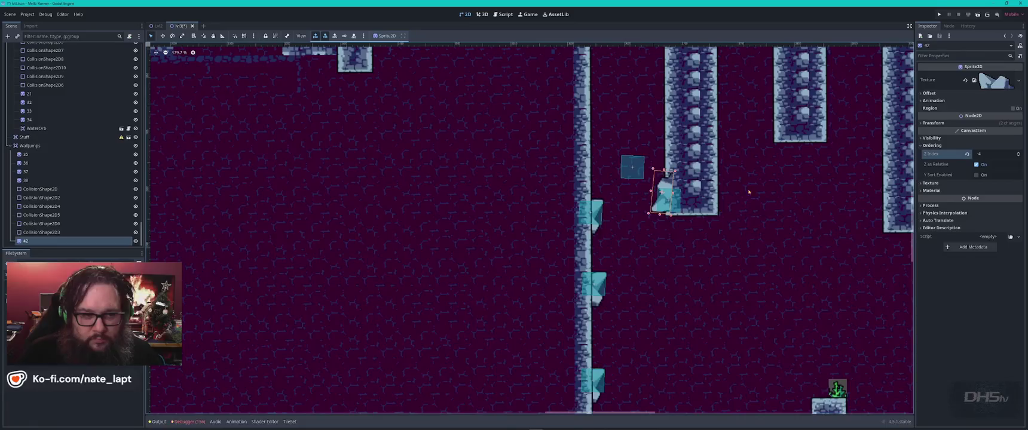
click(432, 217)
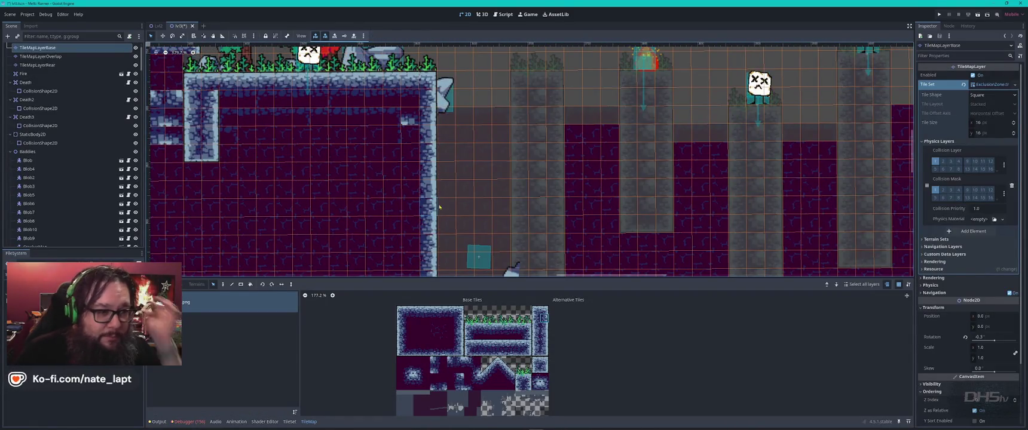
Trial-erase a pillar's tile column on TileMapLayerRear, then undo the erase
click(521, 201)
click(520, 201)
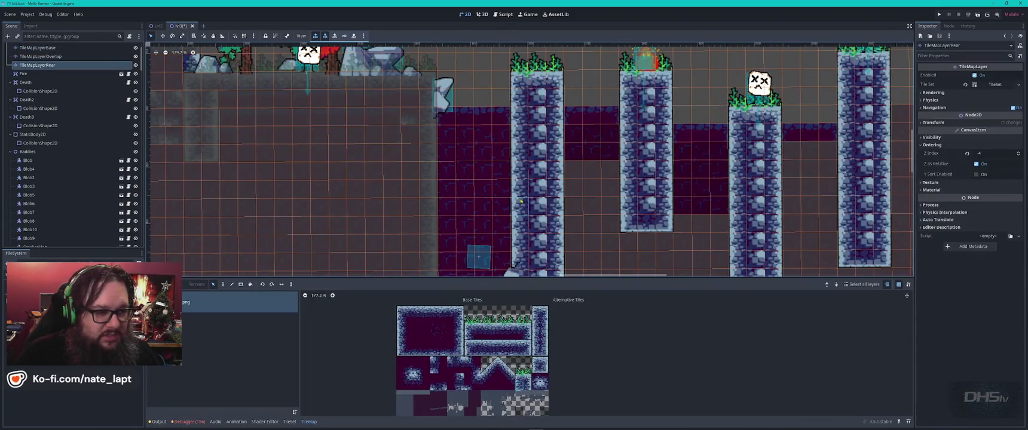
scroll(521, 202, down, 5)
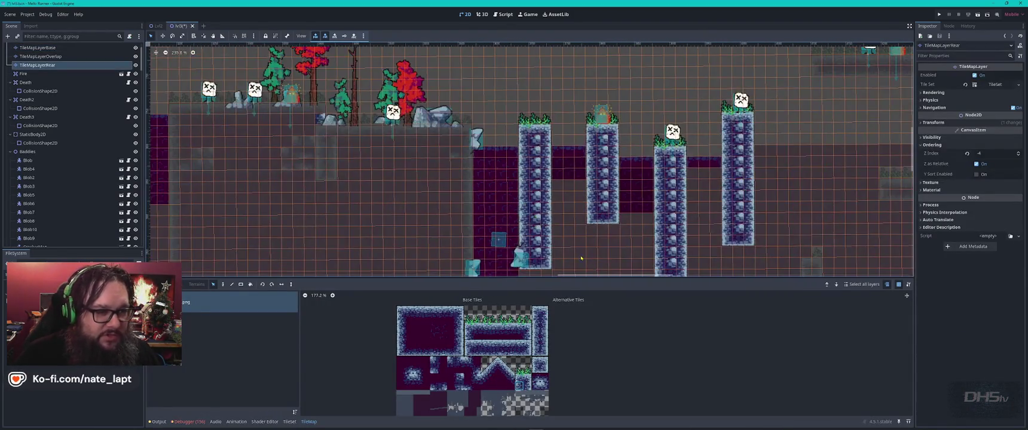
scroll(512, 200, up, 3)
drag(507, 195, 502, 53)
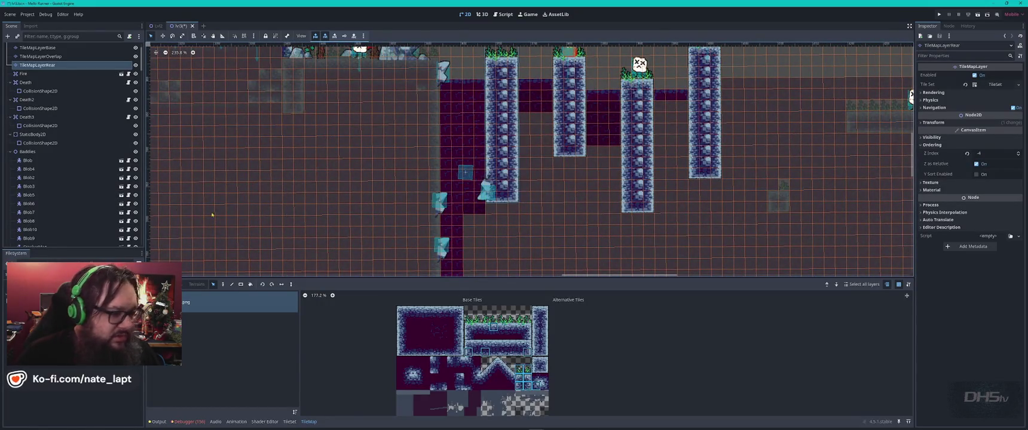
key(Delete)
click(37, 47)
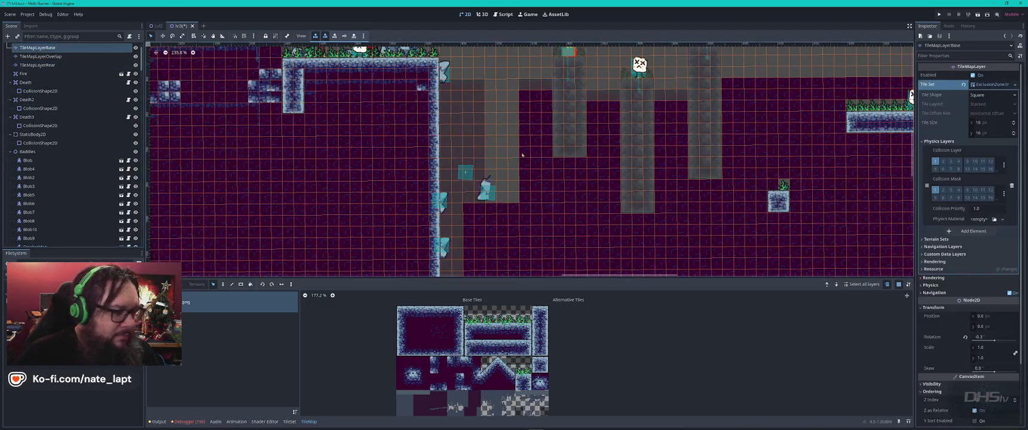
key(ctrl+z)
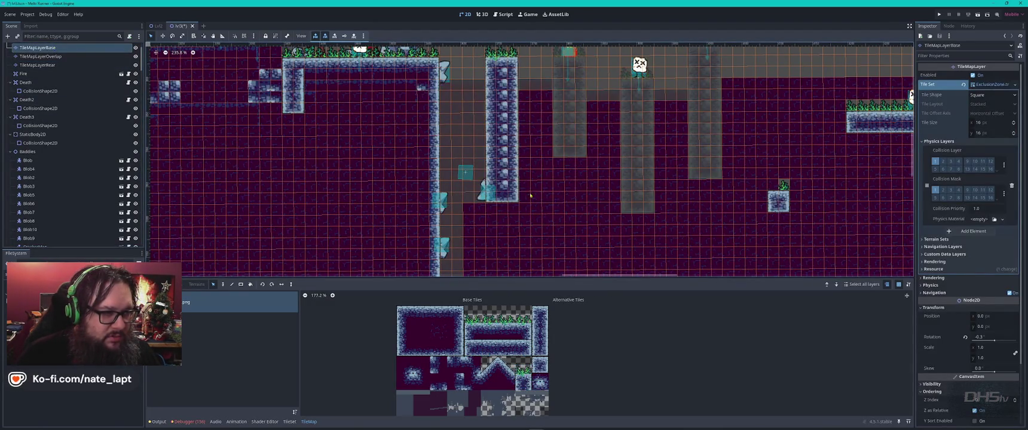
Reselect wall-jump spike sprite 42 on the canvas
click(313, 366)
scroll(486, 185, up, 5)
click(485, 182)
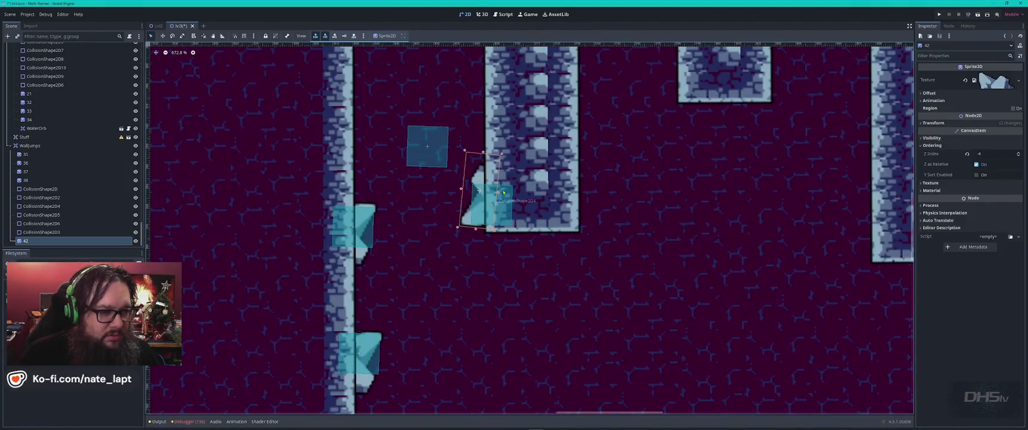
Nudge sprite 42 onto the pillar and shorten CollisionShape2D4 and CollisionShape2D5 to the spike tops
drag(486, 182, 476, 221)
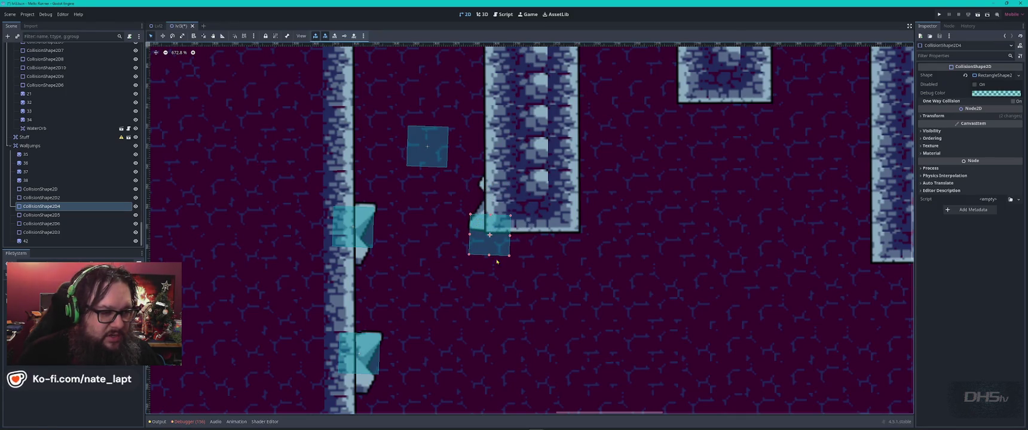
drag(489, 256, 493, 242)
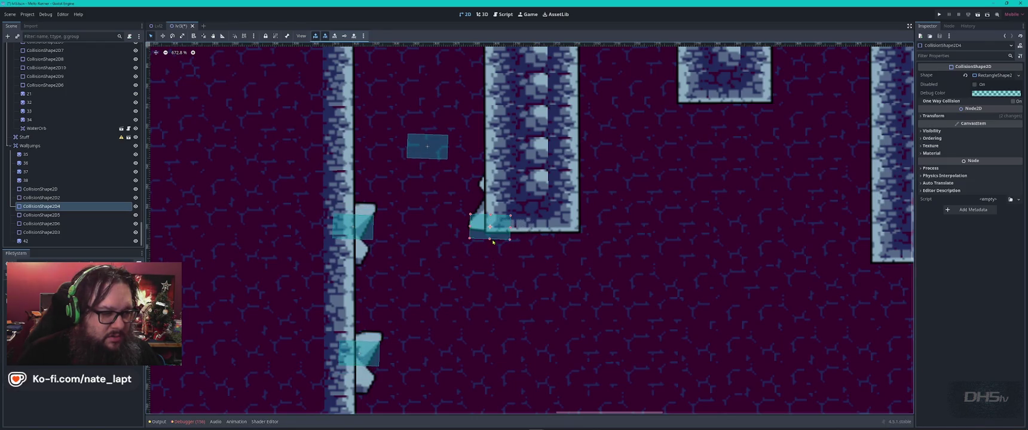
key(ctrl+z)
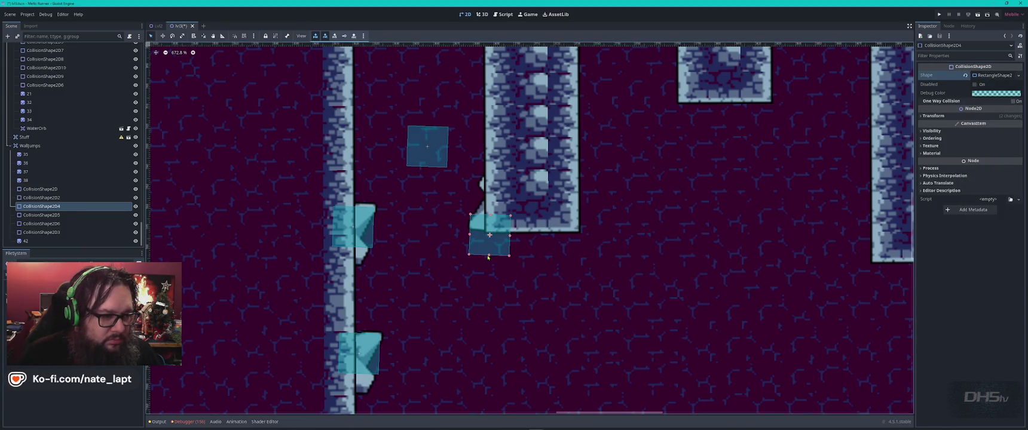
drag(487, 256, 487, 231)
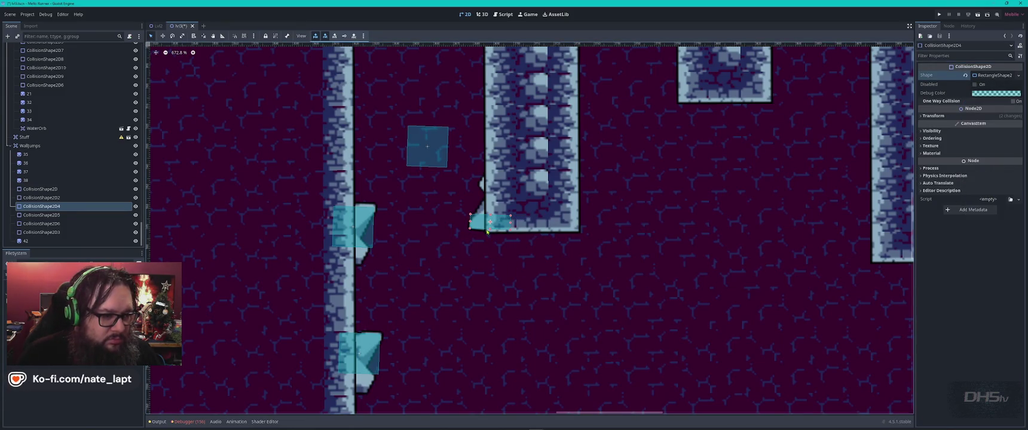
click(369, 221)
drag(355, 244, 356, 225)
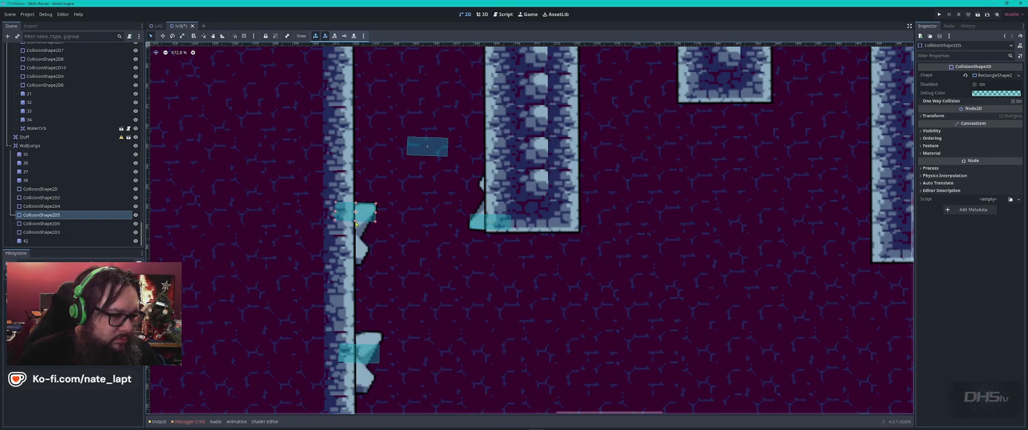
Raise CollisionShape2D6 5 px, CollisionShape2D3 slightly, and CollisionShape2D 7 px
drag(364, 359, 369, 346)
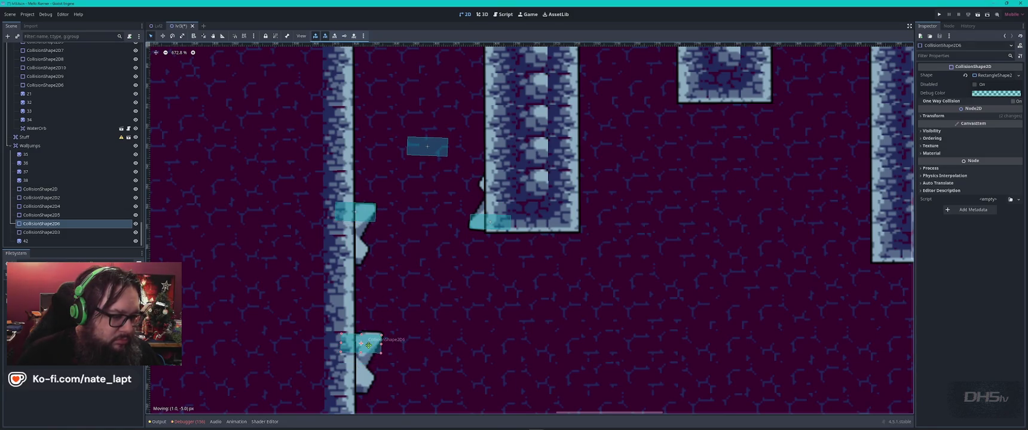
scroll(407, 352, down, 3)
scroll(414, 349, down, 5)
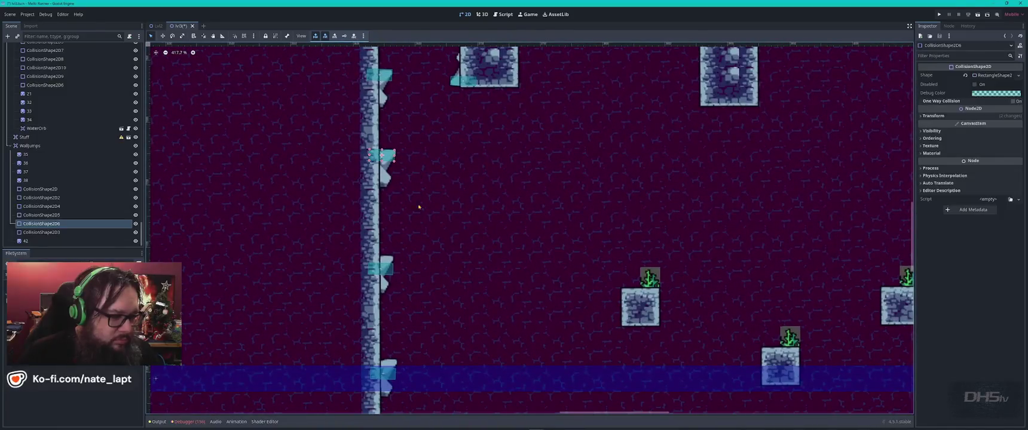
drag(386, 264, 385, 259)
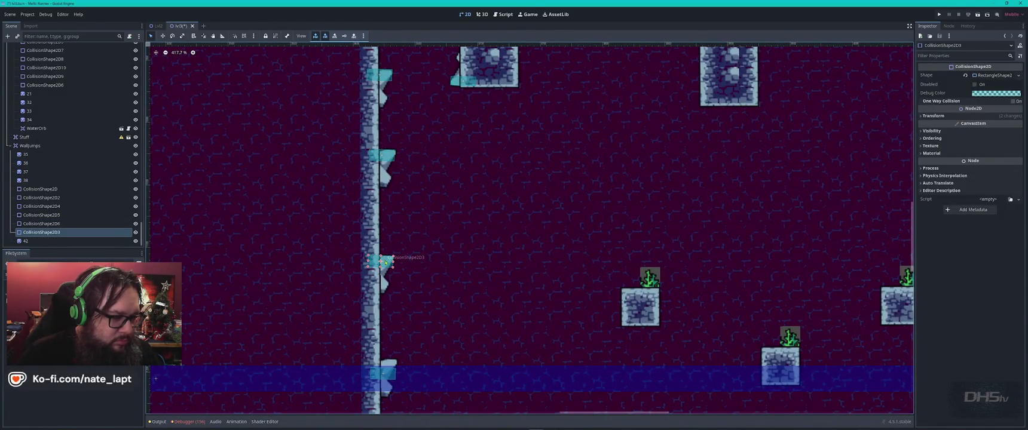
scroll(419, 269, down, 1)
ctrl+scroll(407, 260, up, 3)
drag(398, 266, 408, 246)
scroll(442, 252, down, 3)
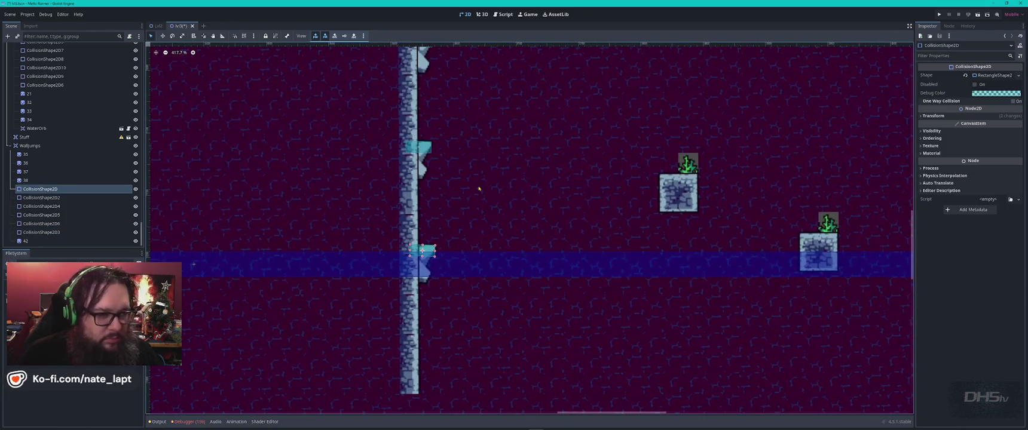
scroll(495, 120, up, 4)
scroll(480, 264, down, 2)
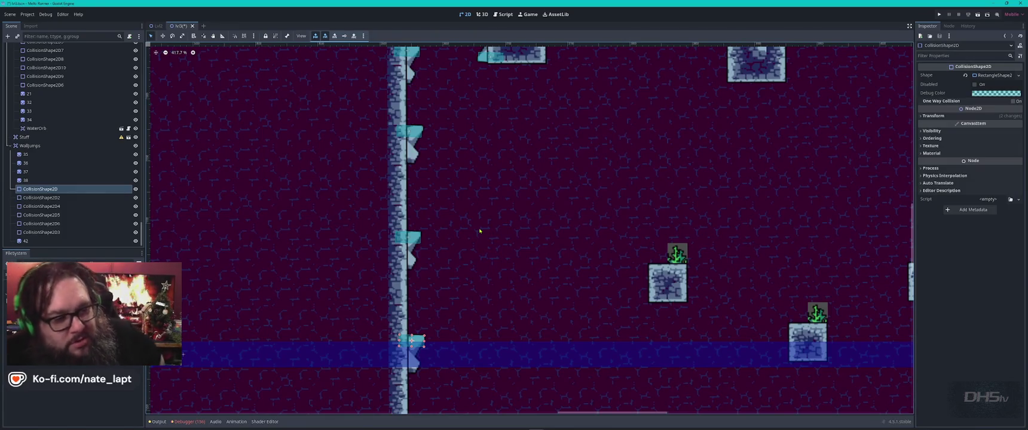
click(686, 299)
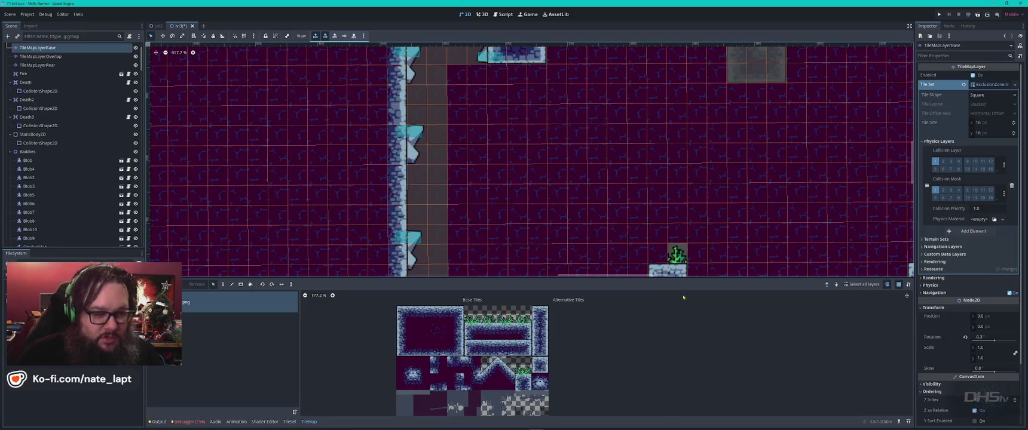
Pick the purple background wall tile and paint a first tile on the rear layer
scroll(664, 132, down, 1)
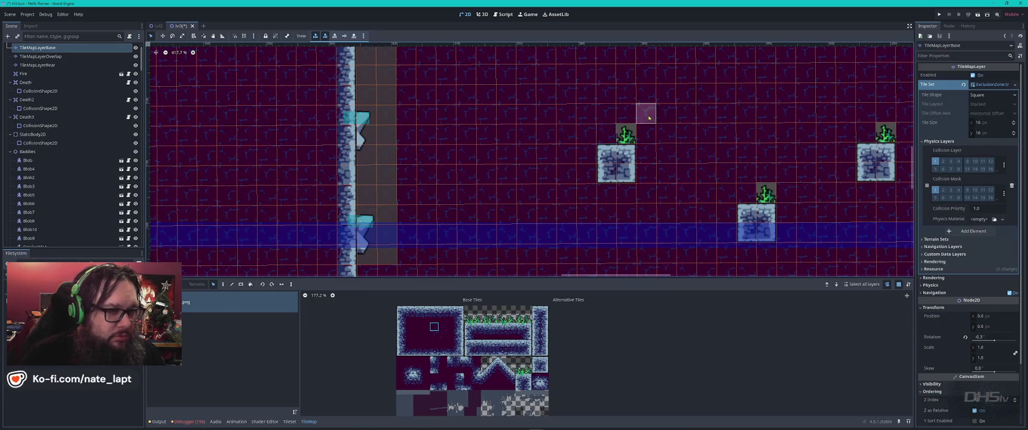
scroll(634, 169, down, 4)
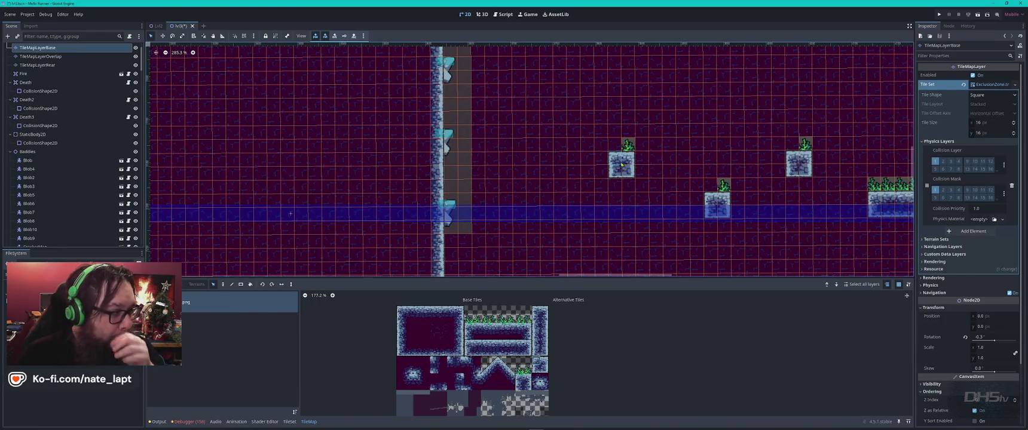
click(598, 136)
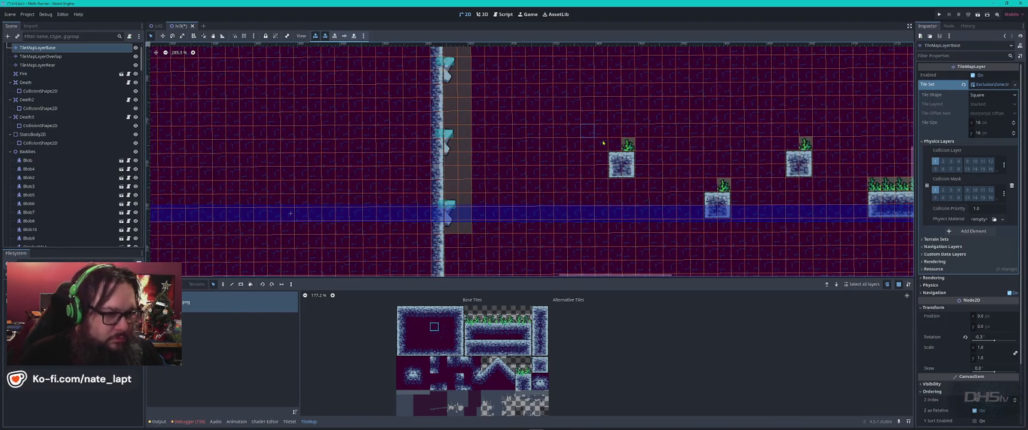
key(Down)
key(Down)
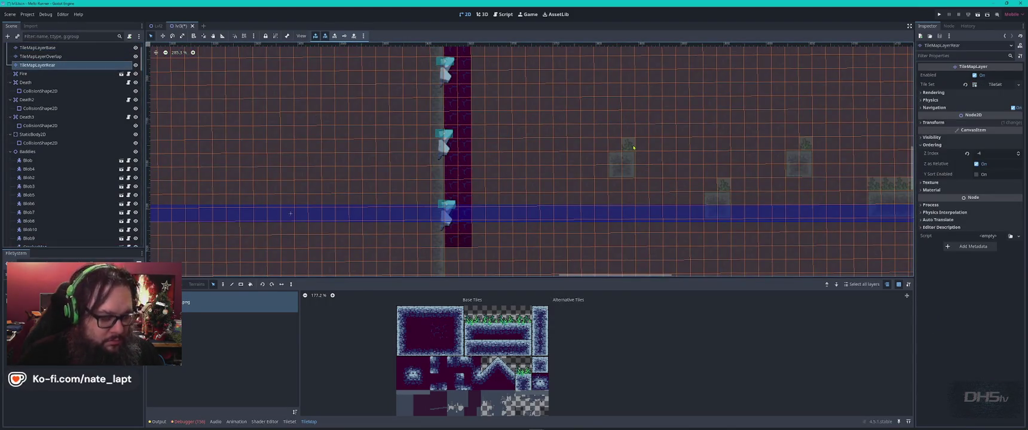
click(629, 143)
Toggle between the base and rear tile layers, previewing the level with no layer selected
scroll(634, 150, up, 3)
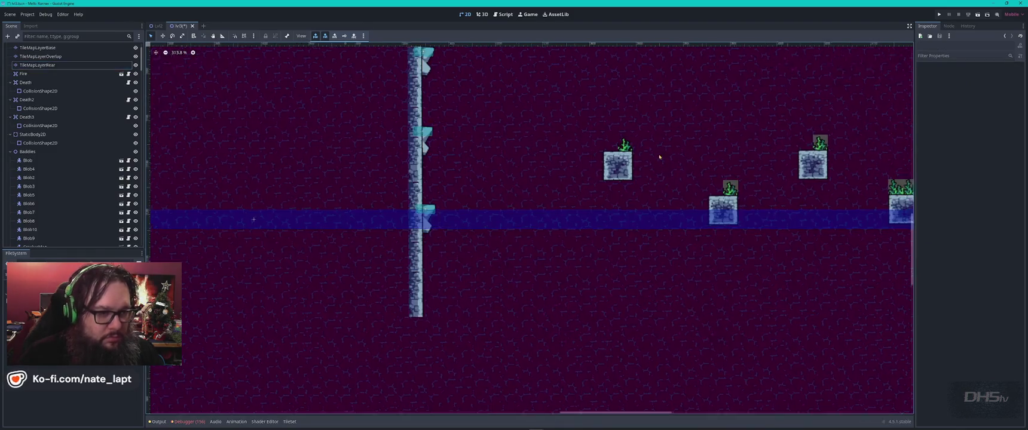
key(Up)
key(Up)
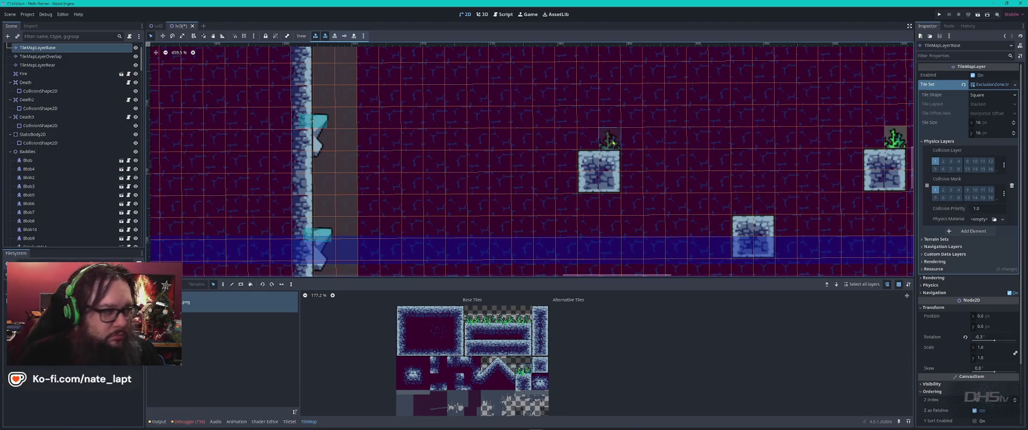
key(Down)
key(Down)
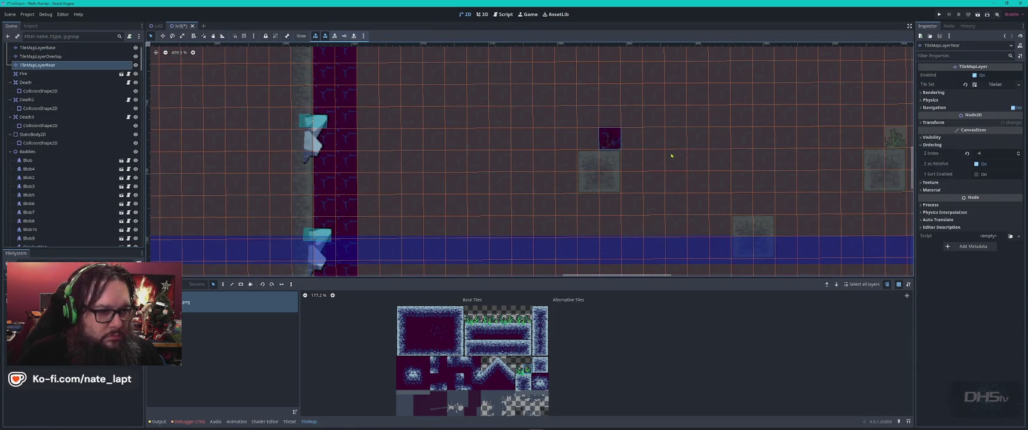
click(670, 155)
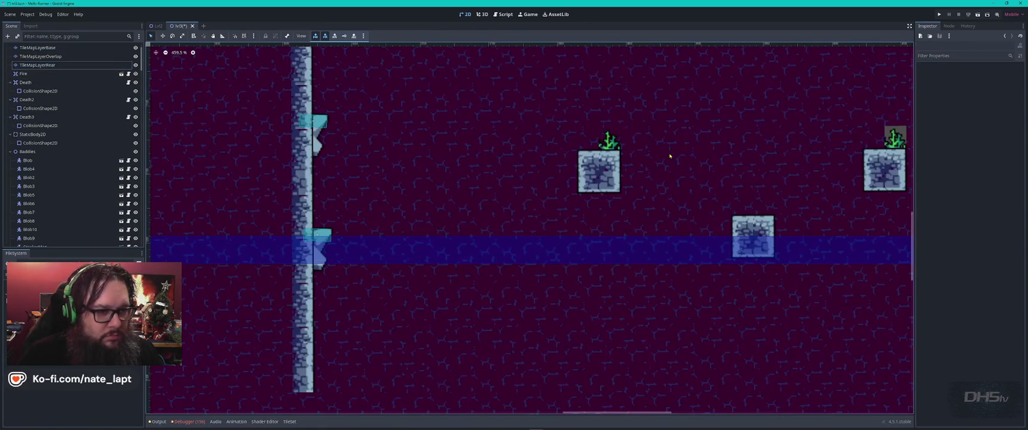
click(769, 207)
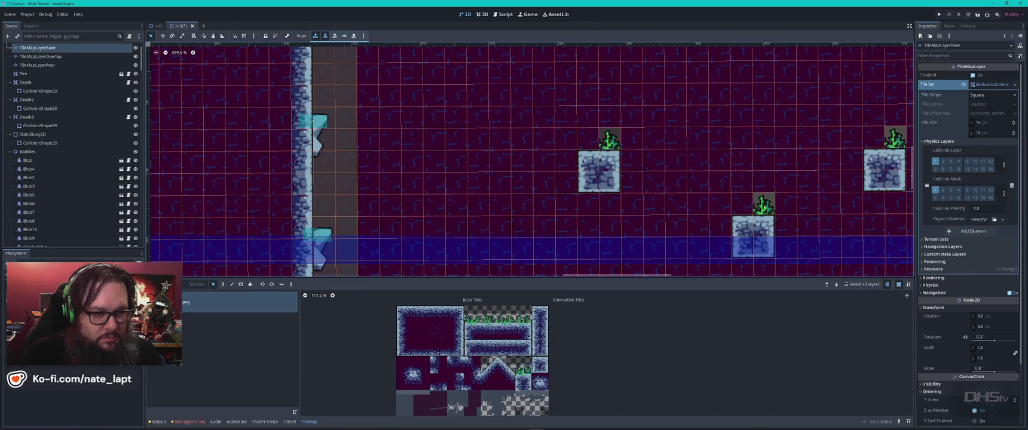
key(Down)
key(Down)
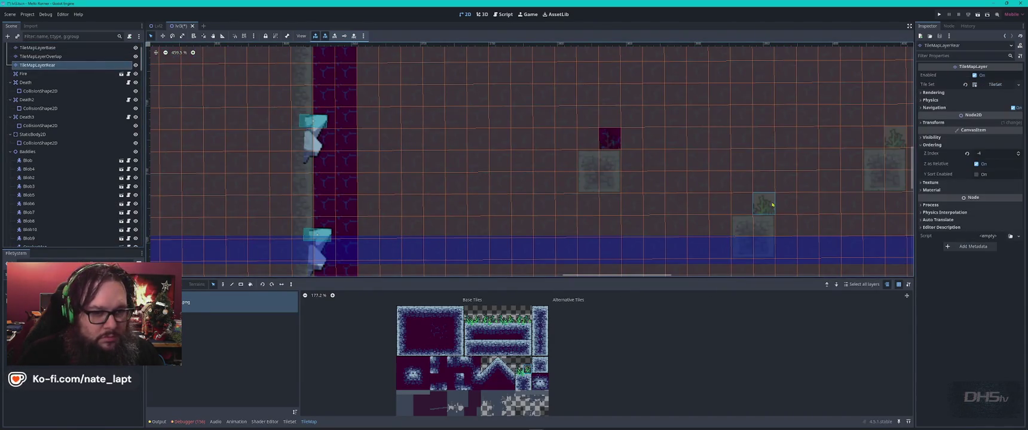
click(807, 211)
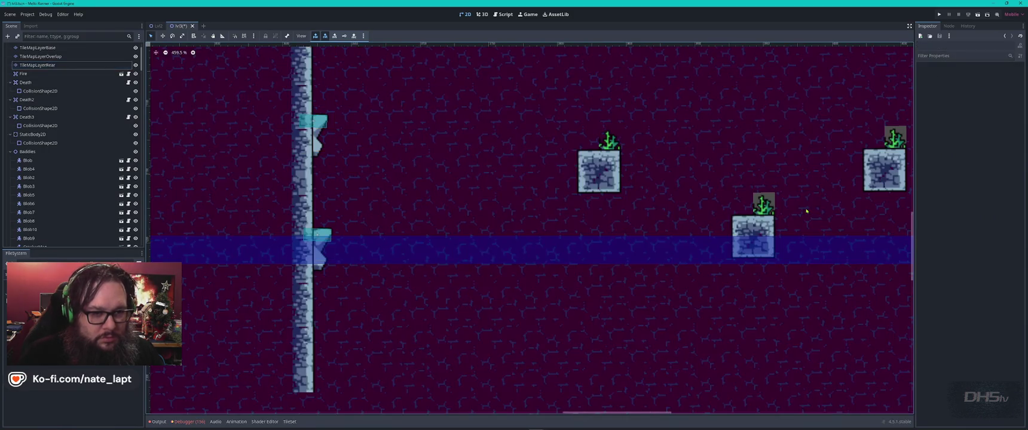
click(754, 212)
key(Down)
key(Down)
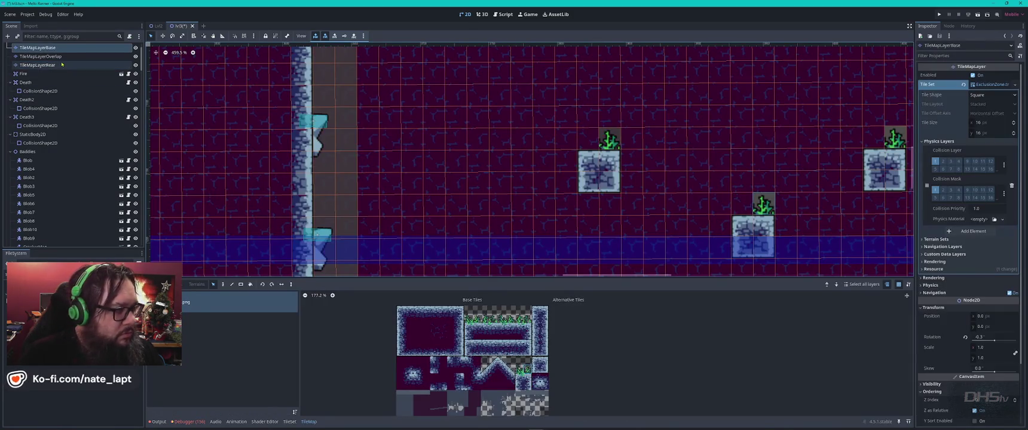
click(788, 228)
scroll(788, 228, right, 5)
scroll(659, 228, up, 1)
click(531, 193)
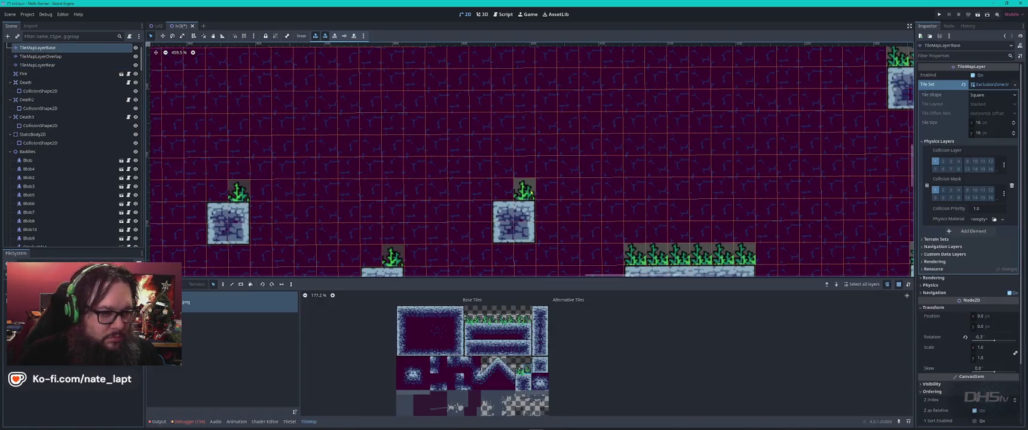
key(Down)
key(Down)
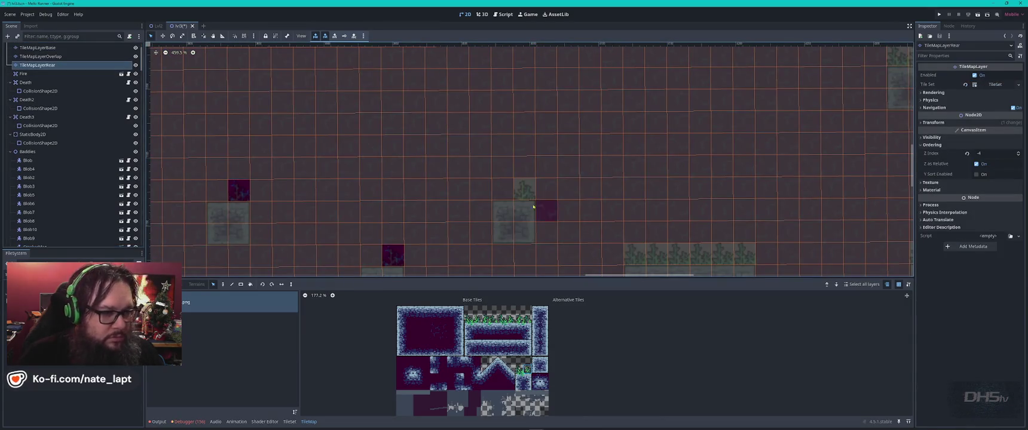
click(743, 229)
scroll(495, 284, up, 5)
scroll(535, 218, right, 3)
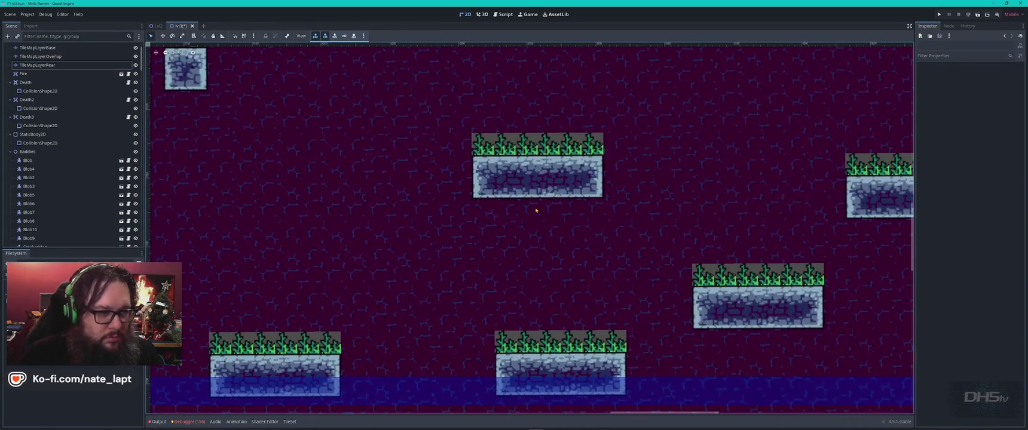
click(502, 235)
key(Down)
key(Down)
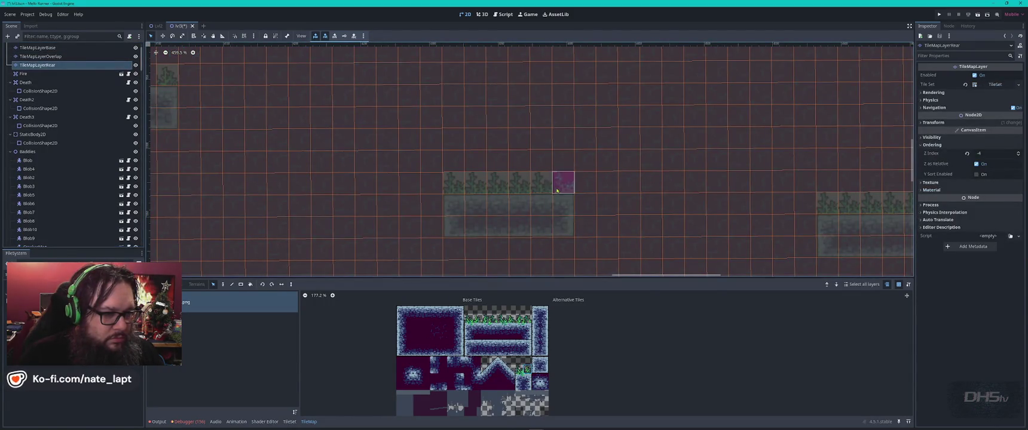
Paint dark background tiles along the grass rows of five floating blocks on the rear layer
click(562, 182)
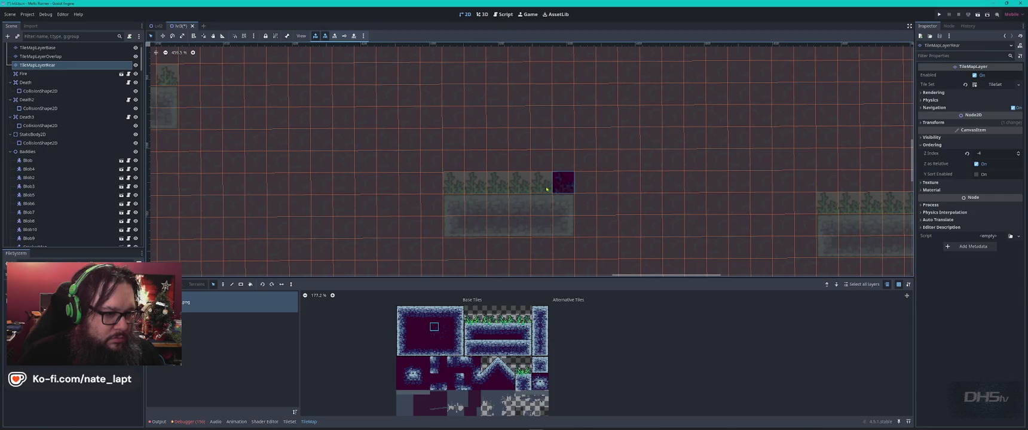
mouse_move(524, 192)
mouse_down()
mouse_move(541, 185)
mouse_move(431, 184)
mouse_up()
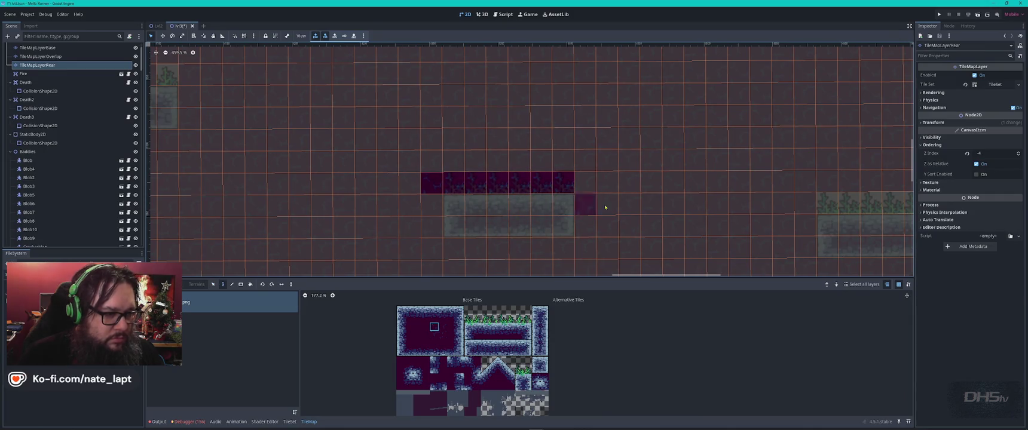
drag(768, 205, 363, 202)
drag(544, 206, 432, 206)
drag(508, 248, 620, 108)
scroll(597, 120, down, 1)
drag(523, 151, 421, 152)
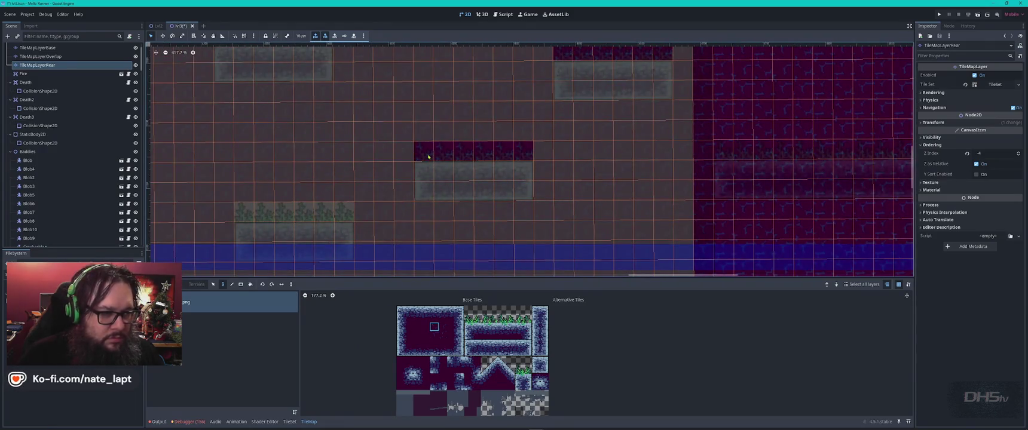
mouse_move(329, 190)
mouse_down()
mouse_move(661, 157)
mouse_move(616, 178)
mouse_move(577, 178)
mouse_up()
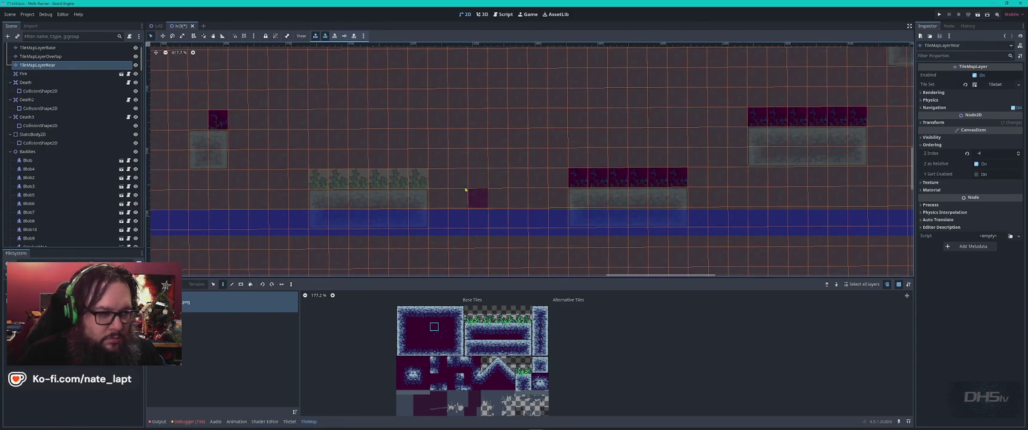
drag(417, 183, 316, 182)
scroll(358, 186, down, 4)
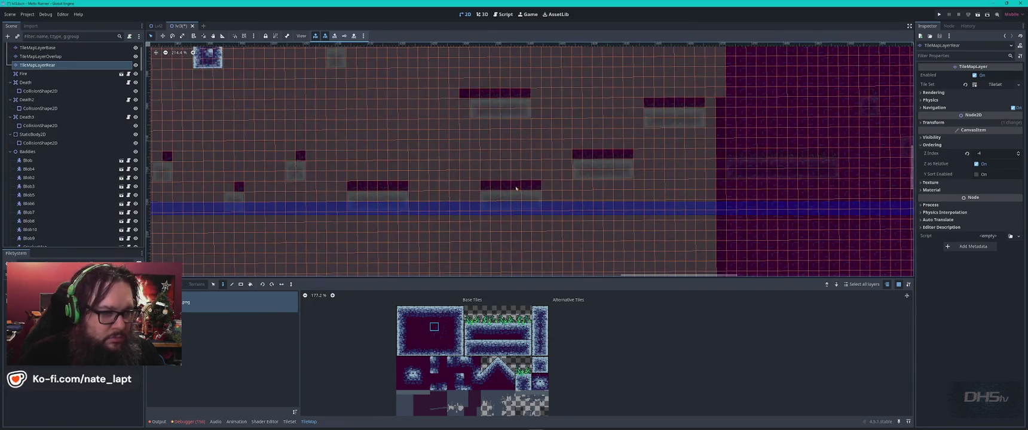
scroll(538, 164, up, 4)
click(618, 157)
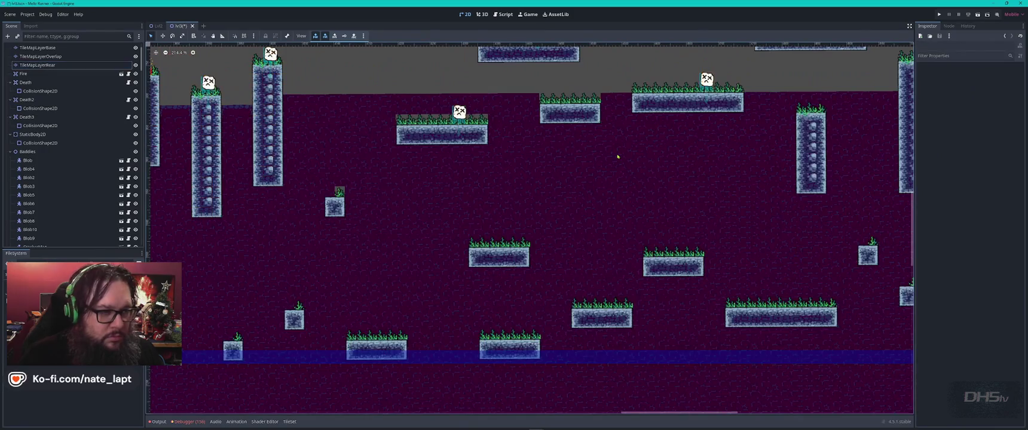
drag(439, 225, 776, 214)
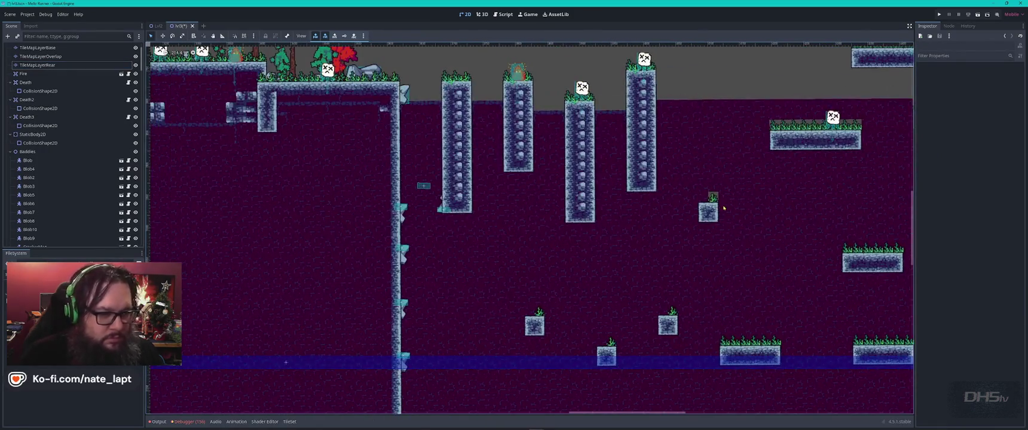
click(37, 47)
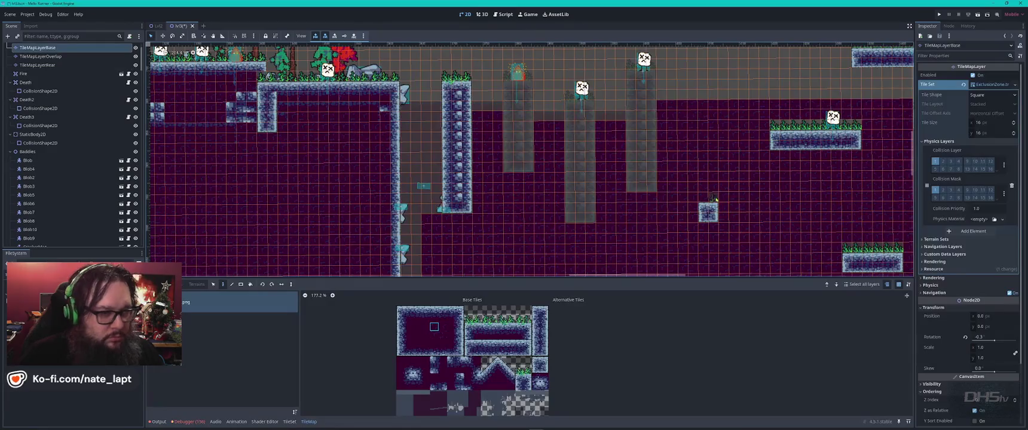
key(Page_Down)
key(Page_Down)
scroll(719, 210, up, 3)
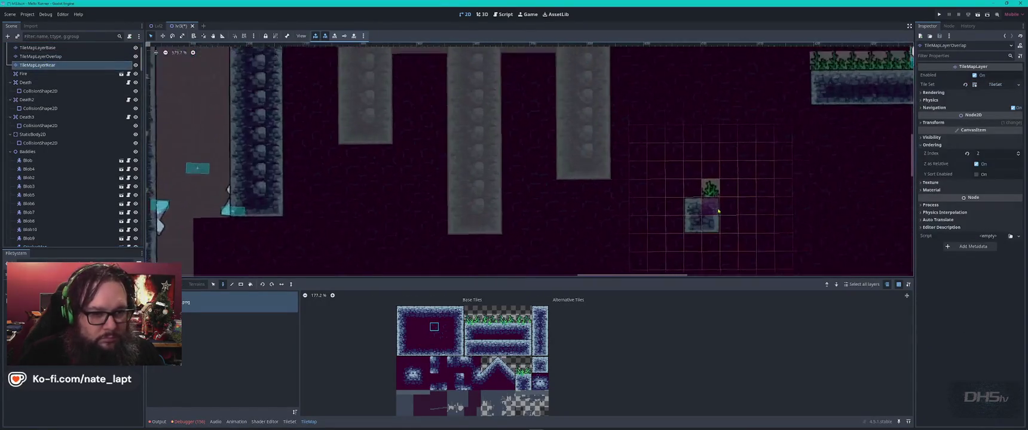
click(785, 212)
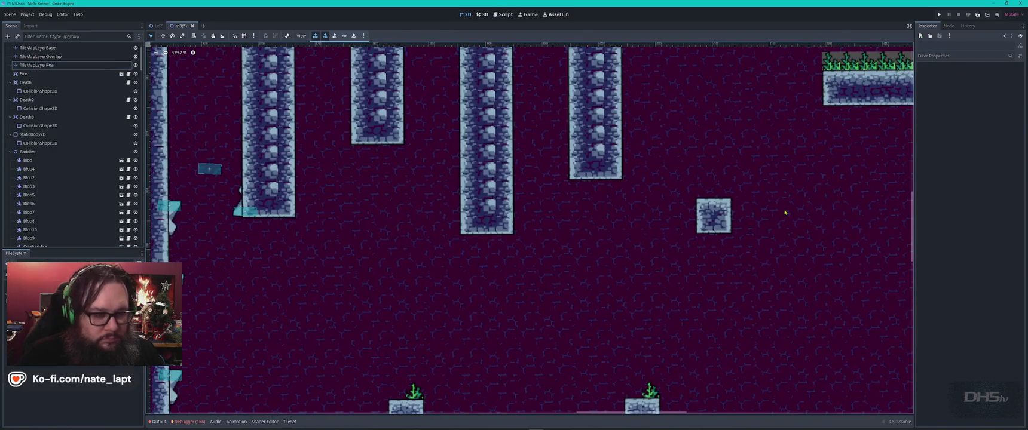
click(722, 191)
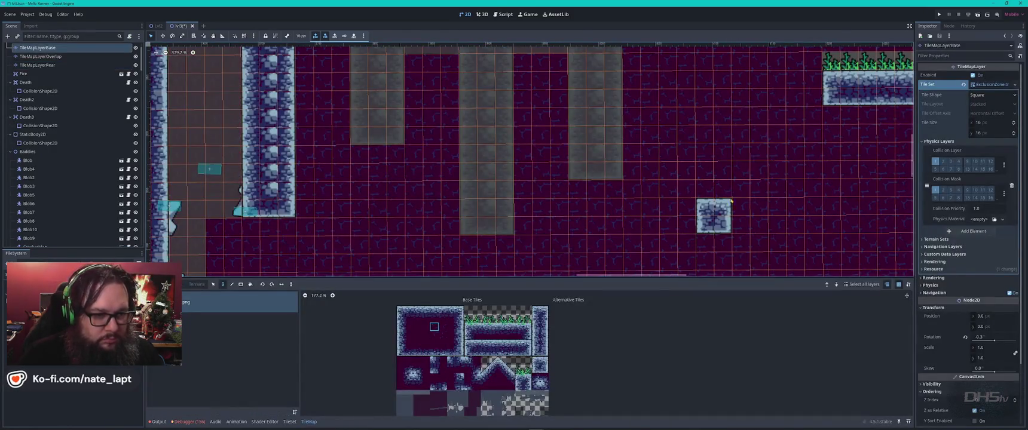
click(728, 196)
click(729, 192)
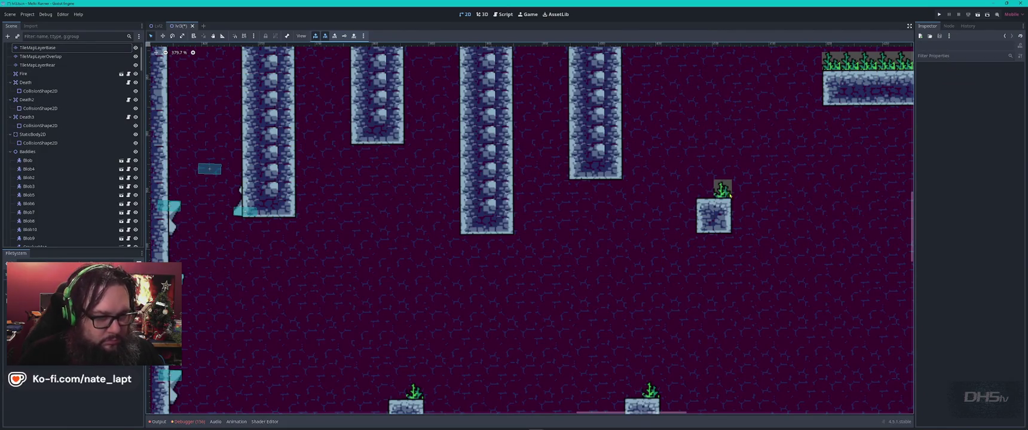
click(723, 192)
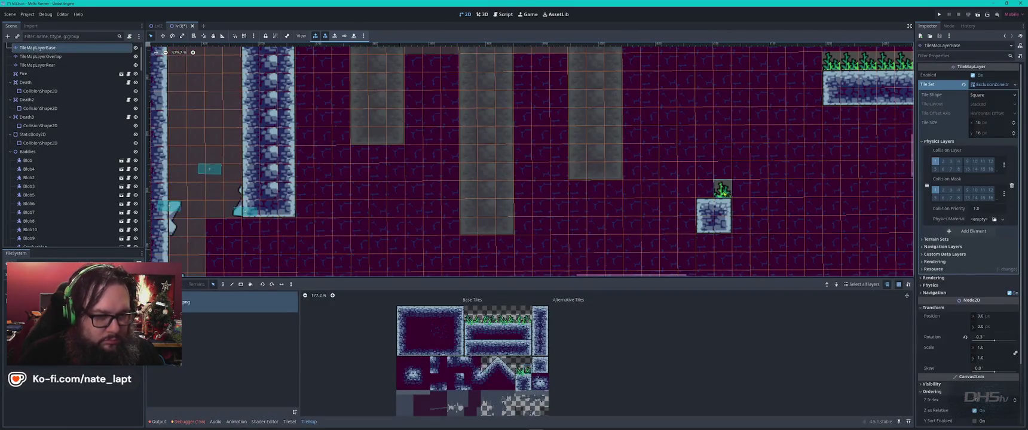
drag(739, 207, 604, 162)
key(Page_Up)
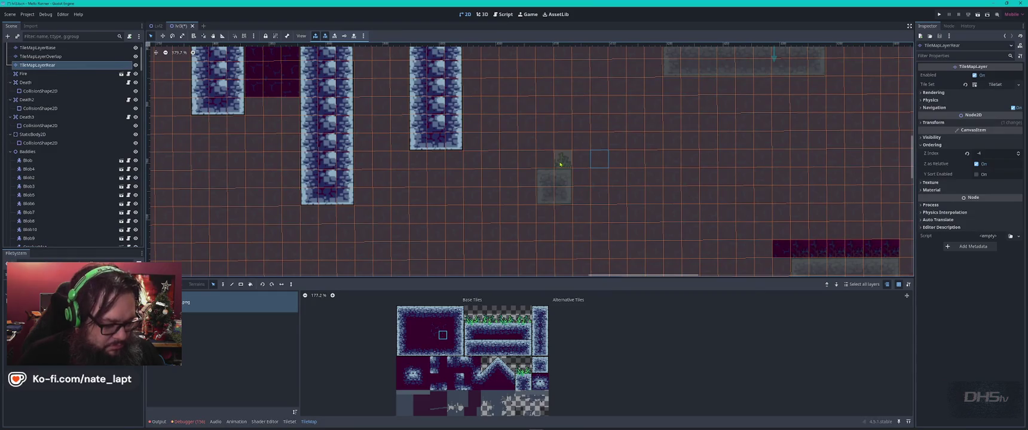
key(Escape)
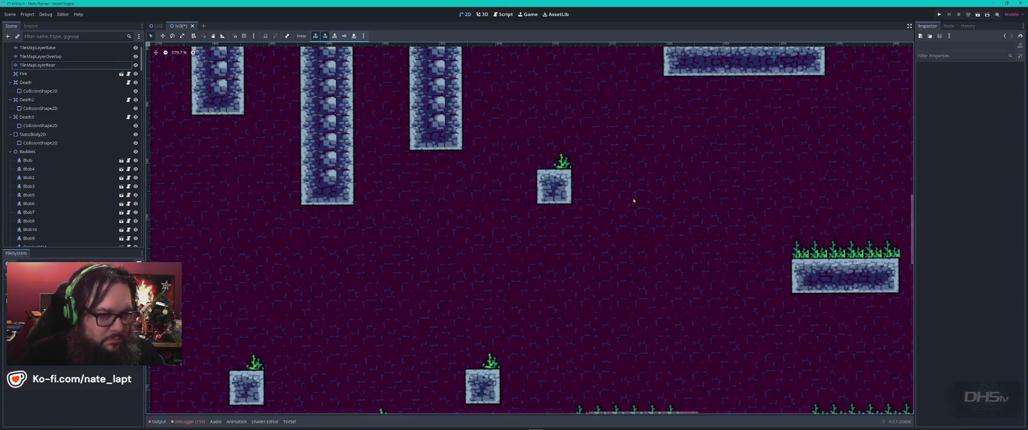
scroll(701, 193, down, 3)
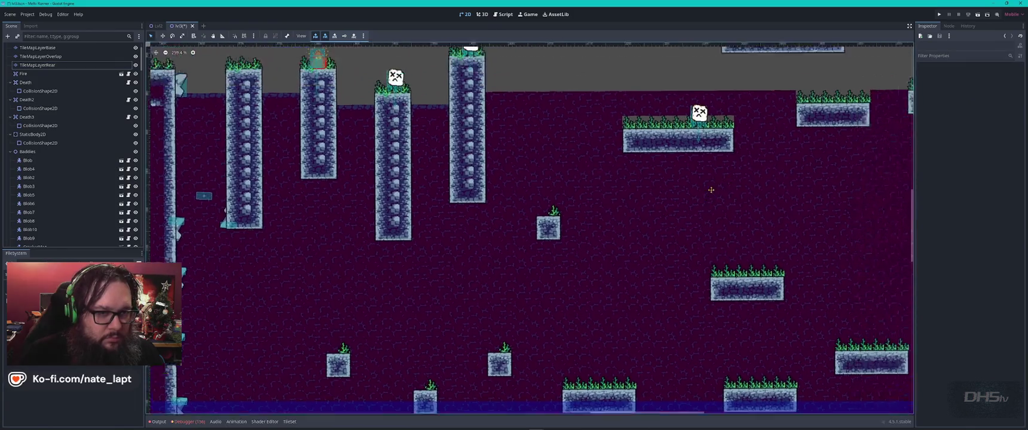
scroll(639, 161, up, 5)
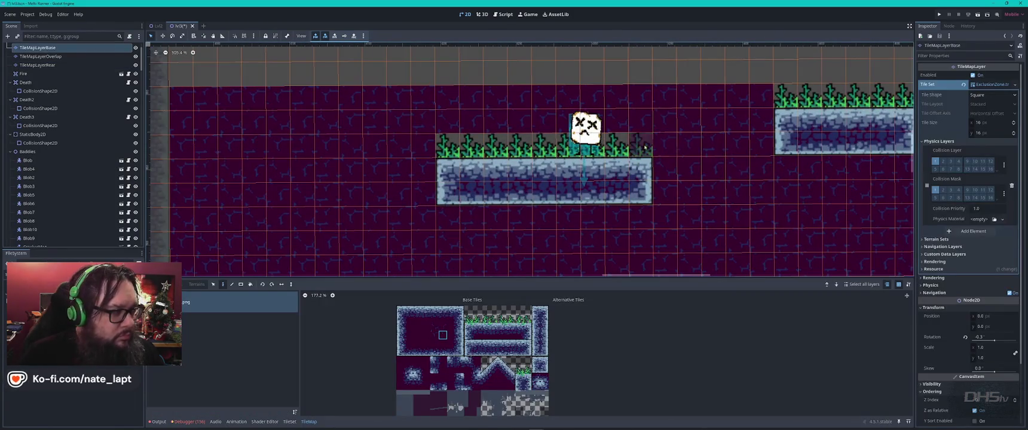
click(37, 65)
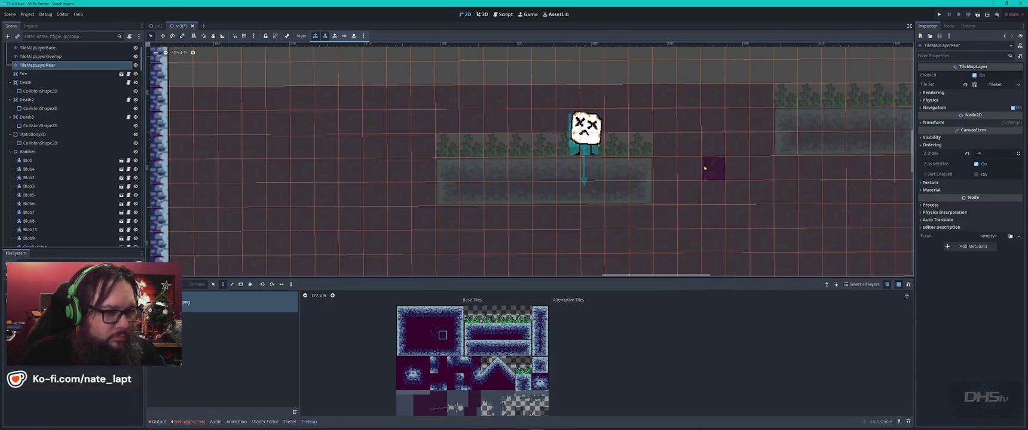
drag(637, 149, 438, 148)
key(Escape)
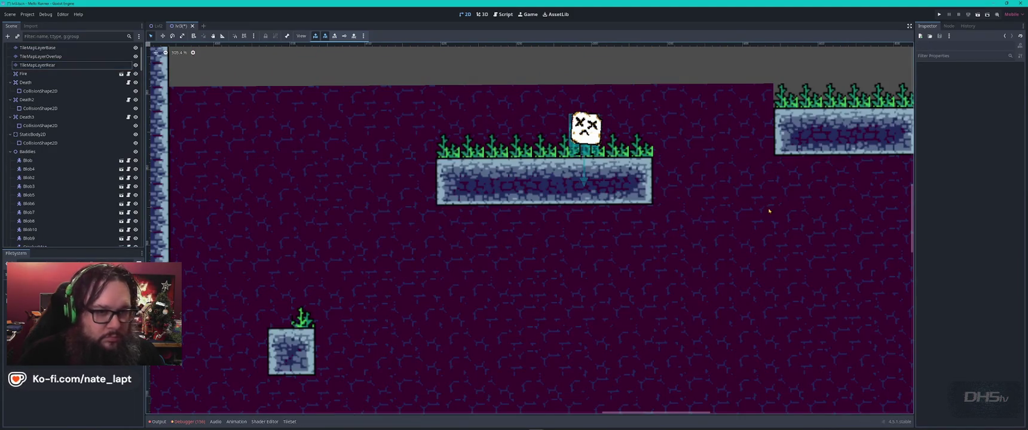
drag(782, 188, 620, 227)
drag(684, 169, 470, 220)
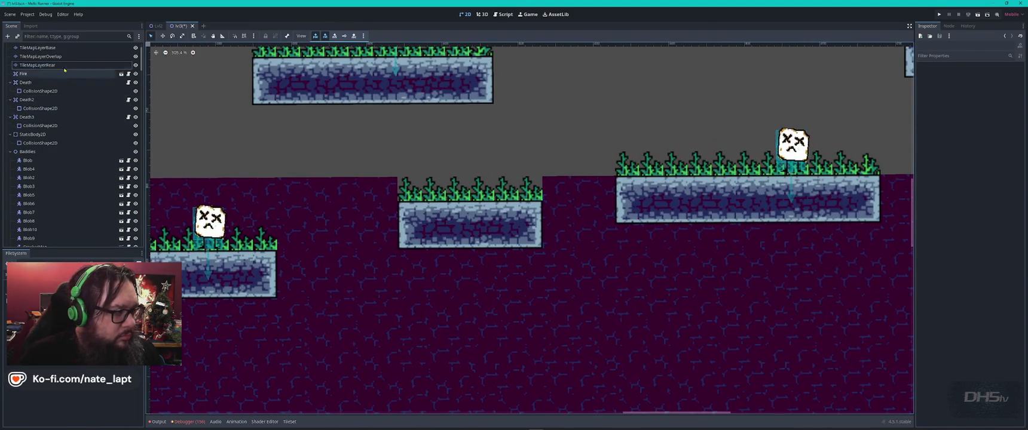
click(37, 65)
click(530, 190)
drag(514, 196, 383, 192)
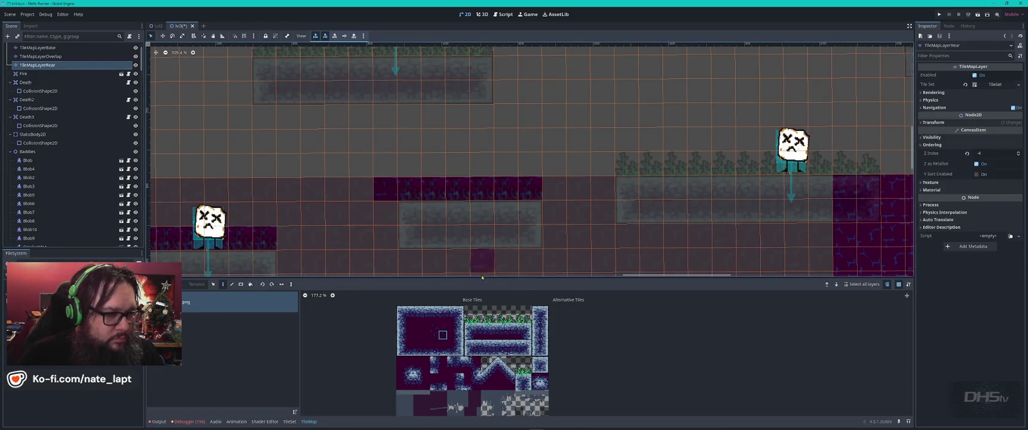
key(Escape)
drag(739, 261, 400, 259)
scroll(399, 260, down, 5)
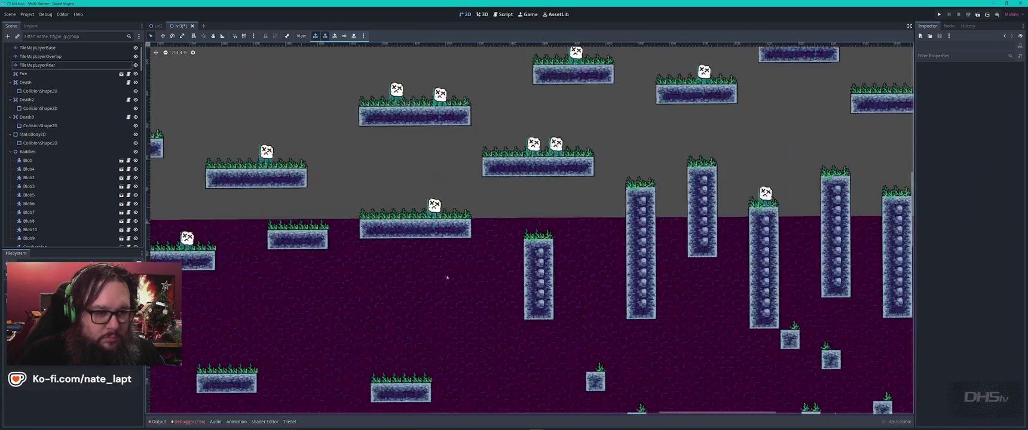
scroll(510, 175, up, 4)
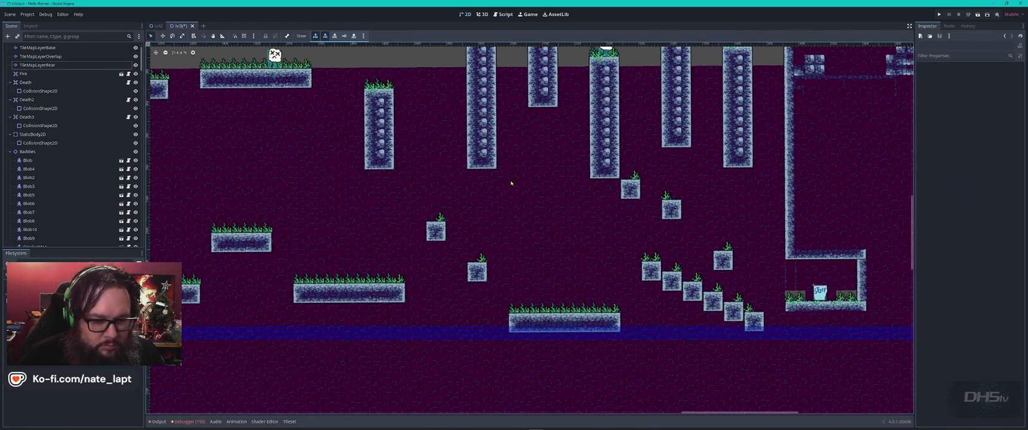
drag(814, 278, 598, 212)
scroll(605, 229, up, 5)
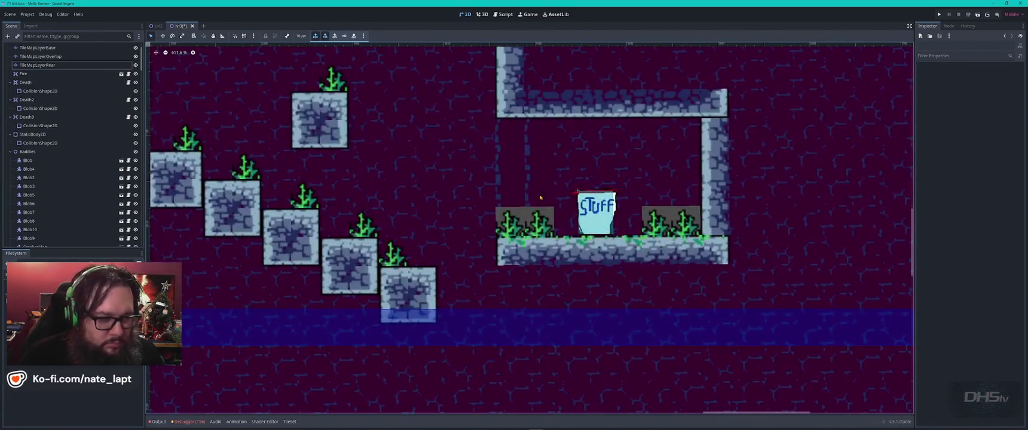
click(37, 65)
drag(541, 222, 511, 230)
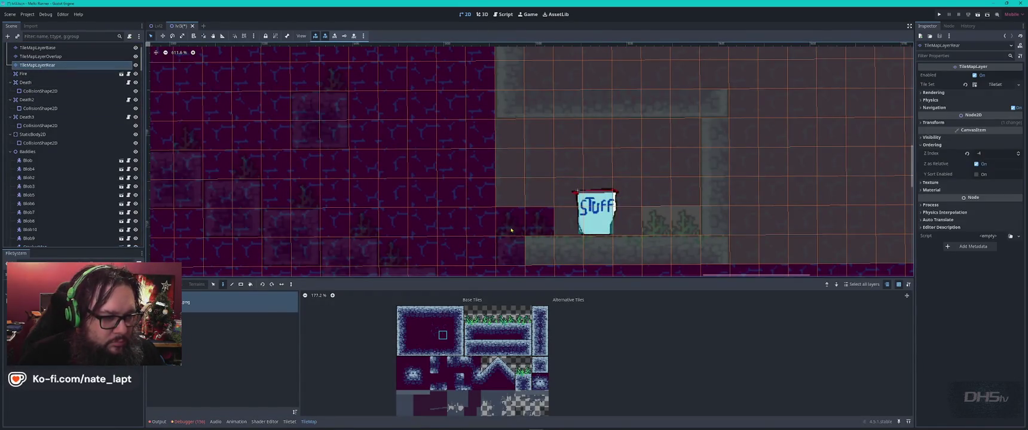
drag(655, 221, 685, 221)
key(Escape)
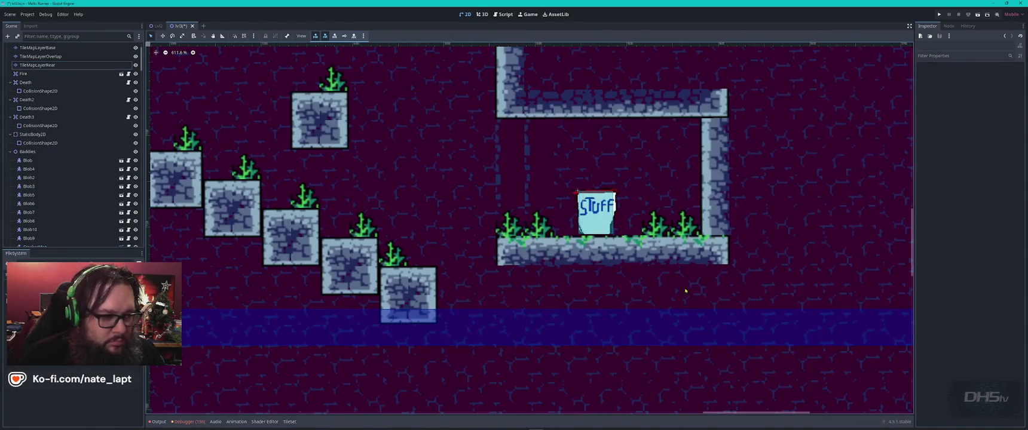
scroll(502, 273, down, 3)
scroll(304, 238, left, 5)
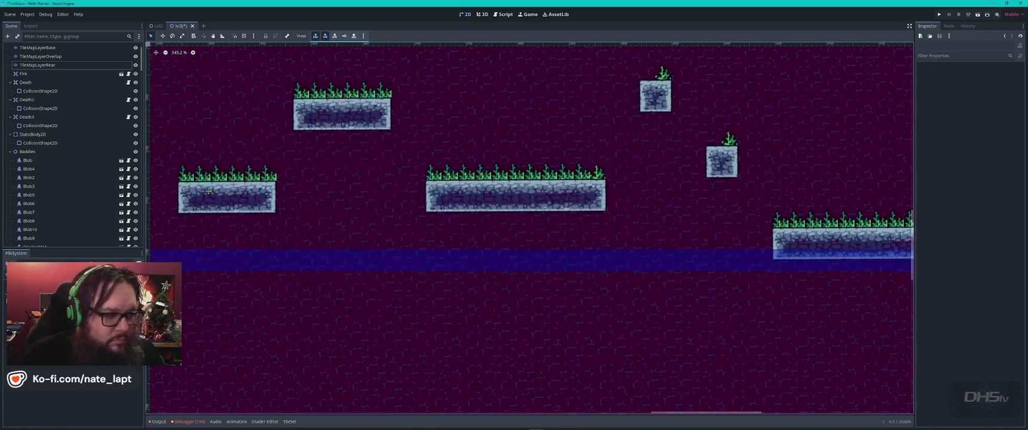
scroll(379, 258, down, 3)
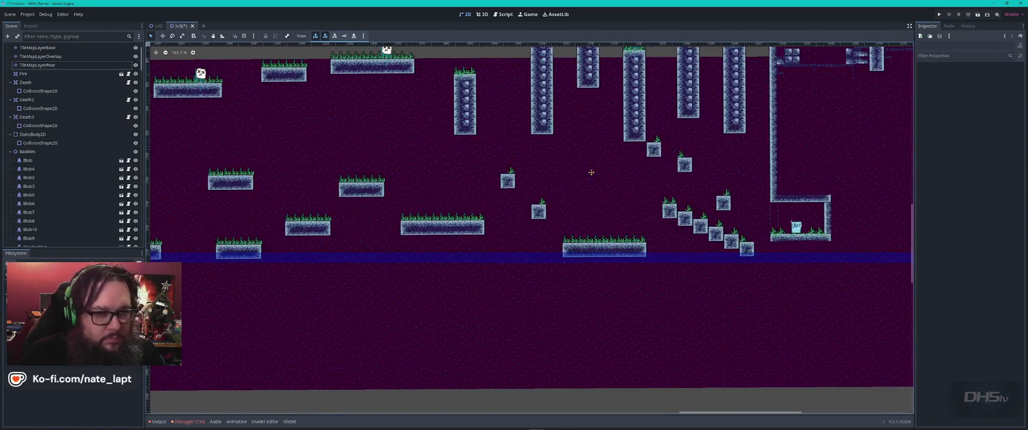
drag(591, 172, 498, 290)
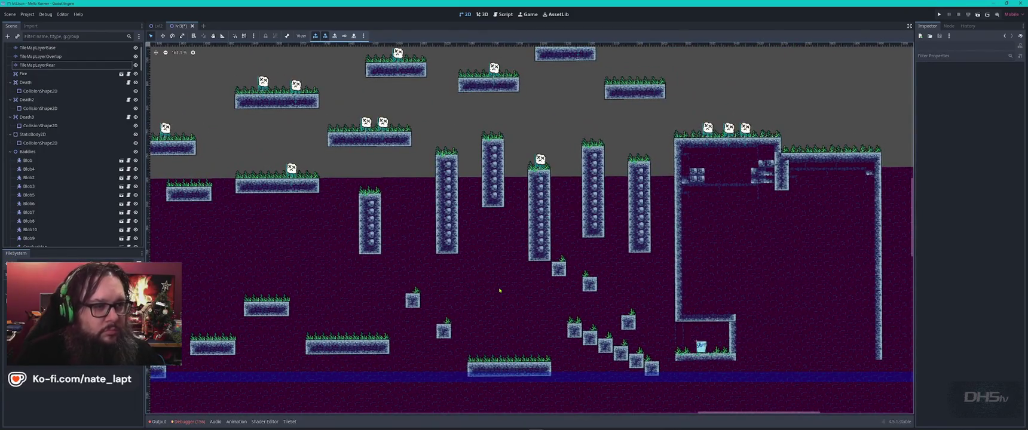
scroll(381, 288, down, 2)
scroll(501, 252, left, 5)
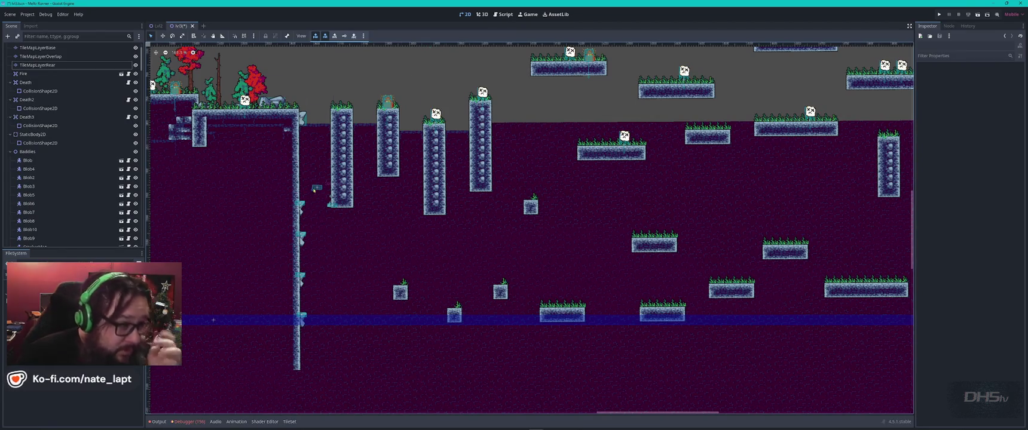
Duplicate a wall spike higher up the stone wall and move a copied collision shape onto it
scroll(314, 190, up, 6)
drag(377, 202, 571, 245)
click(450, 323)
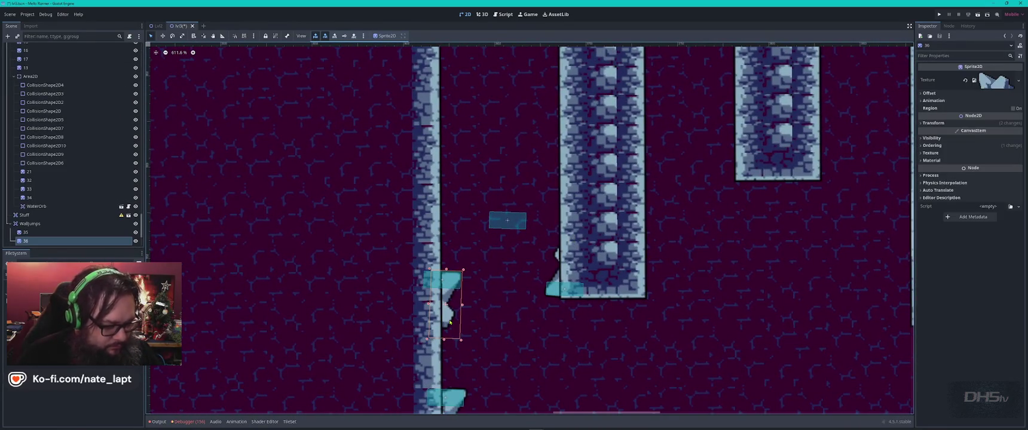
key(ctrl+d)
mouse_move(451, 320)
mouse_down()
mouse_move(478, 164)
mouse_move(457, 149)
mouse_up()
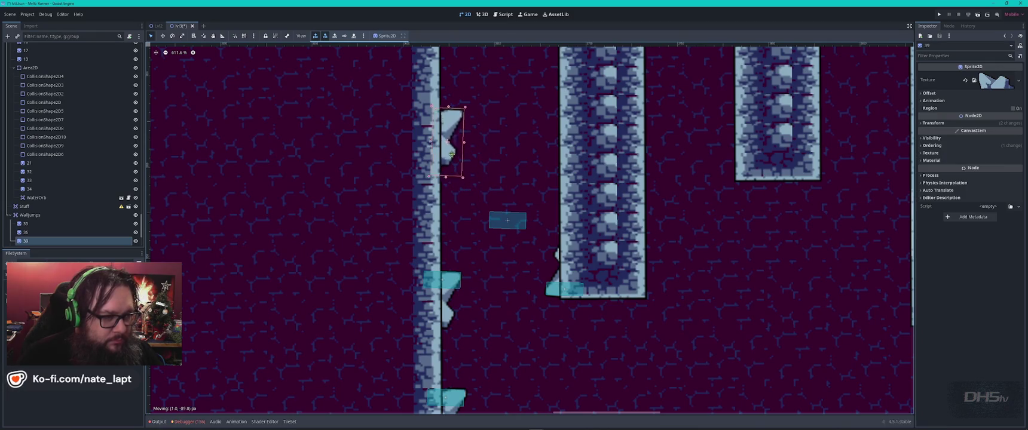
click(508, 220)
key(ctrl+d)
mouse_move(515, 230)
mouse_down()
mouse_move(491, 130)
mouse_move(442, 126)
mouse_up()
drag(507, 220, 505, 77)
Duplicate the pillar spike as 43 further up the pillar and fit a collision shape to it
click(542, 289)
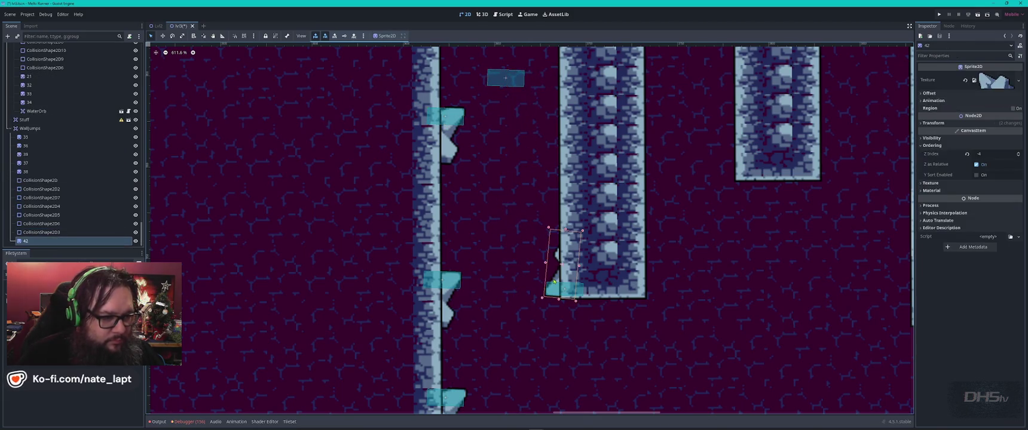
key(ctrl+d)
drag(542, 289, 554, 137)
mouse_move(568, 163)
mouse_down()
mouse_move(540, 312)
mouse_move(523, 194)
mouse_up()
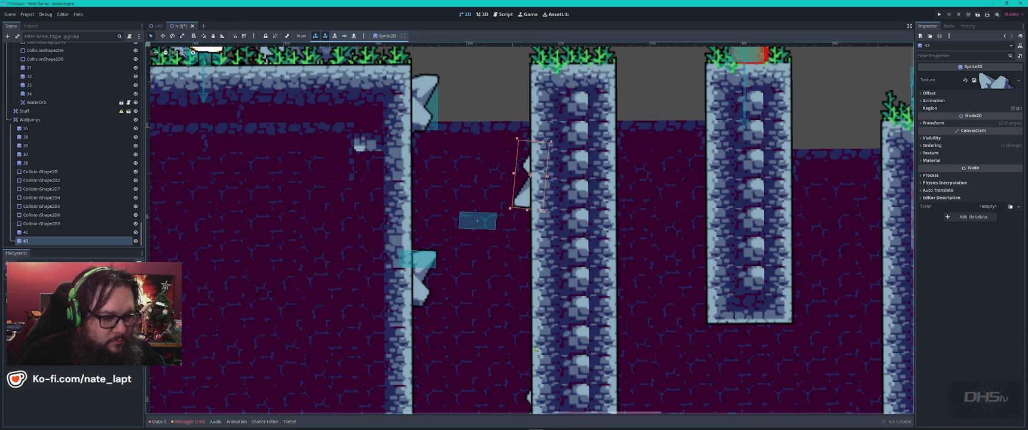
drag(477, 220, 531, 203)
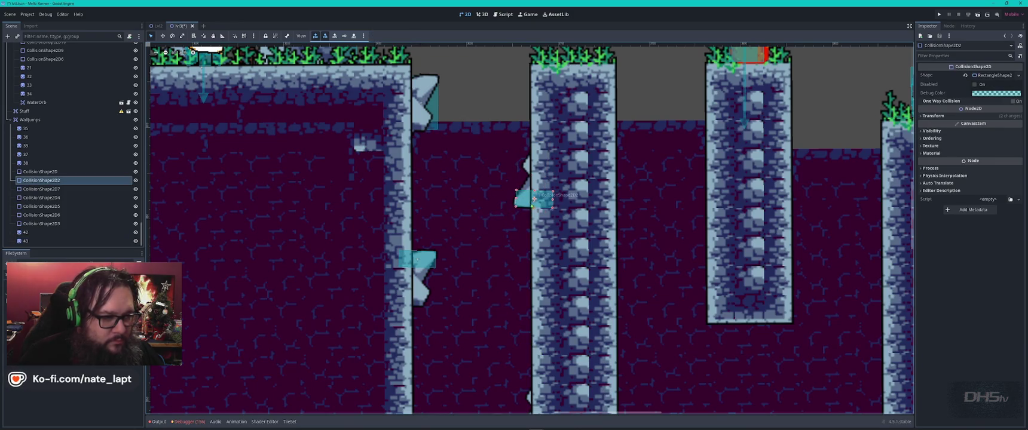
scroll(495, 313, down, 2)
drag(495, 312, 489, 150)
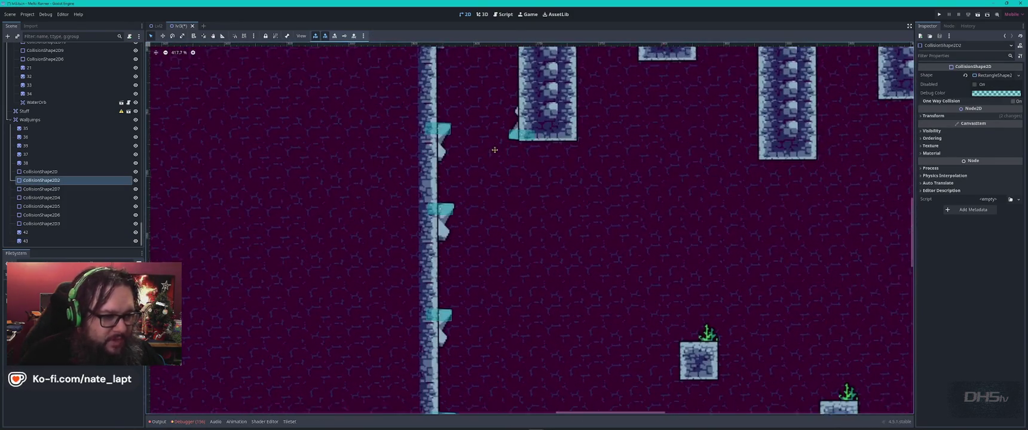
drag(542, 322, 546, 230)
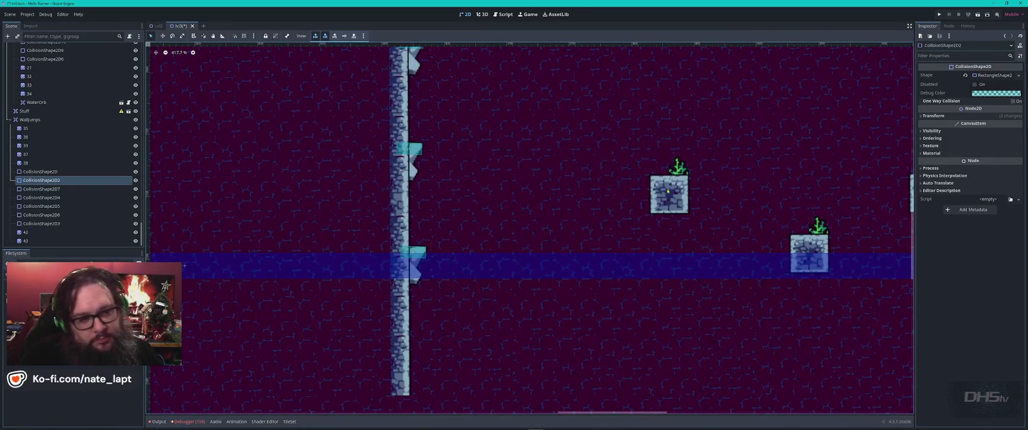
click(668, 191)
click(682, 191)
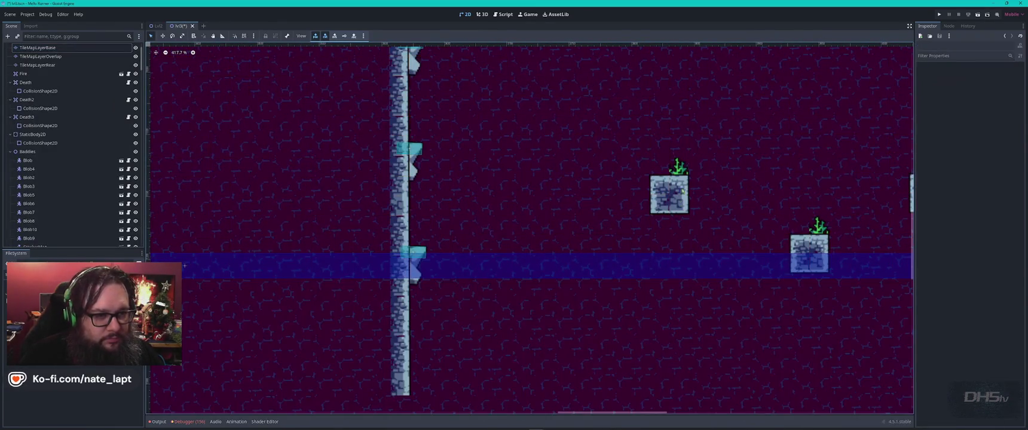
Copy a grass-topped block on TileMapLayerBase and stamp it left of the floating blocks
click(685, 211)
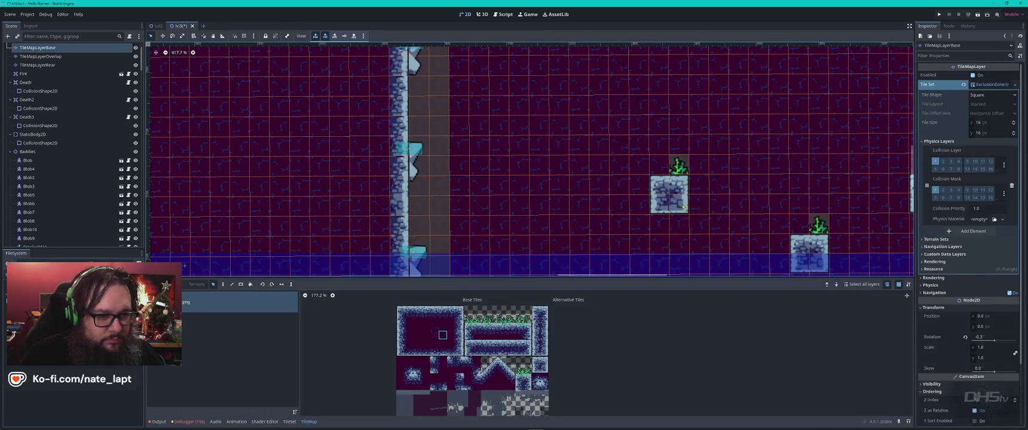
drag(663, 183, 669, 163)
key(ctrl+c)
key(ctrl+v)
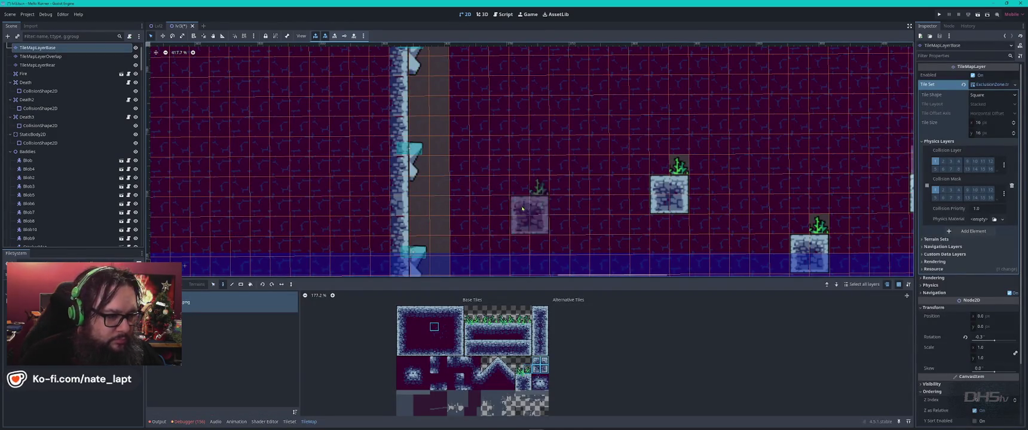
scroll(543, 229, down, 5)
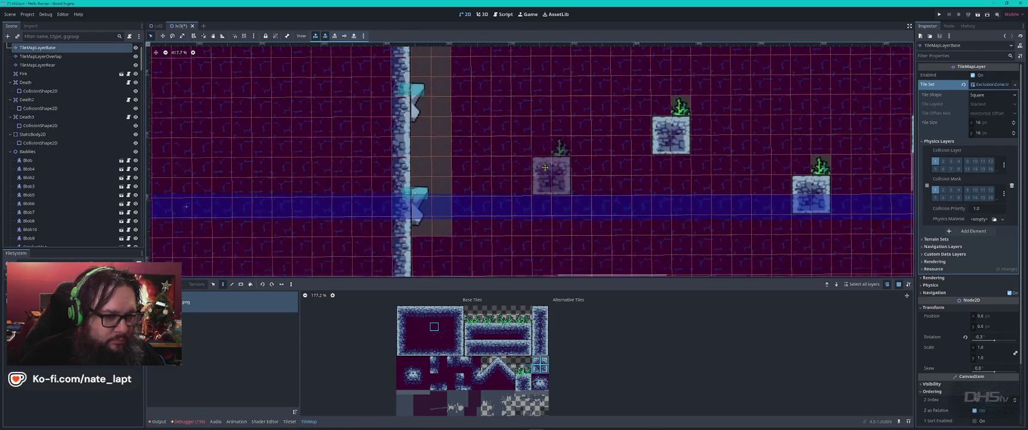
click(526, 190)
key(Escape)
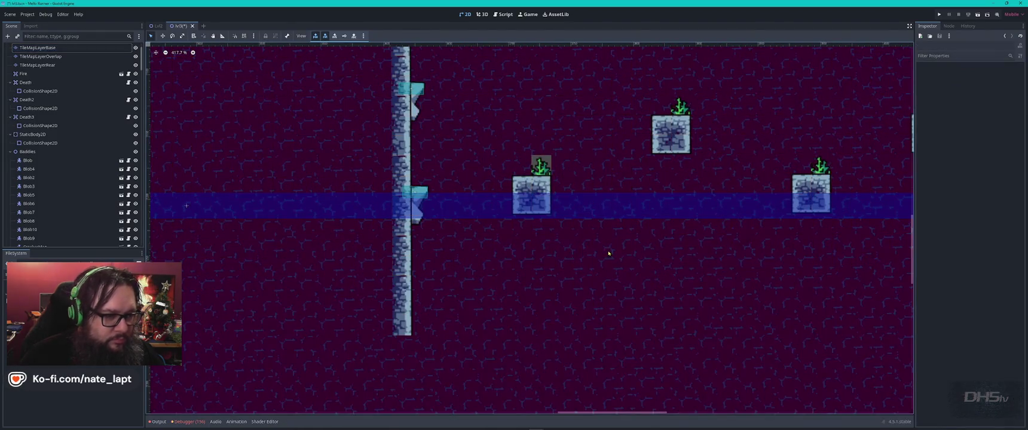
Briefly inspect the rear tile layer, then deselect it
click(37, 64)
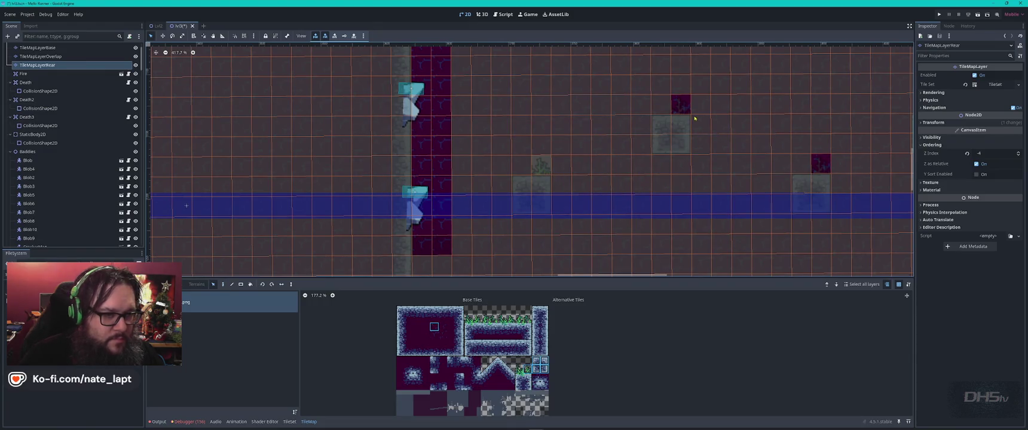
key(Escape)
scroll(590, 223, down, 4)
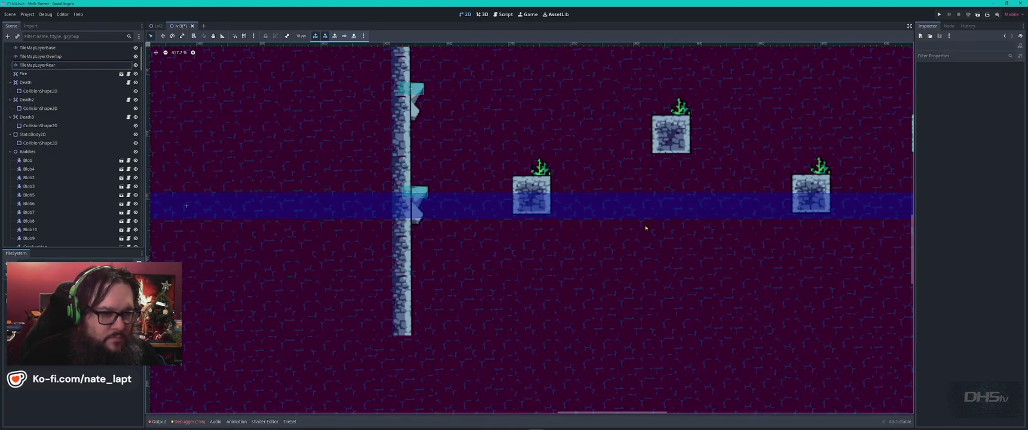
scroll(799, 188, down, 4)
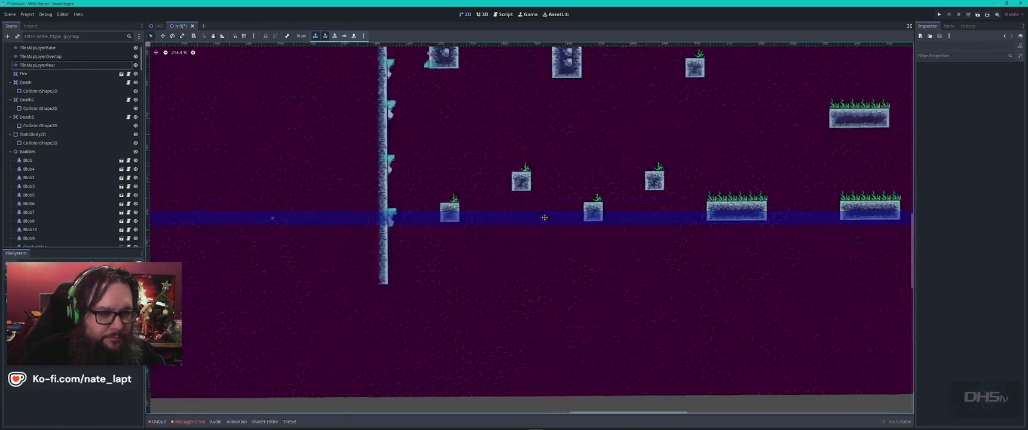
Look over the level, then save and test-run the current scene with F6
drag(664, 202, 351, 204)
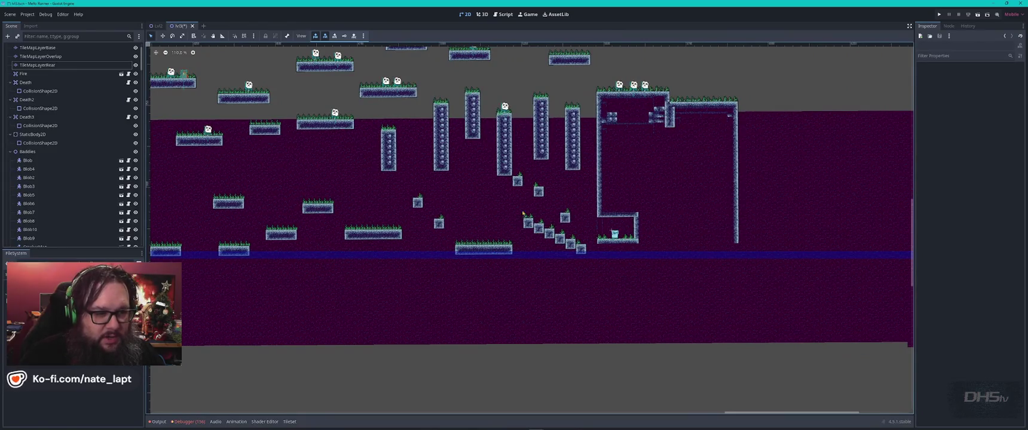
drag(645, 94, 650, 156)
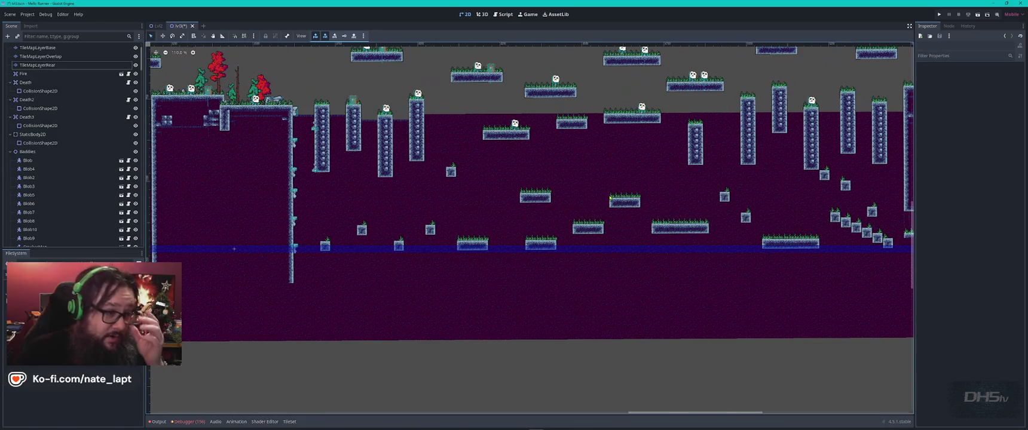
scroll(411, 171, up, 4)
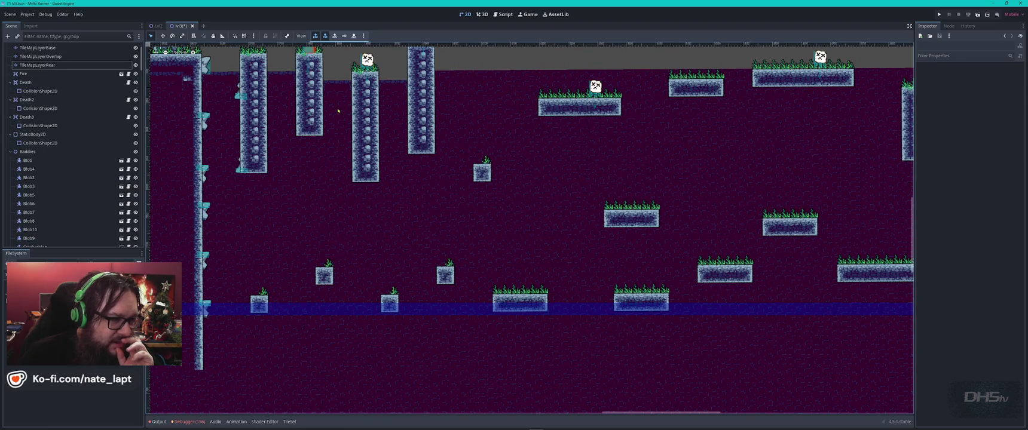
scroll(330, 278, up, 3)
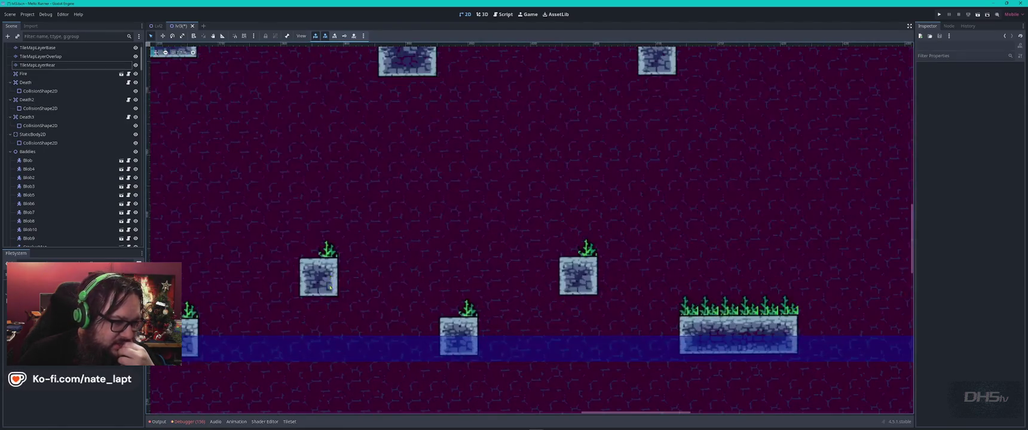
click(330, 281)
drag(347, 253, 385, 96)
scroll(401, 139, down, 1)
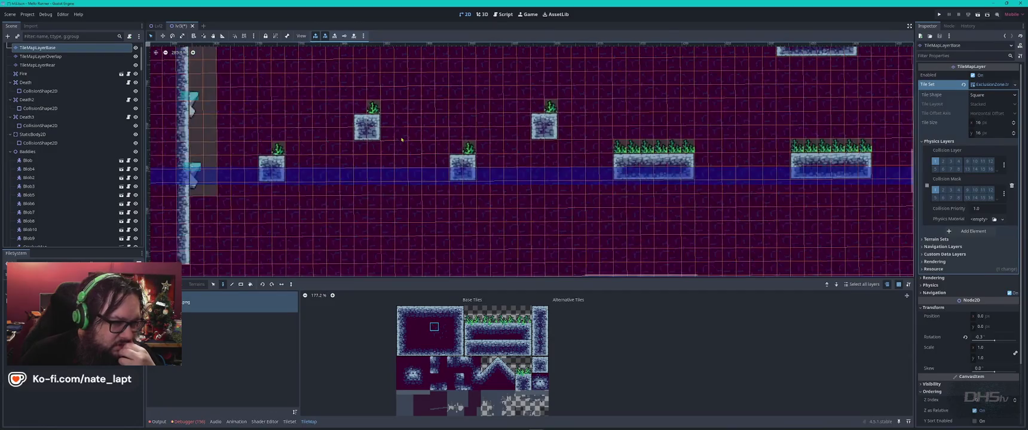
click(390, 193)
key(F6)
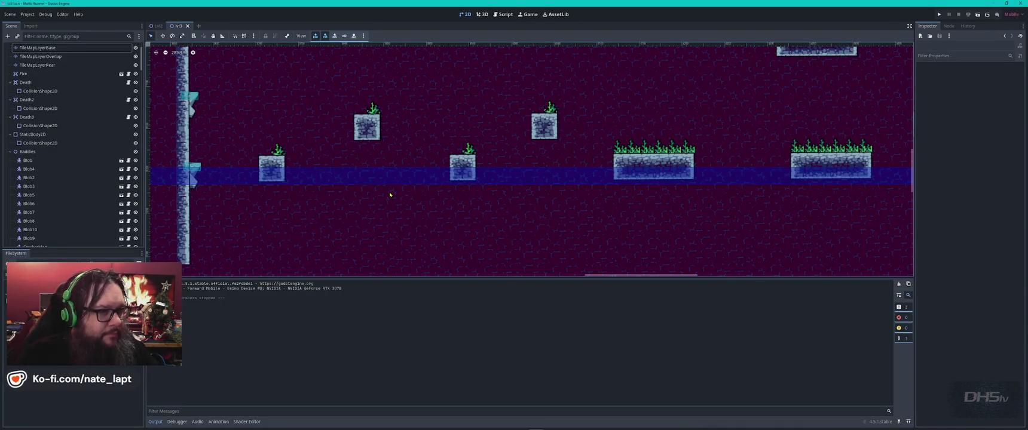
In MainMenu.gd, change the start handler's change_scene('Lvl2') to 'Lvl3', save, and run the project
click(503, 14)
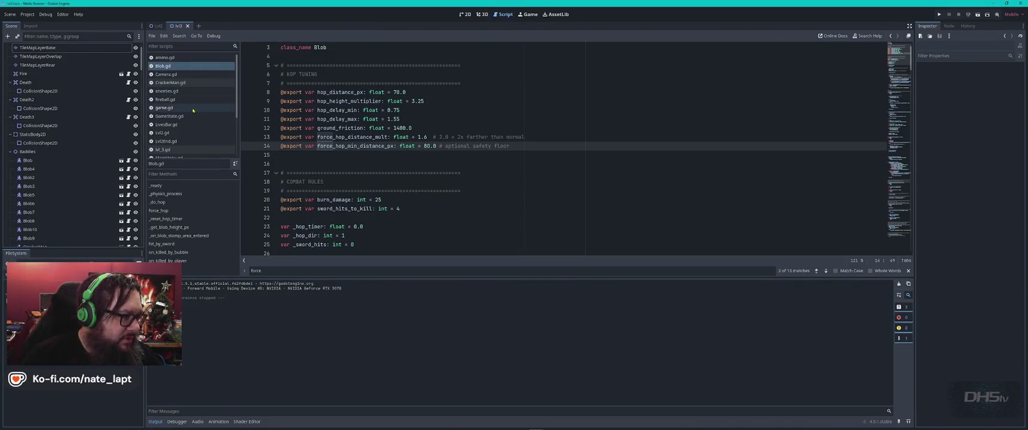
scroll(187, 129, down, 1)
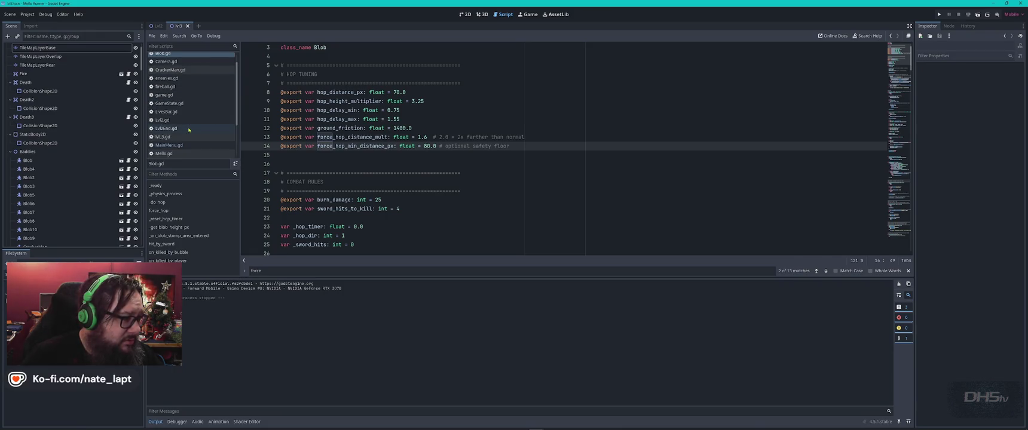
click(189, 147)
scroll(421, 193, up, 7)
scroll(428, 193, down, 4)
click(388, 218)
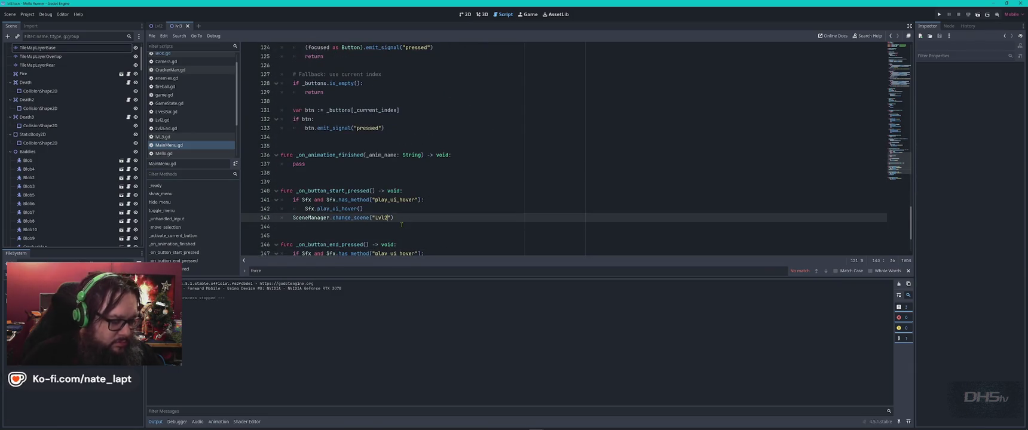
text(3)
key(ctrl+s)
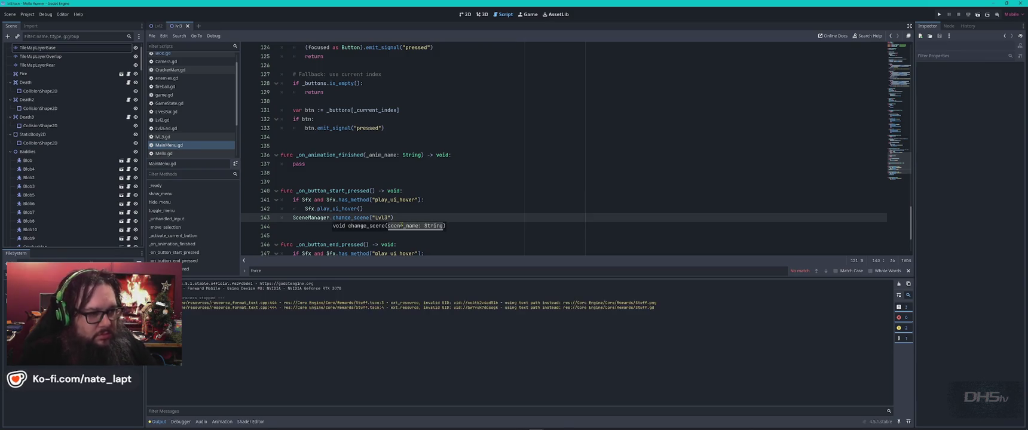
key(F5)
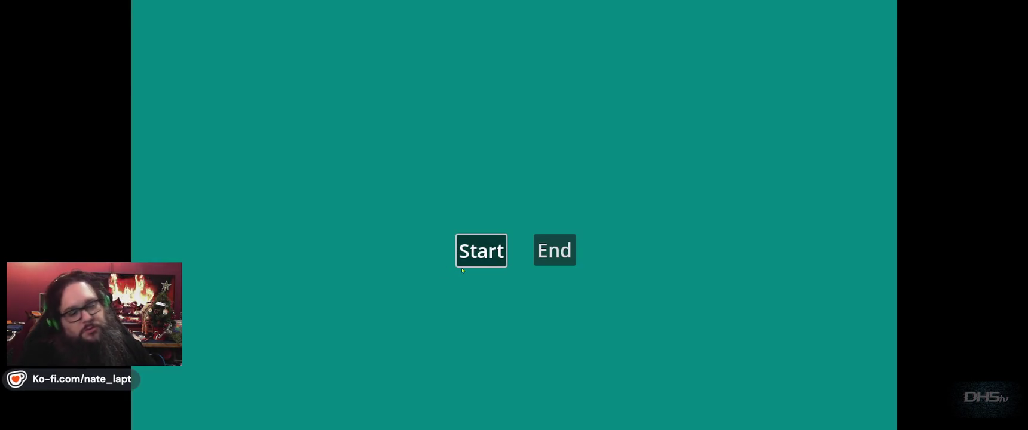
Start the game from the main menu and run the cat right, jumping past the first stone pillar
click(463, 265)
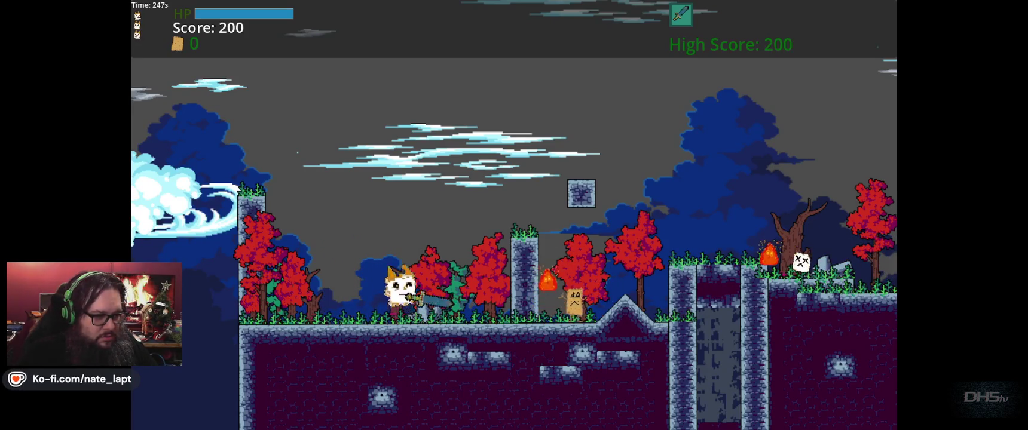
key(Right)
key(space)
key(space)
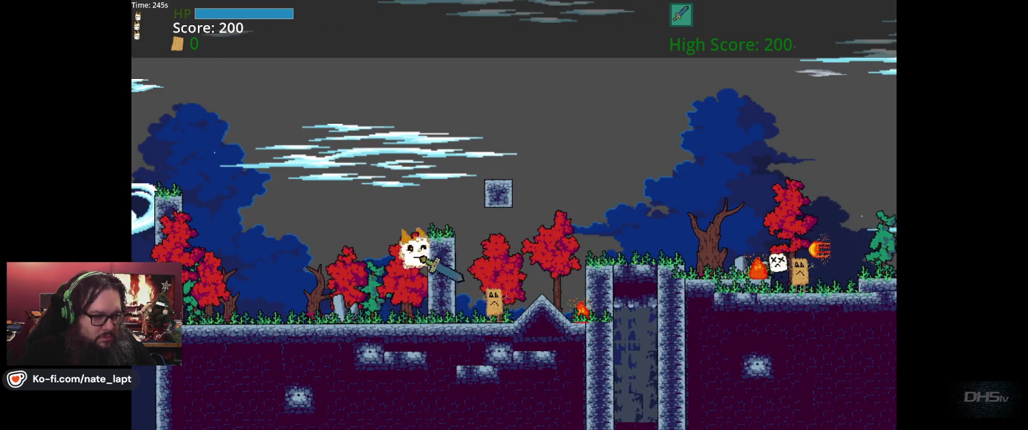
key(space)
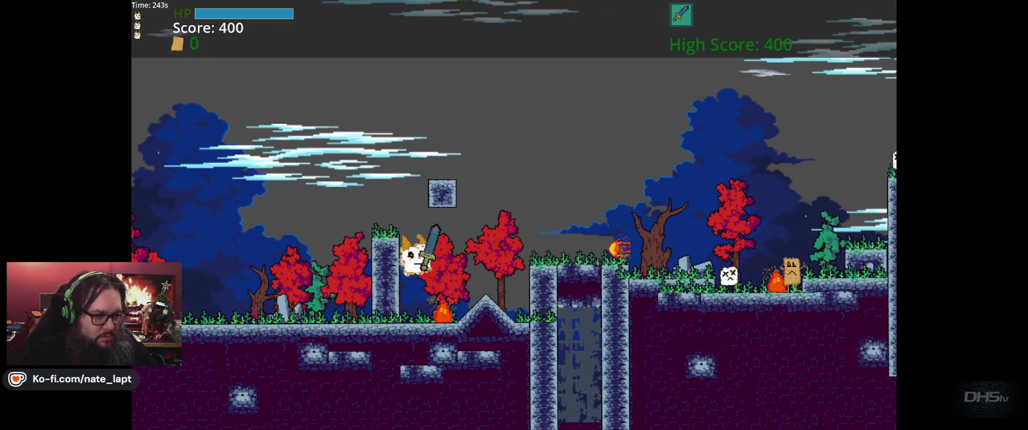
key(space)
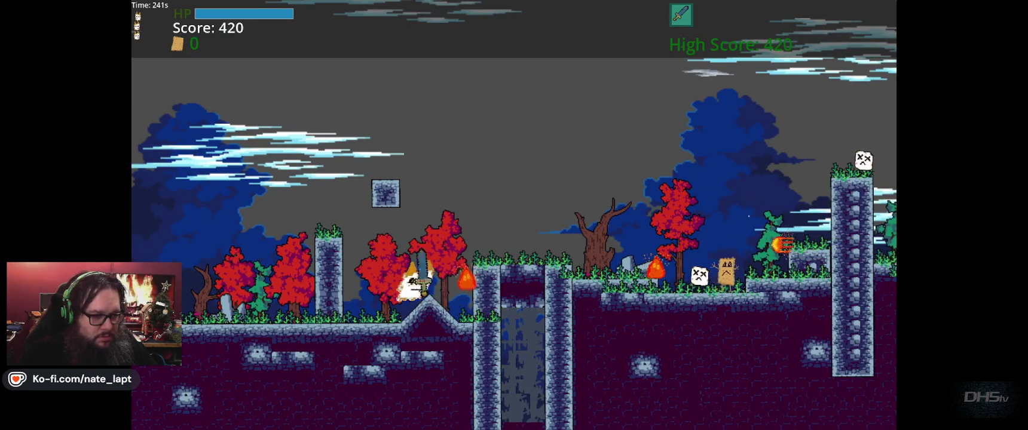
key(space)
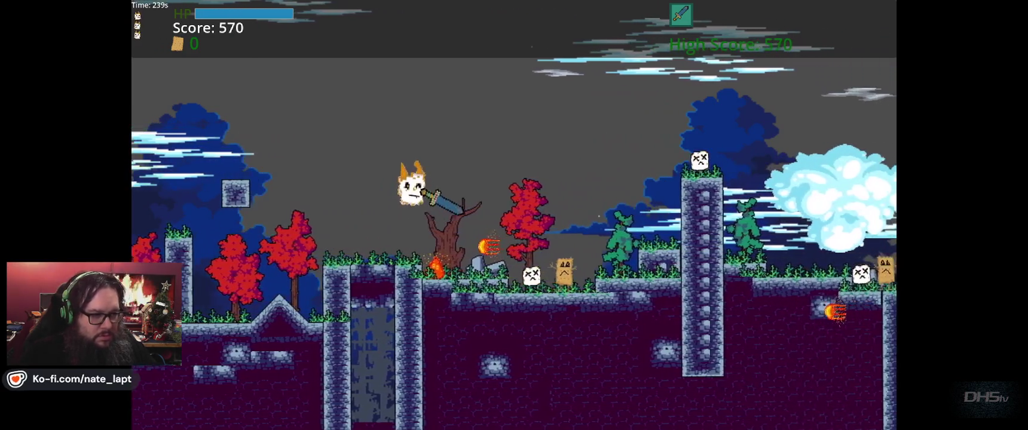
key(Right)
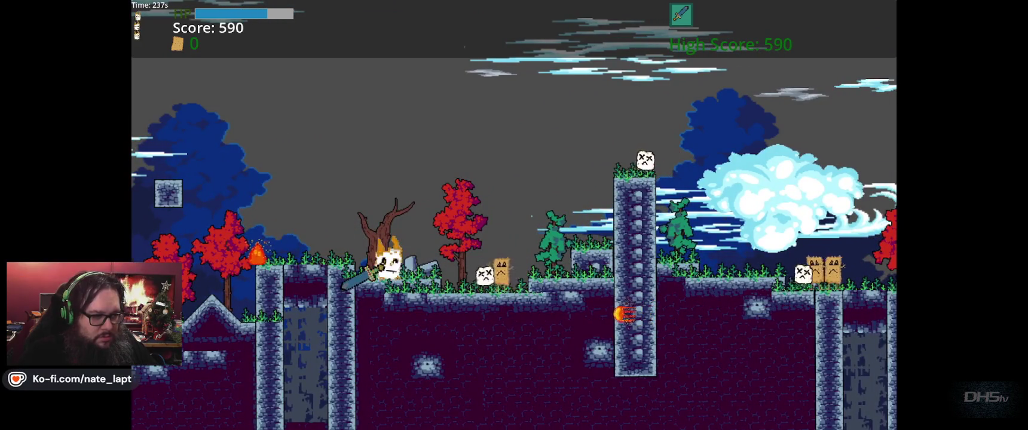
Keep running and jumping over pits and enemies until the cat dies with 3170 points
key(space)
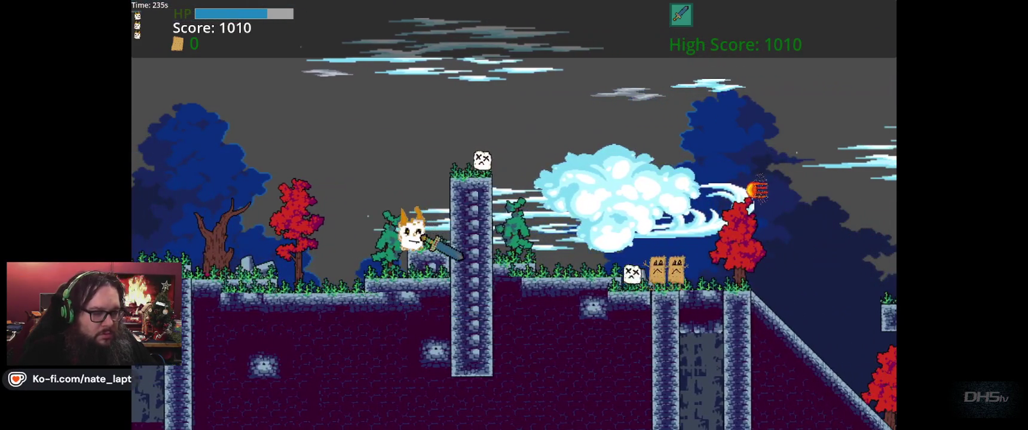
key(space)
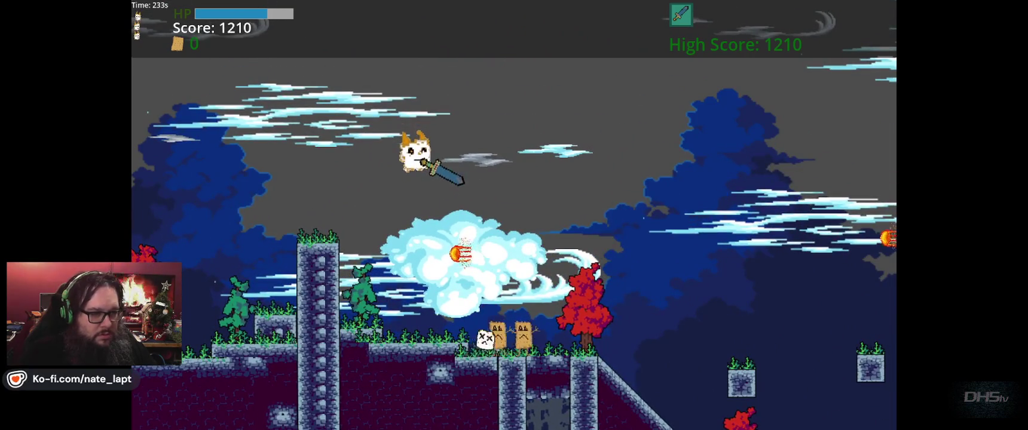
key(space)
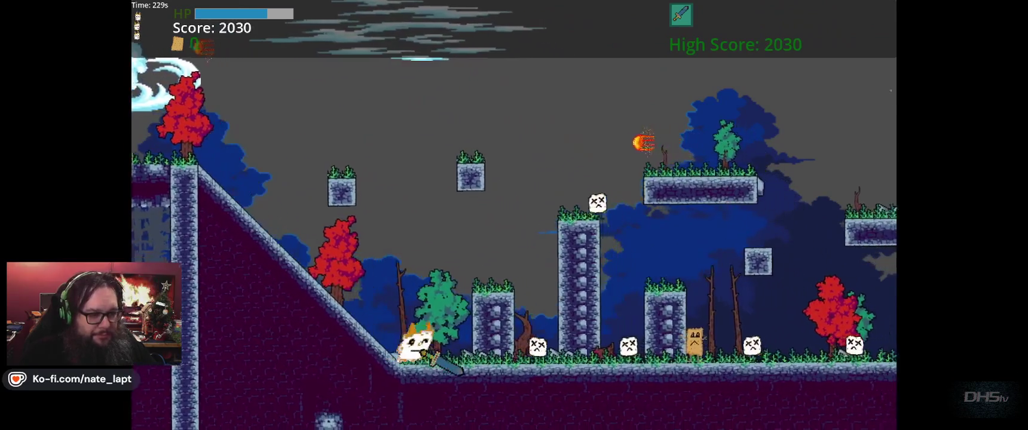
key(space)
key(space)
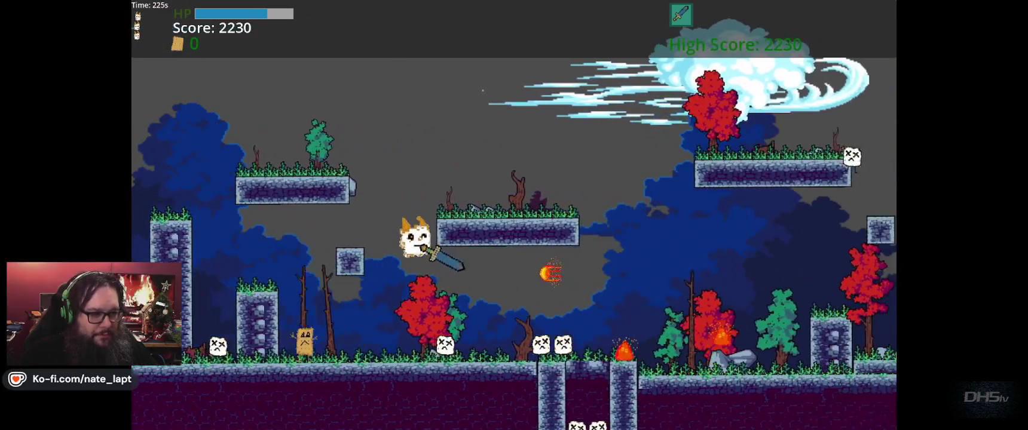
key(space)
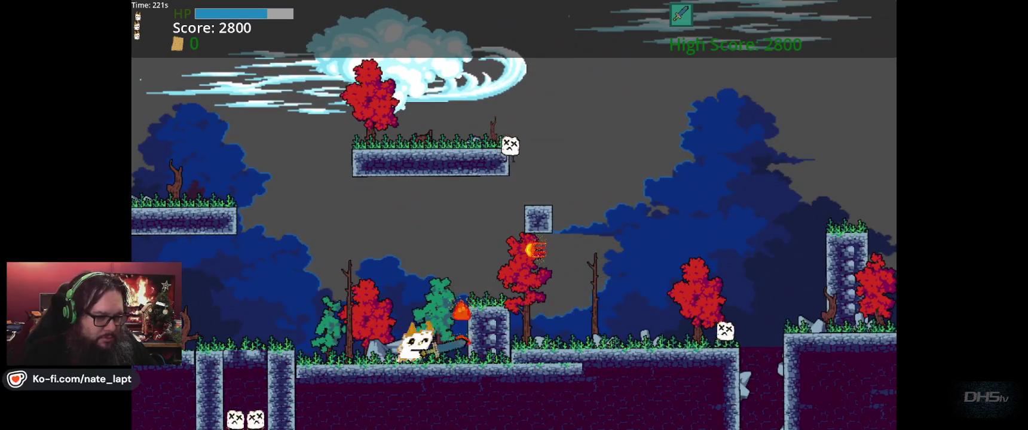
key(space)
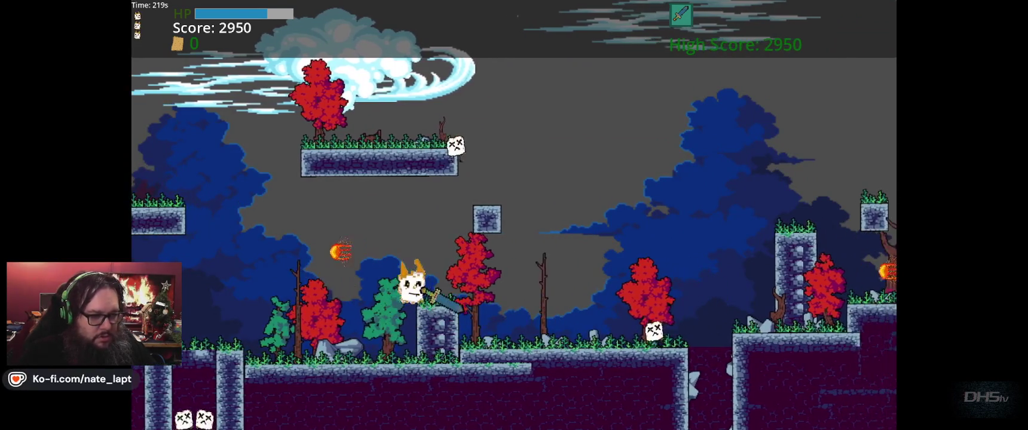
key(space)
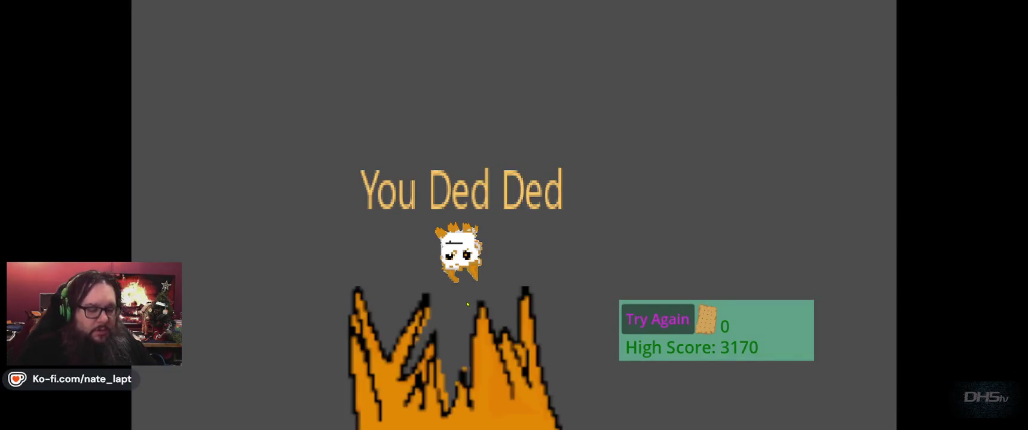
Restart the game after dying, glance at the YouTube video, and return to the game
key(Return)
key(alt+Tab)
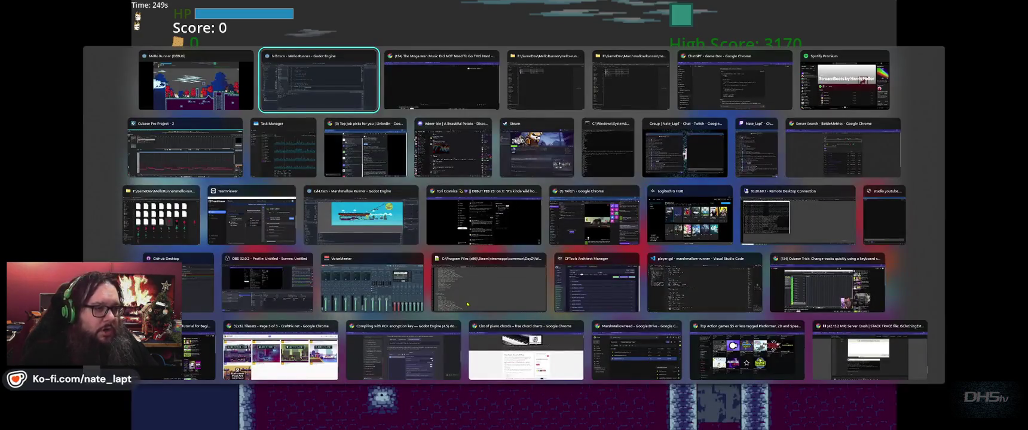
key(alt+Tab)
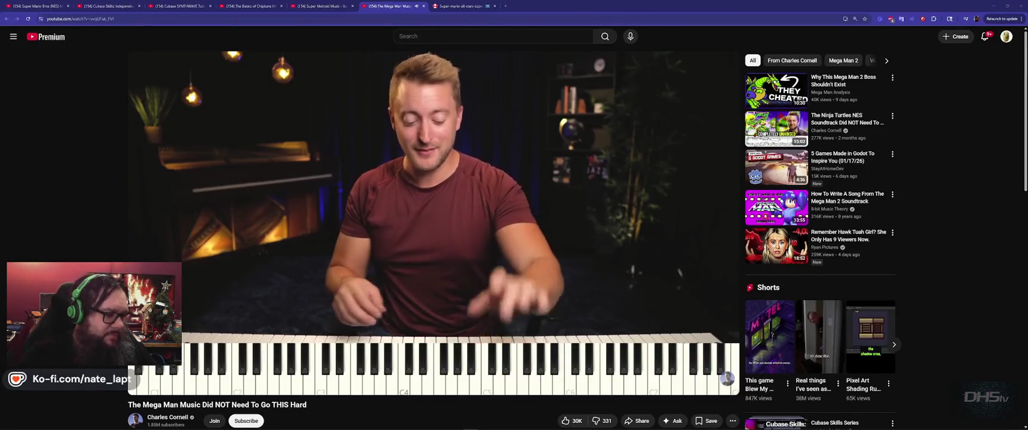
key(alt+Tab)
Run right past the box enemy, over the pit, across the tall tower and onto the stone pillar
key(Right)
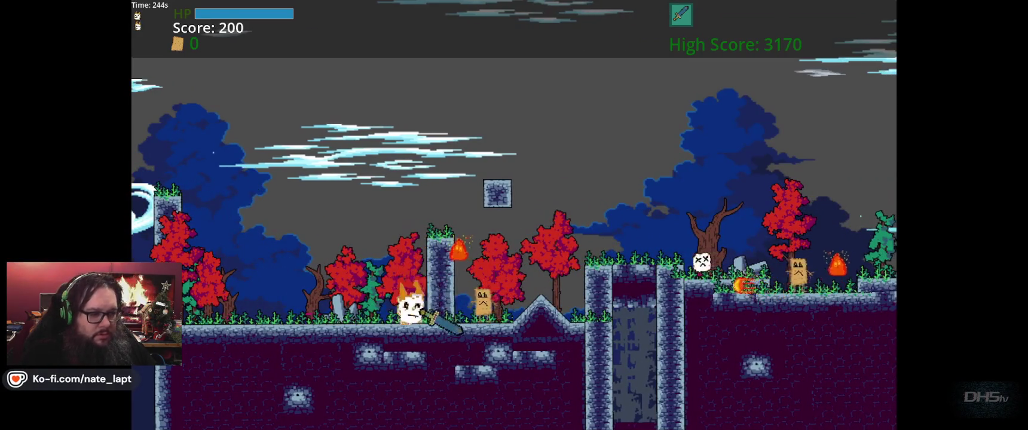
key(Right)
key(space)
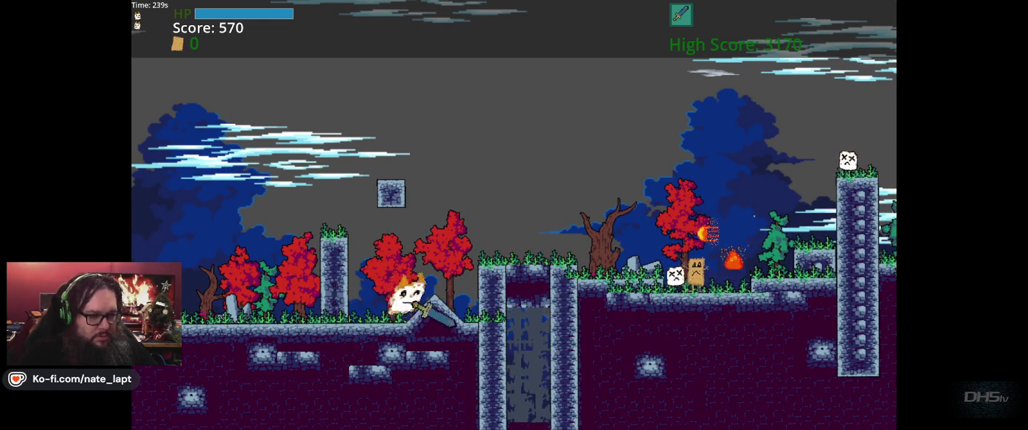
key(Right)
key(space)
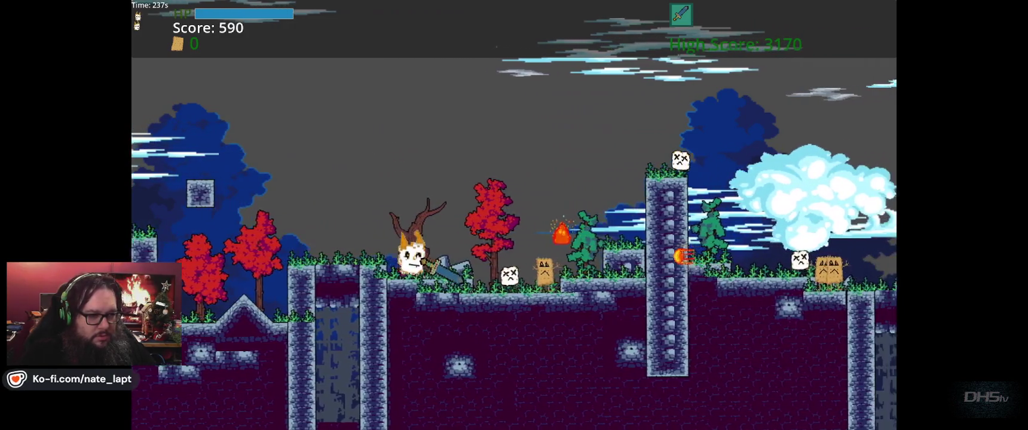
key(Right)
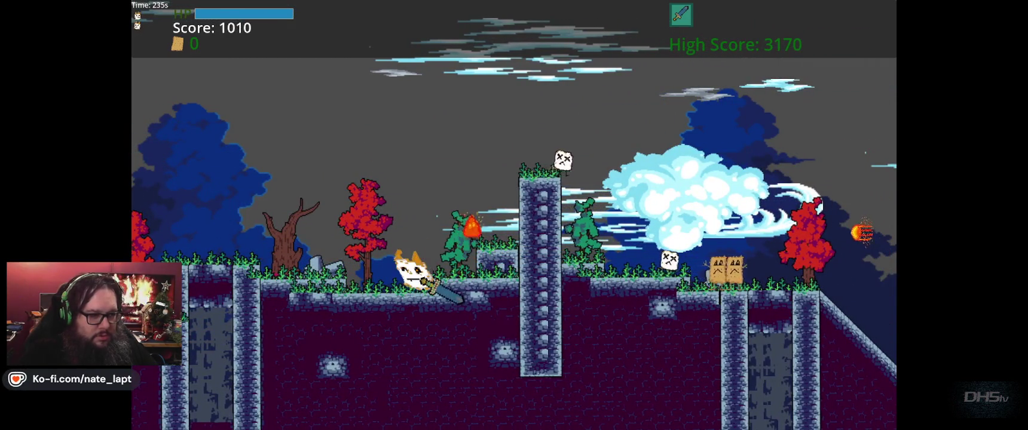
key(Right)
key(space)
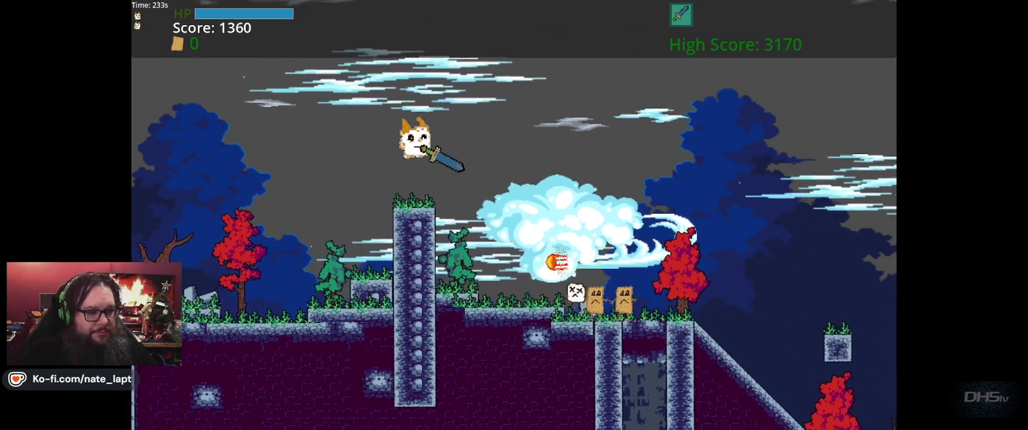
key(Right)
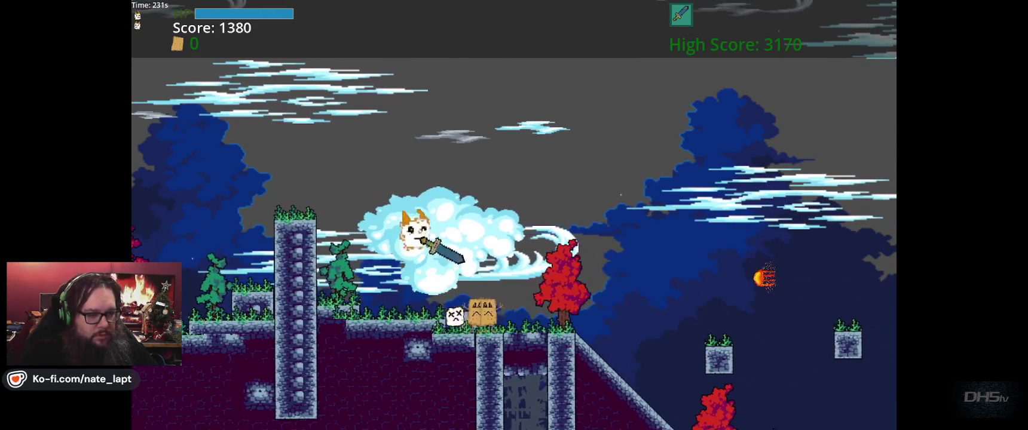
key(Right)
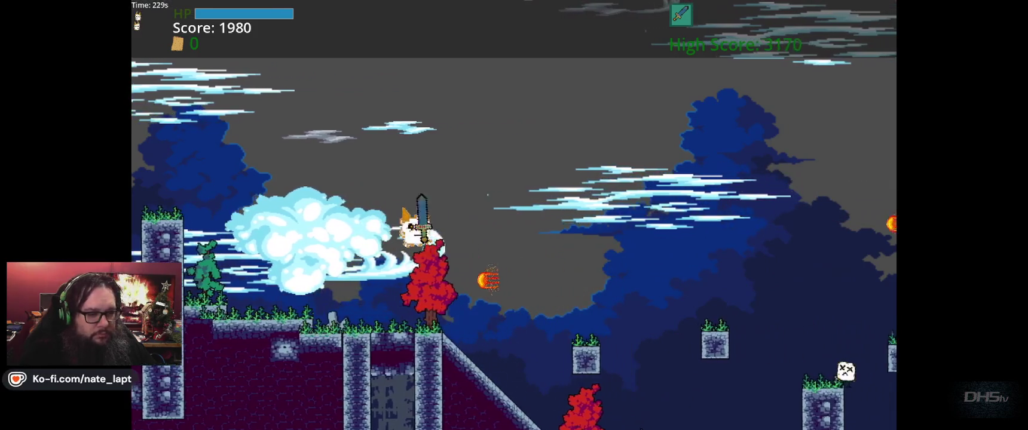
key(Right)
key(space)
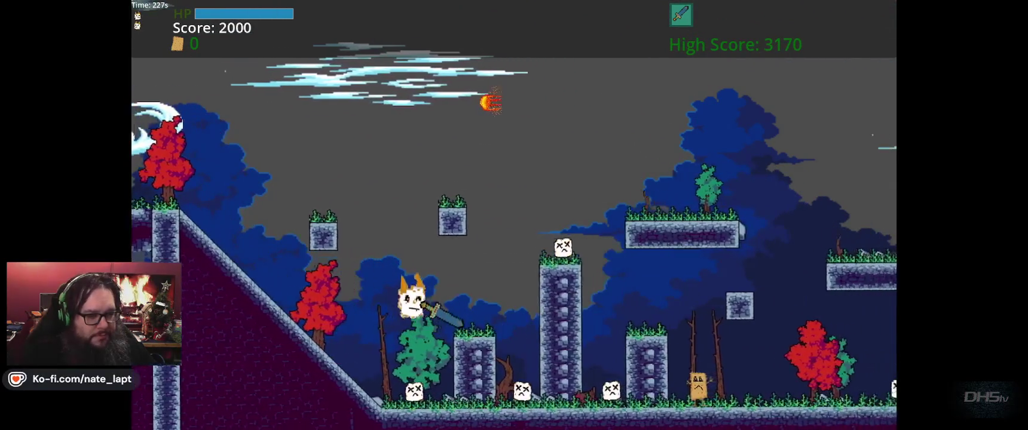
Fight through to the spiked wall shaft and jump up the wall, reaching 4120, then switch to the browser video
key(Right)
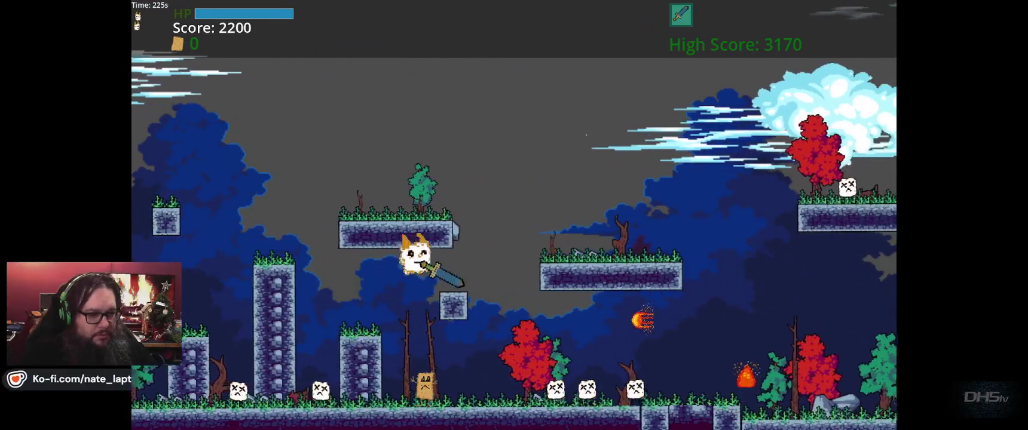
key(Right)
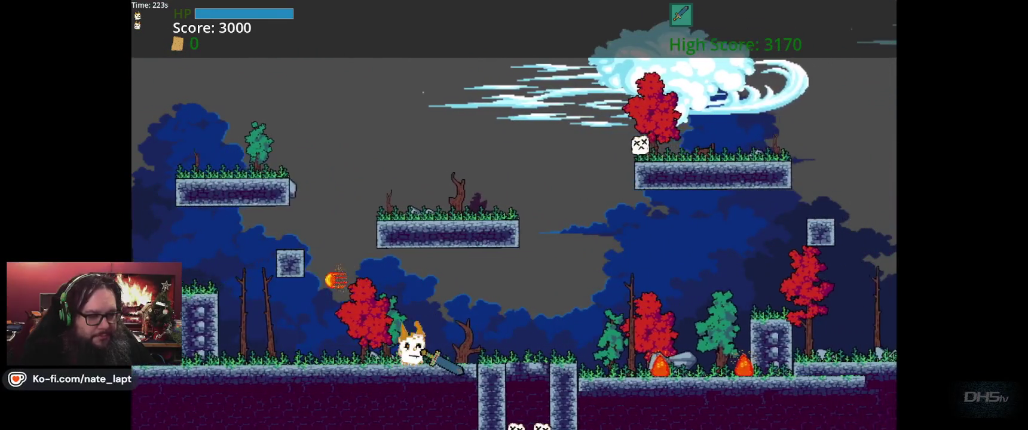
key(Right)
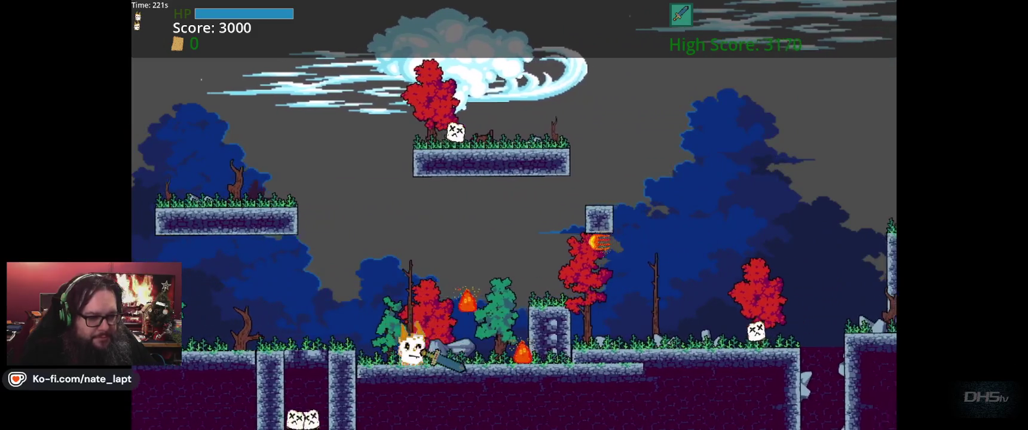
key(Right)
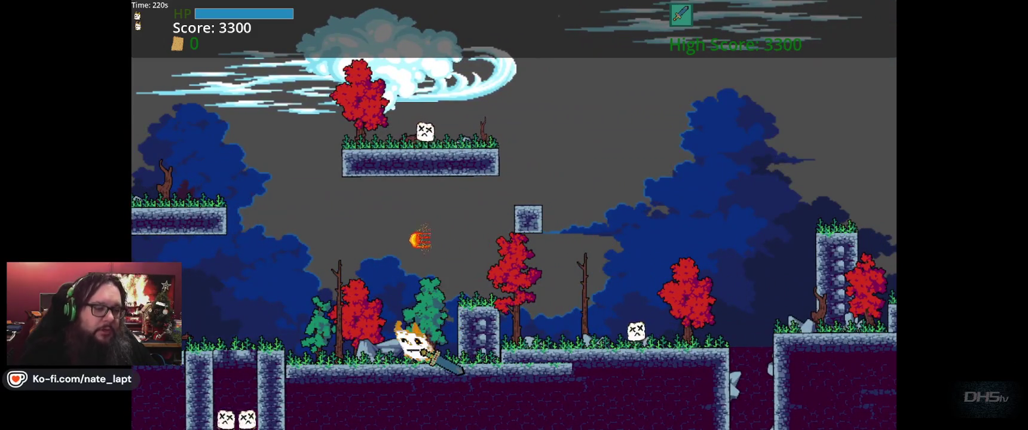
key(Right)
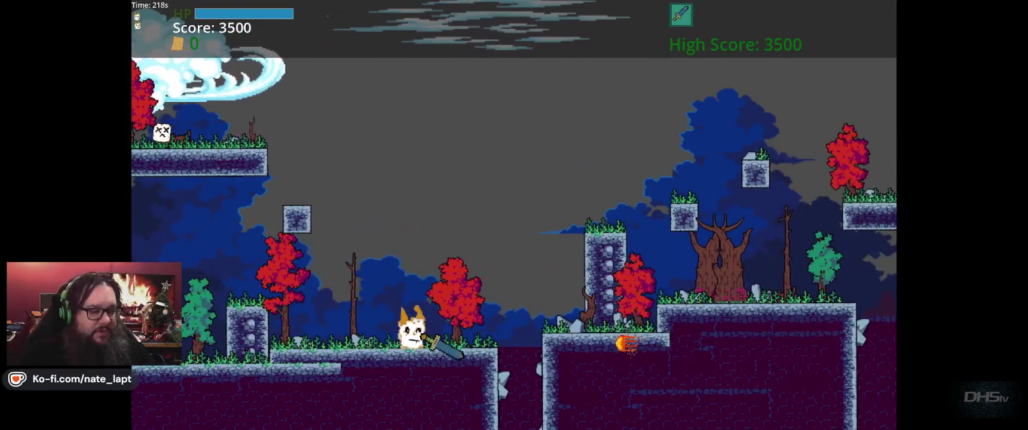
key(Right)
key(space)
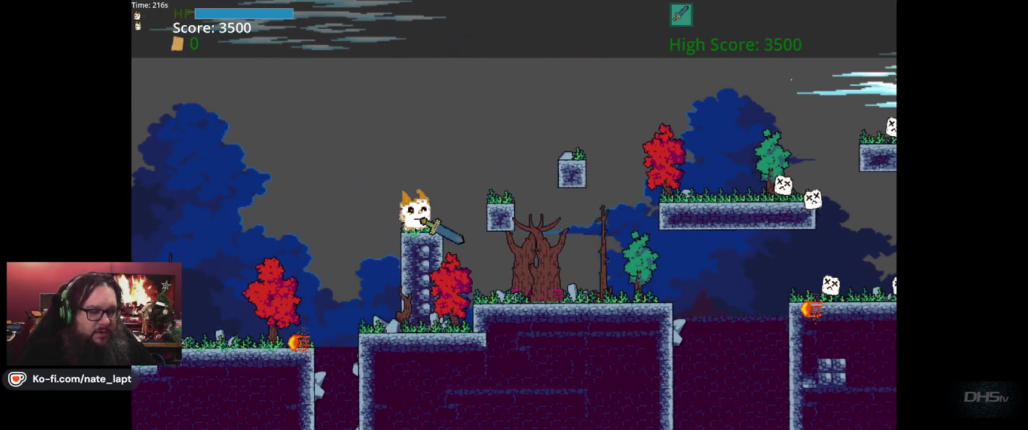
key(Right)
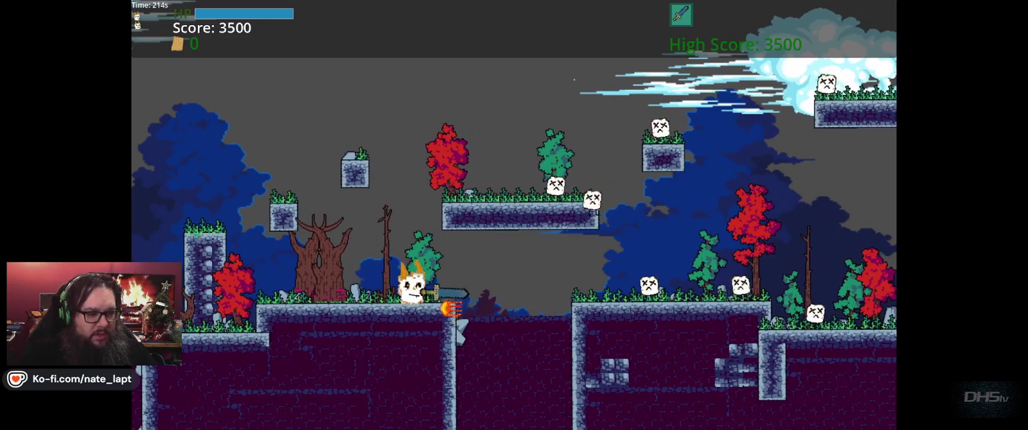
key(Right)
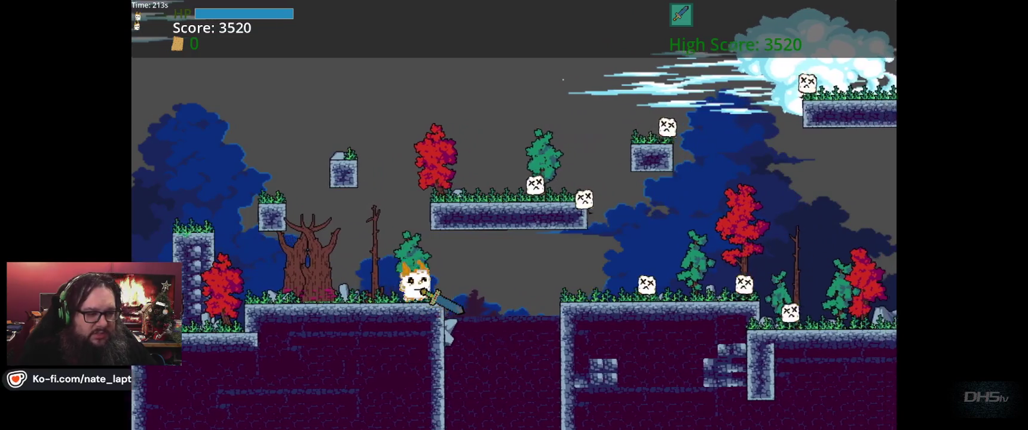
key(space)
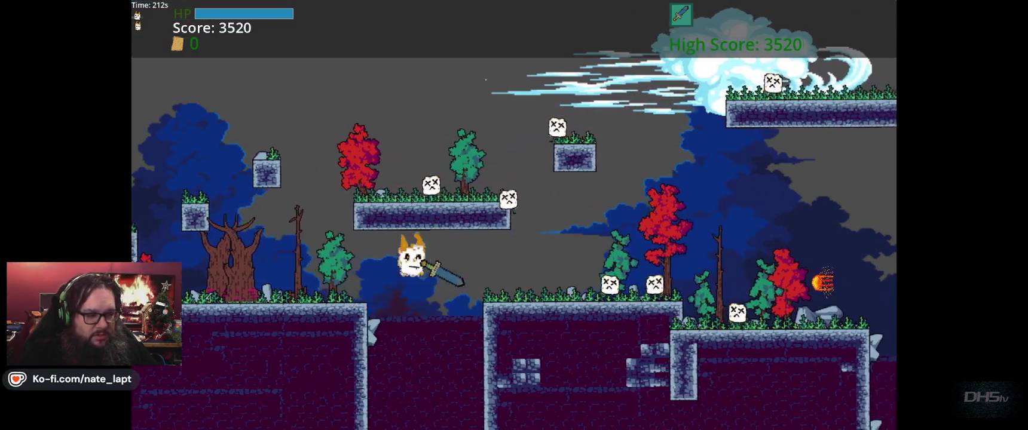
key(Right)
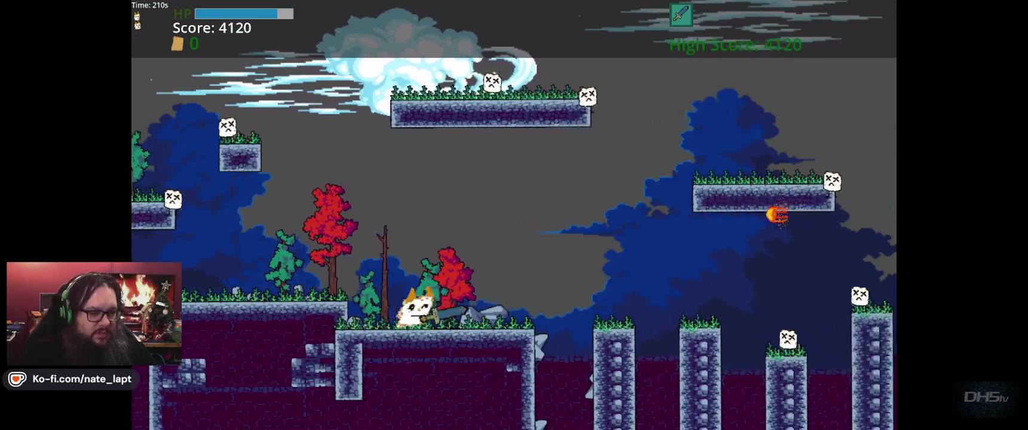
key(Right)
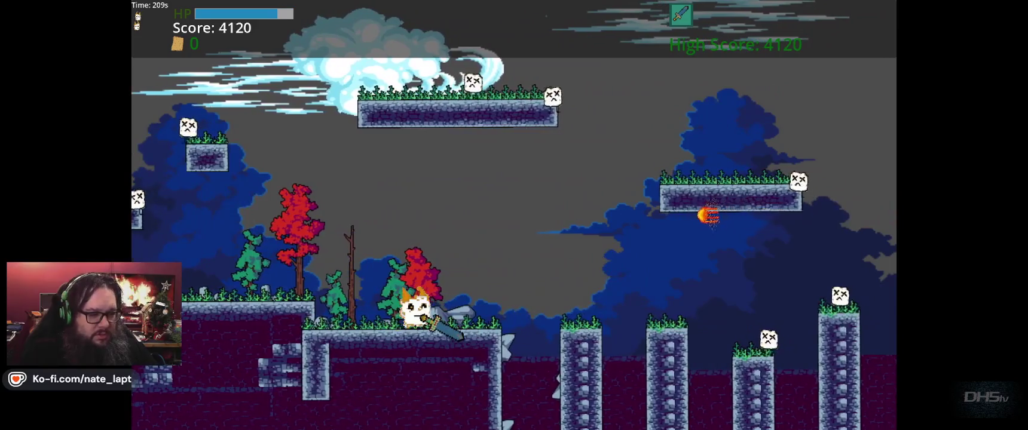
key(space)
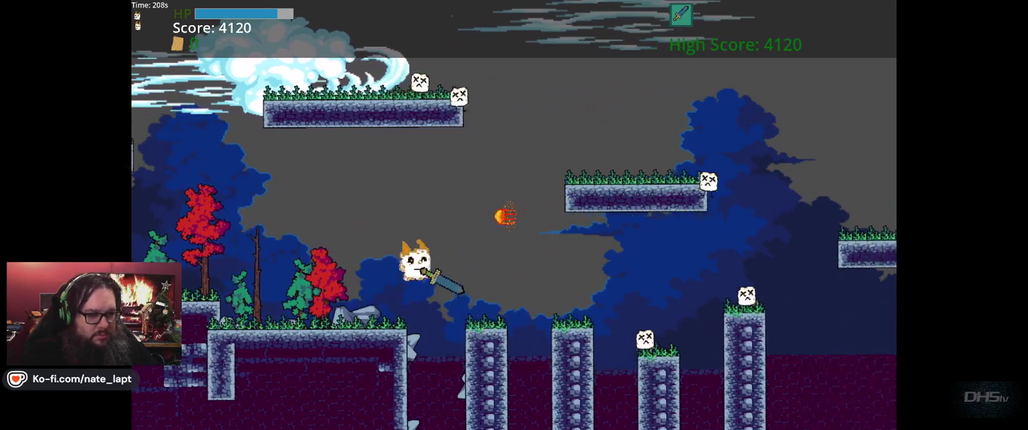
key(Right)
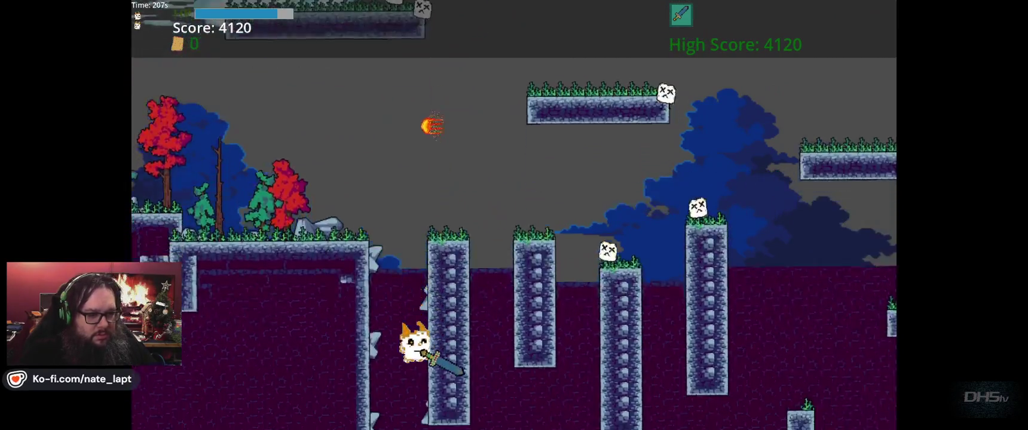
key(Left)
key(space)
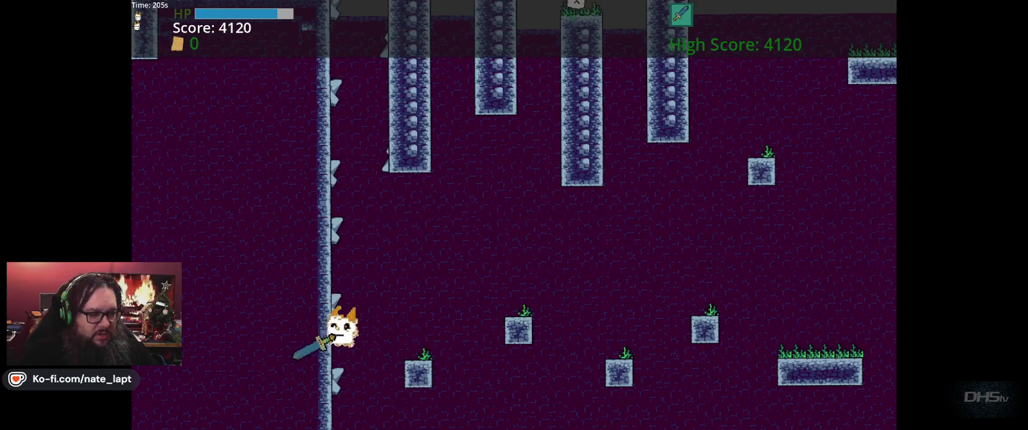
key(alt+Tab)
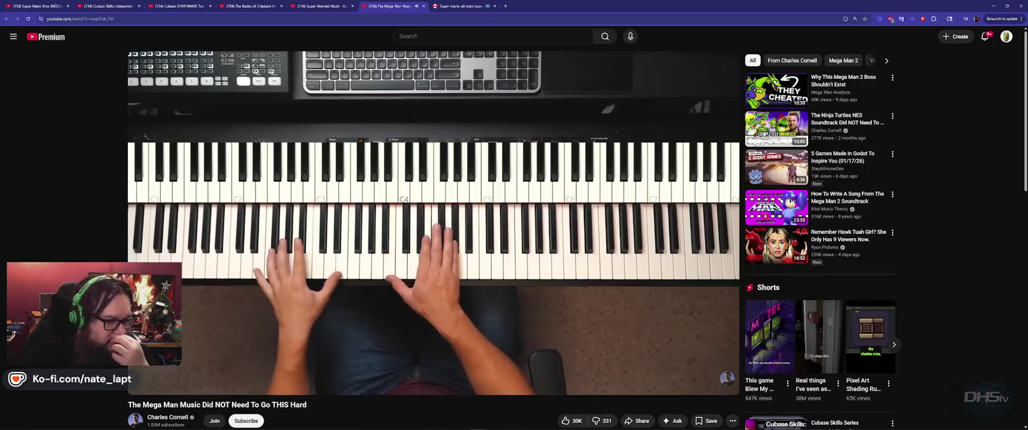
In the Lvl3 2D scene, change the Area2D node's type to StaticBody2D and run the game with F5
key(alt+Tab)
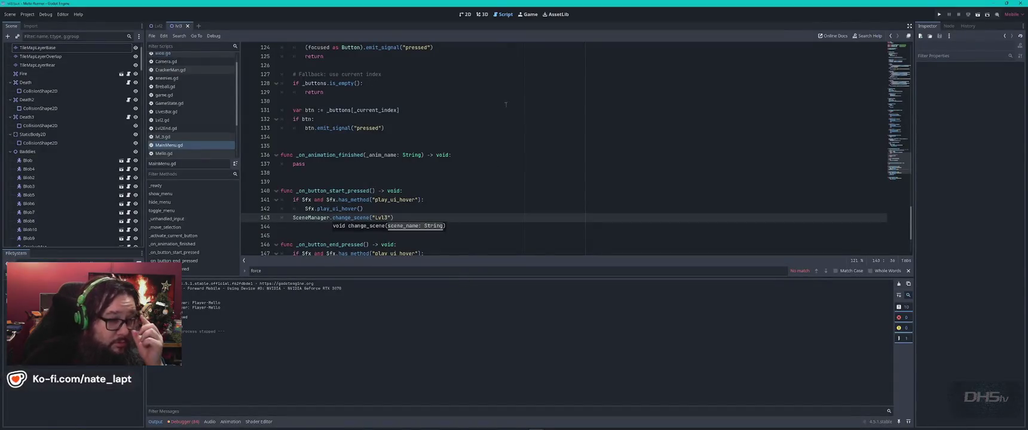
click(465, 16)
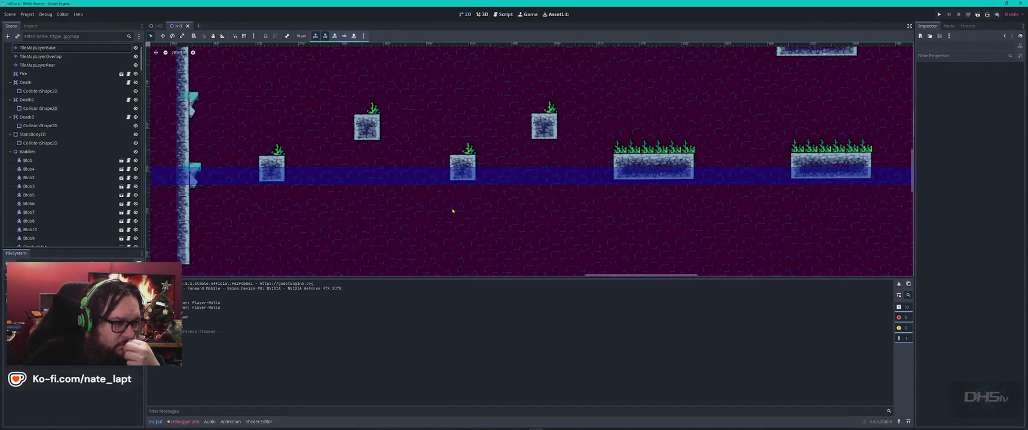
scroll(250, 119, up, 5)
scroll(91, 180, down, 10)
scroll(92, 213, down, 4)
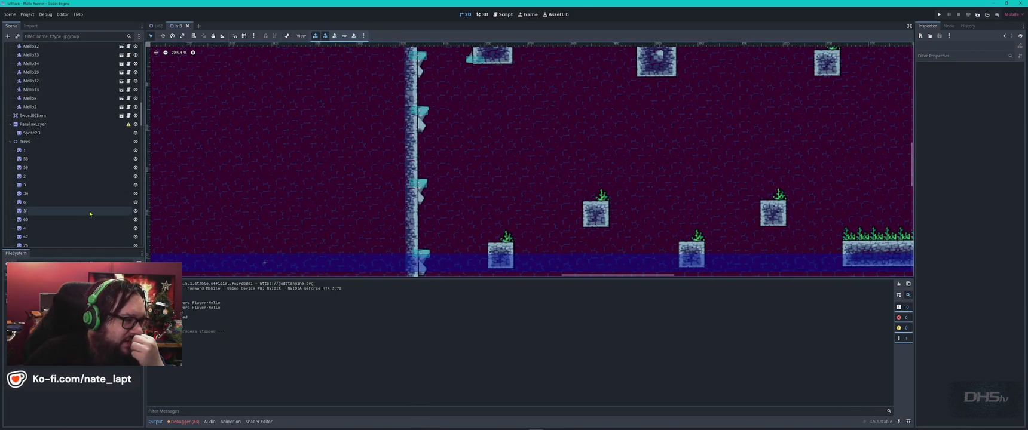
scroll(91, 214, down, 10)
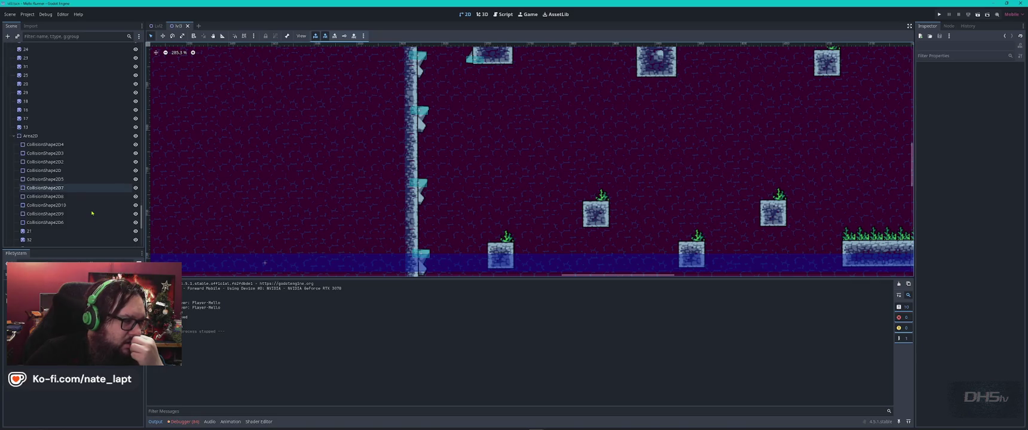
scroll(92, 211, up, 6)
click(37, 186)
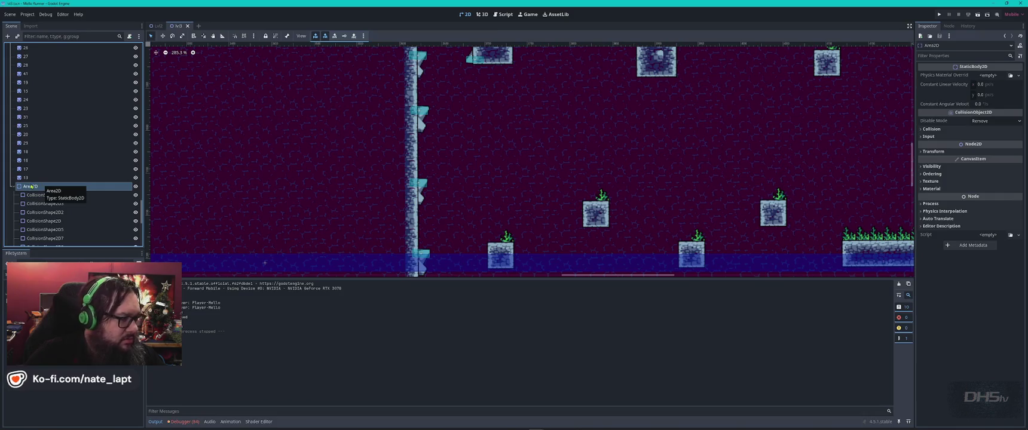
right_click(31, 186)
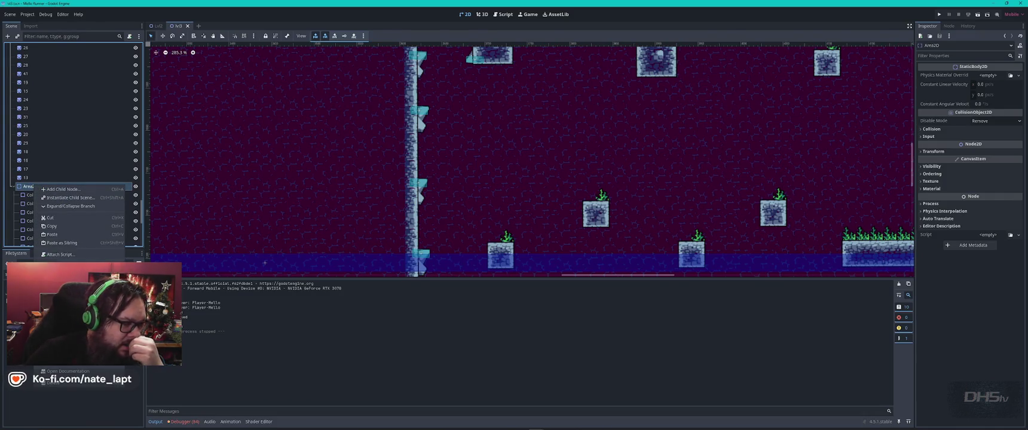
click(60, 263)
key(Return)
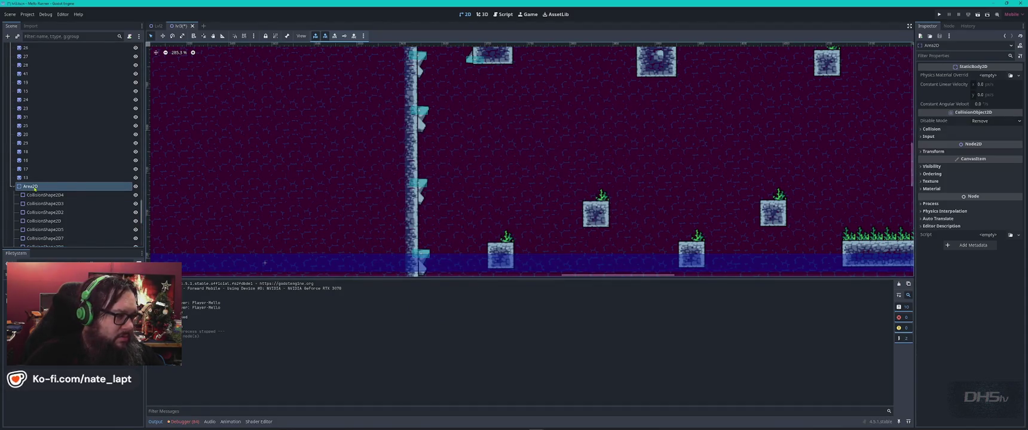
key(F5)
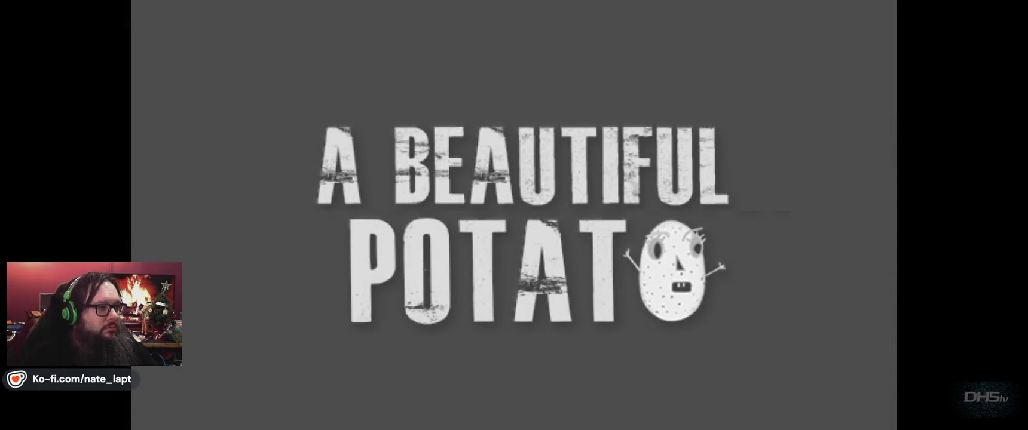
Stop the test run with F8, zoom around the 2D level, and relaunch the game with F5
key(F8)
scroll(600, 156, down, 3)
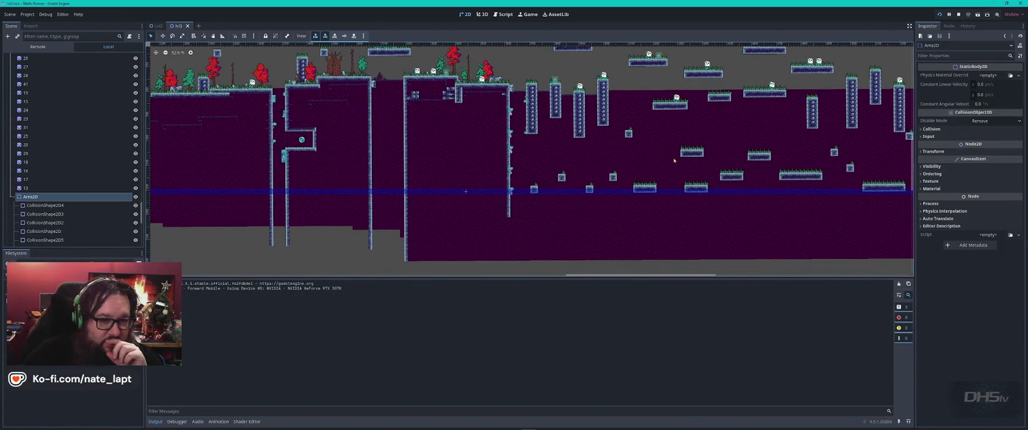
scroll(583, 133, up, 4)
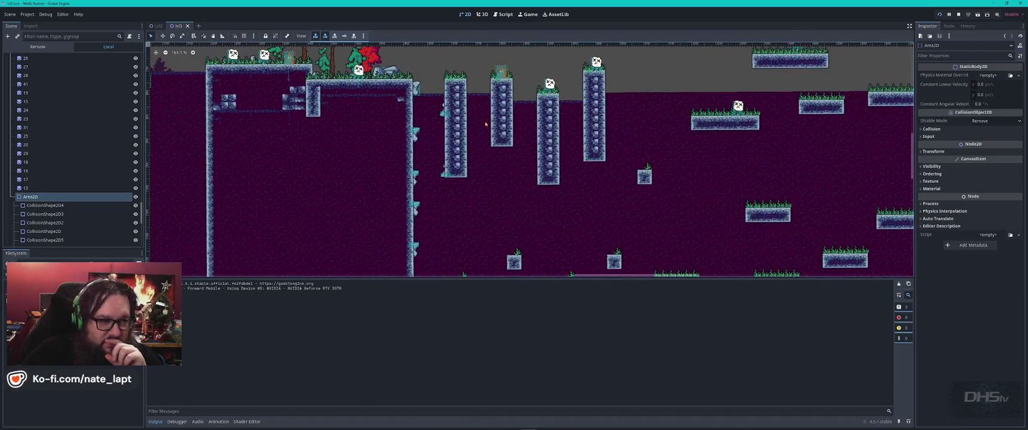
scroll(482, 120, down, 3)
scroll(472, 117, up, 4)
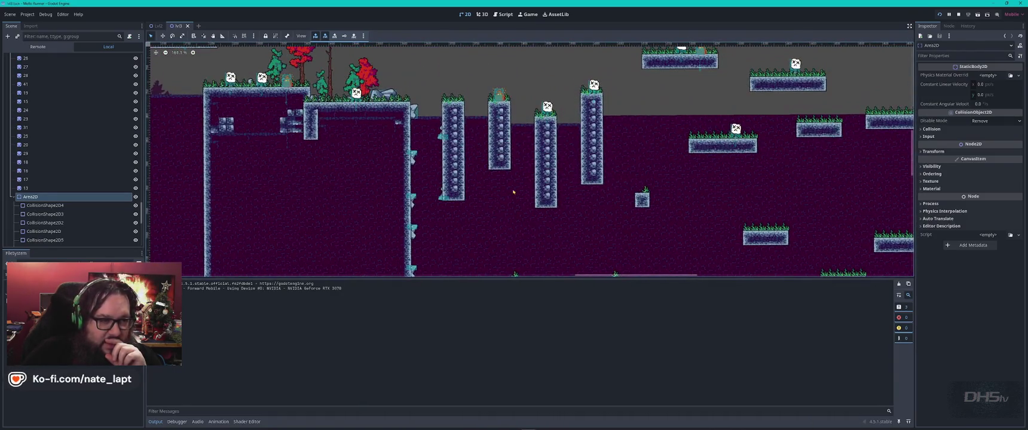
scroll(513, 192, down, 3)
scroll(465, 178, up, 4)
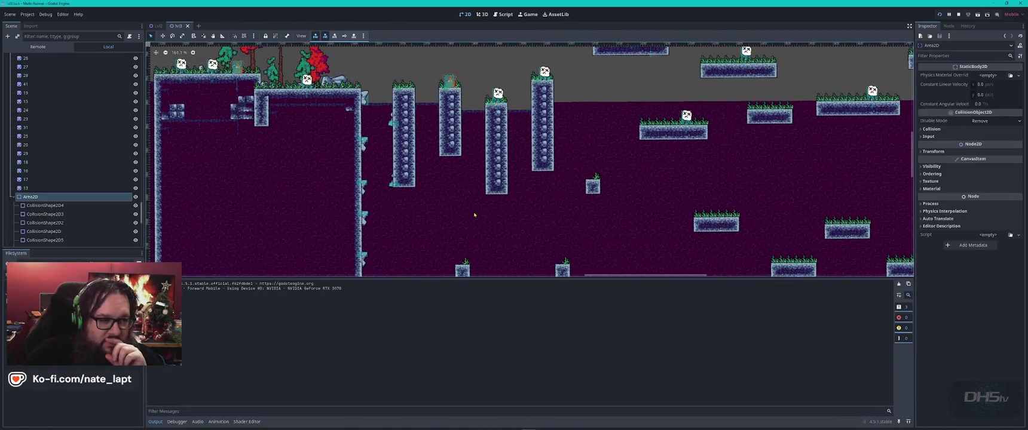
scroll(485, 189, down, 3)
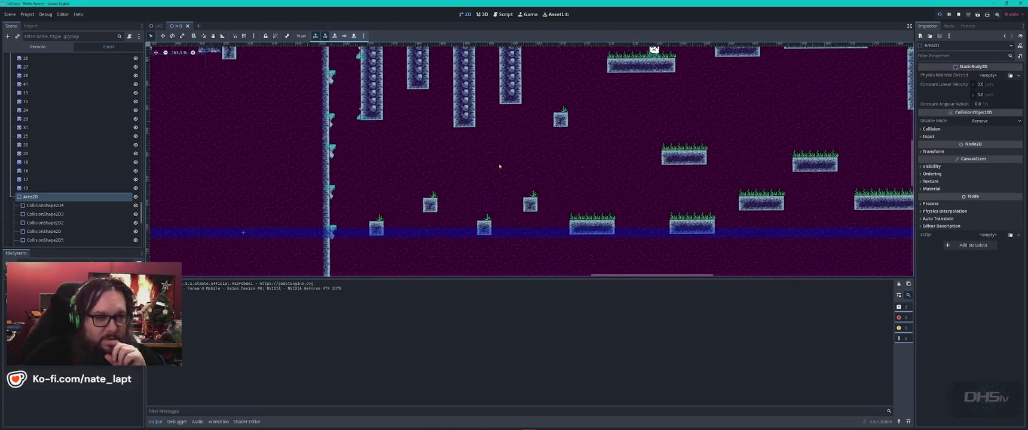
key(F5)
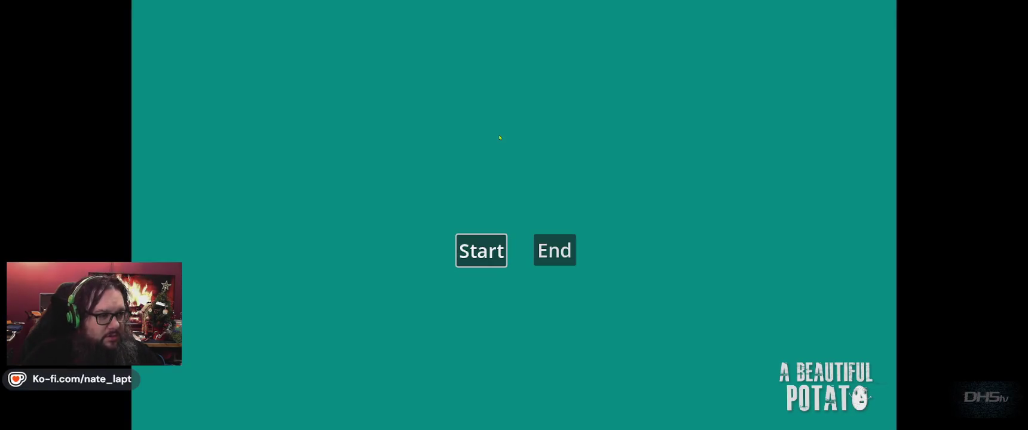
Start the level from the main menu and run right, jumping ledges and attacking fireballs at the tower
key(Return)
key(Right)
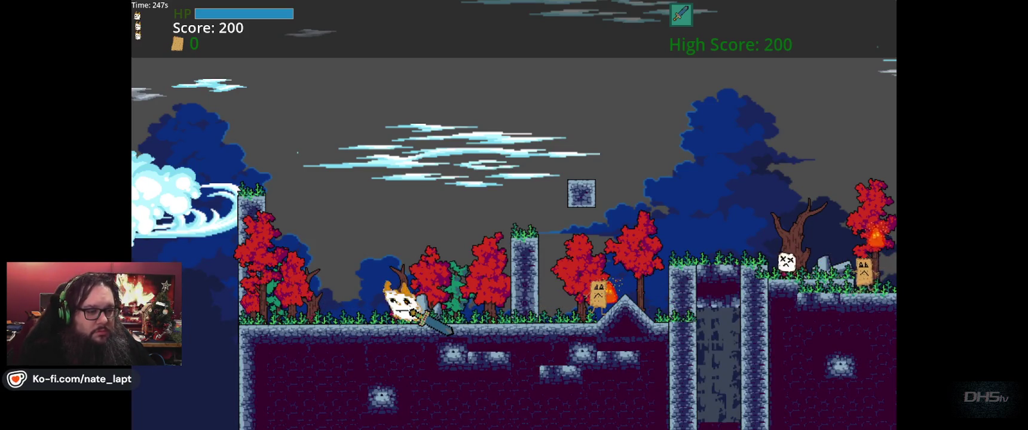
key(space)
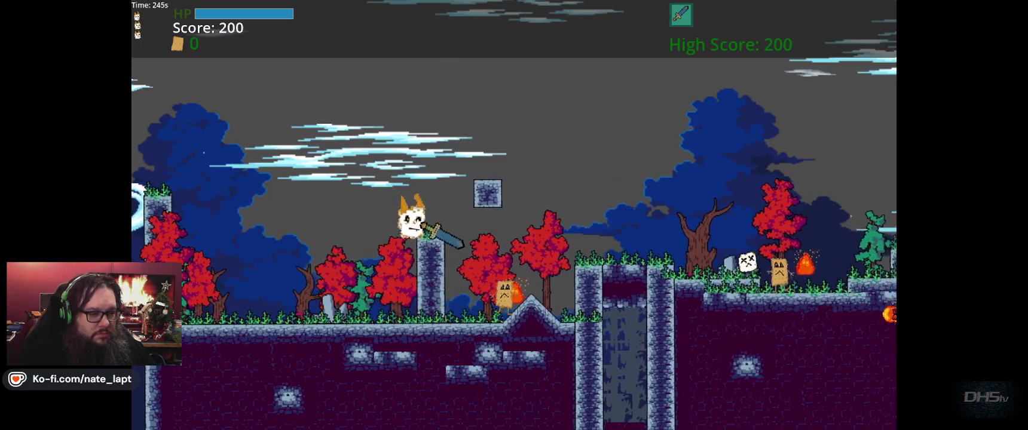
key(space)
key(Right)
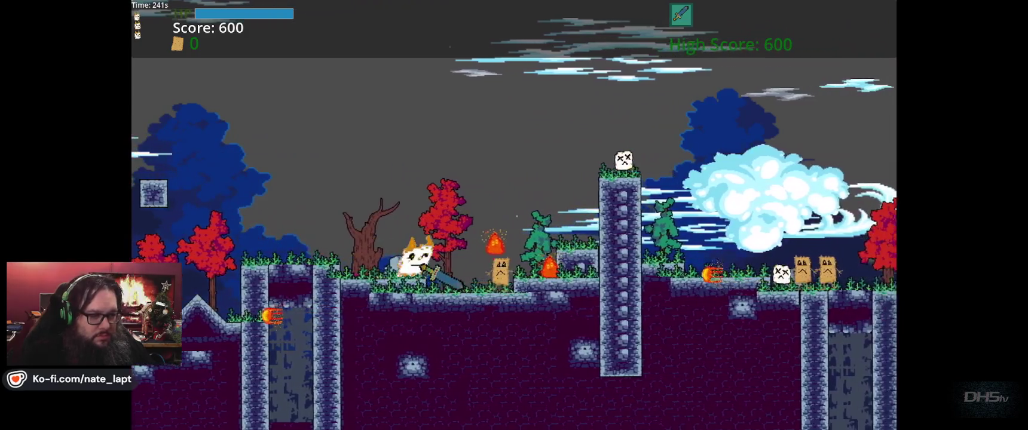
key(space)
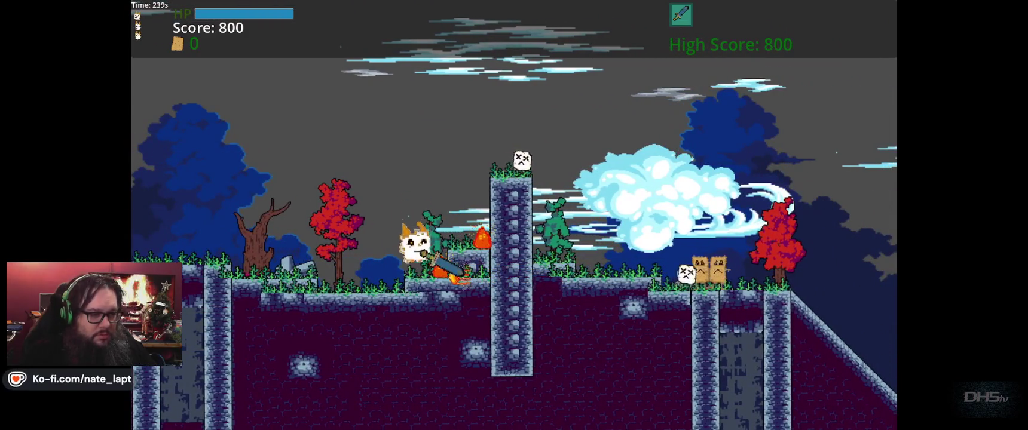
key(Right)
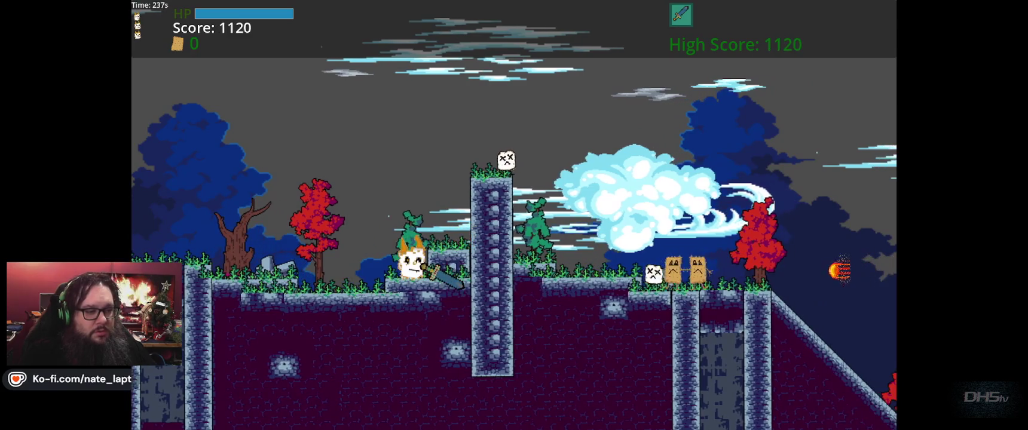
key(space)
Climb over the tower and keep going right, jumping pillars and attacking enemies to build the score
key(Right)
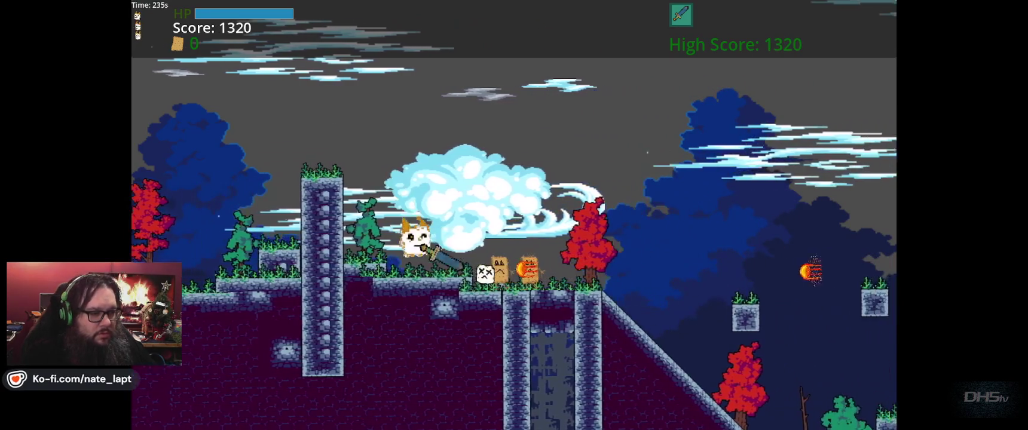
key(Right)
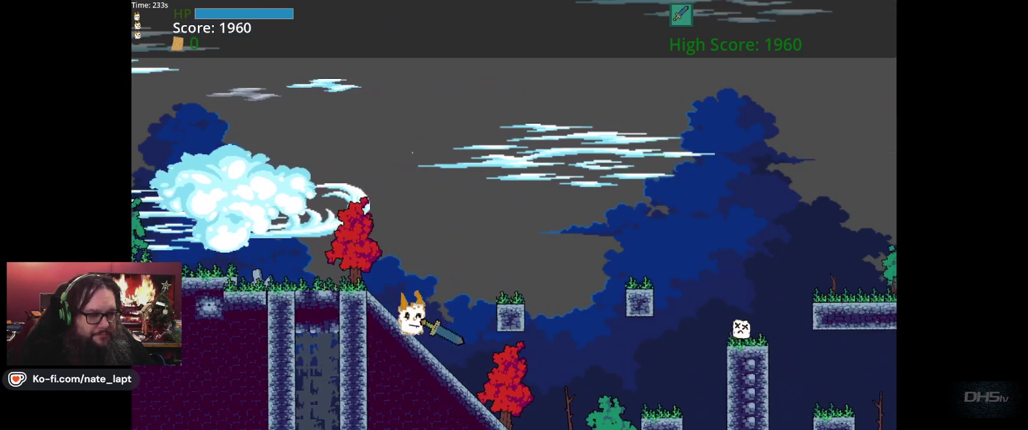
key(space)
key(Right)
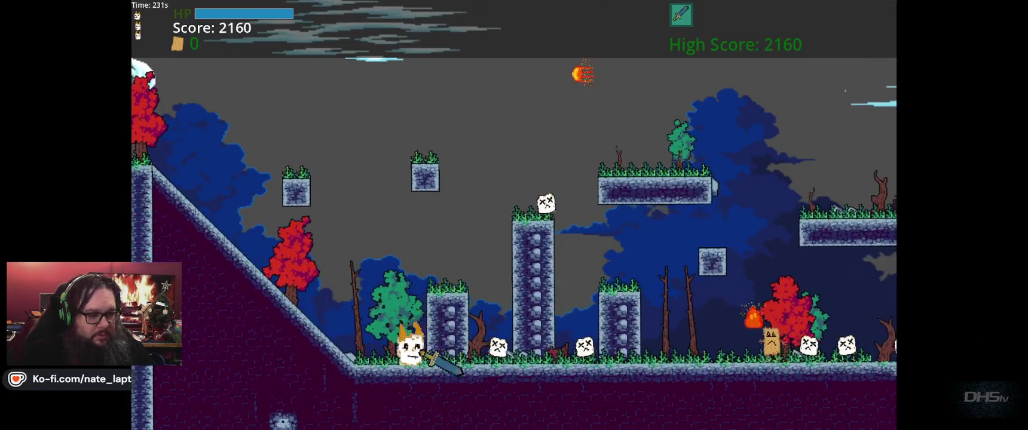
key(Right)
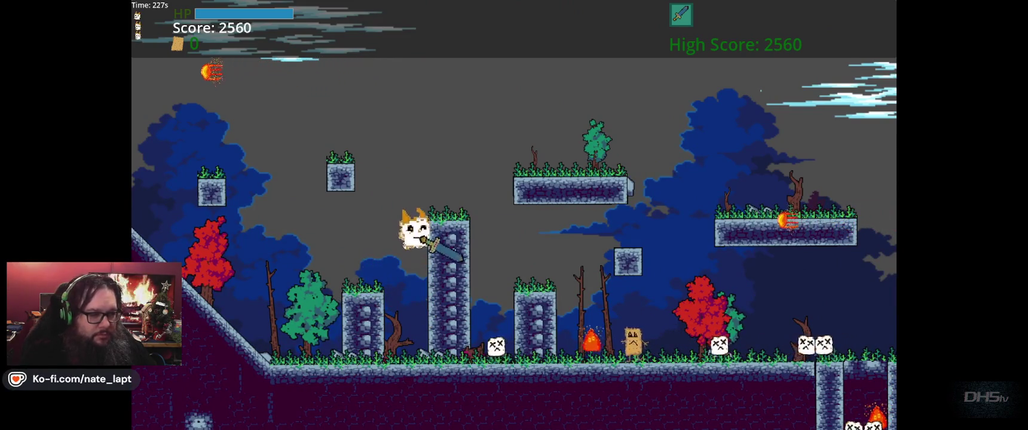
key(Right)
key(space)
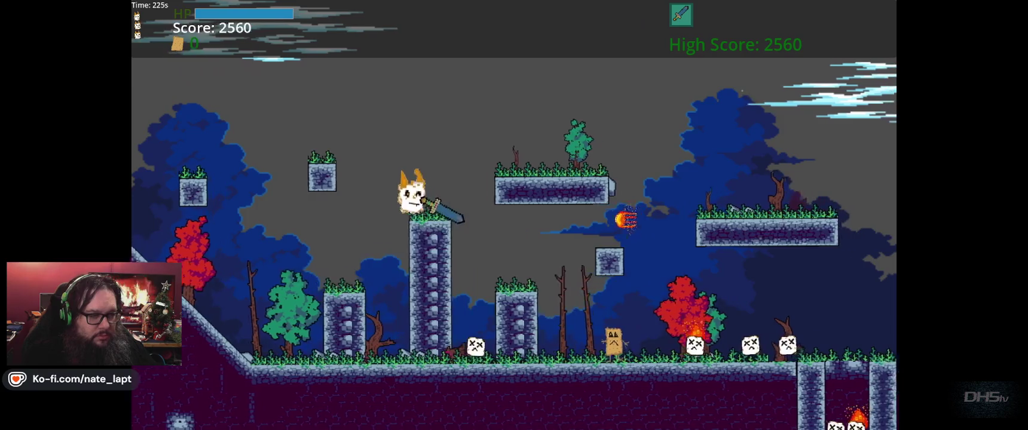
key(Right)
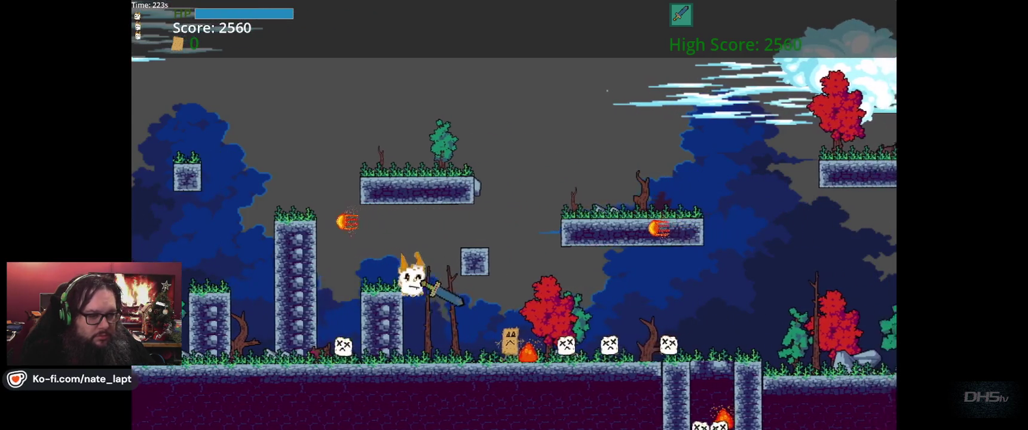
key(Right)
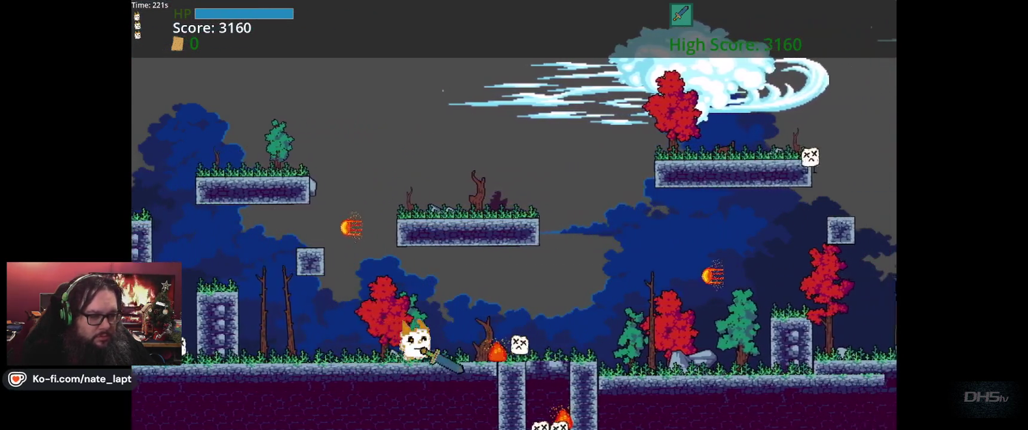
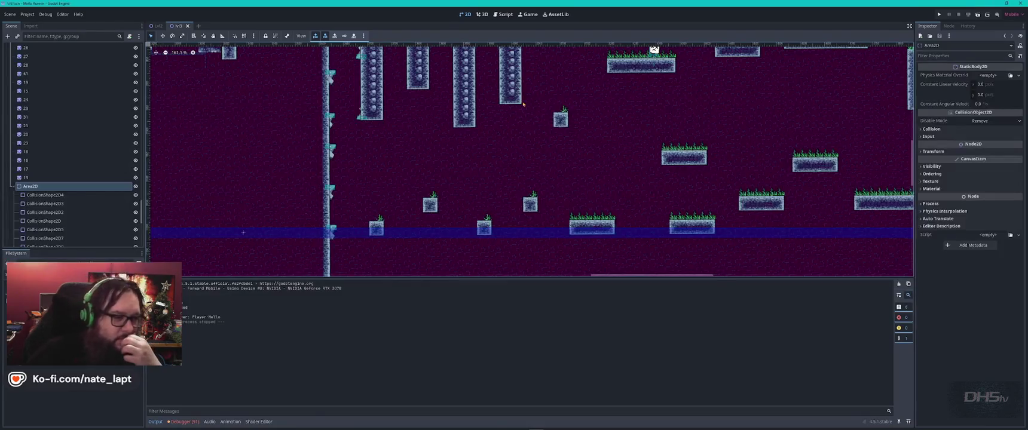
Zoom in on the STUFF pickup in the level, select it, and open its own scene from the Scene tree
scroll(402, 134, up, 5)
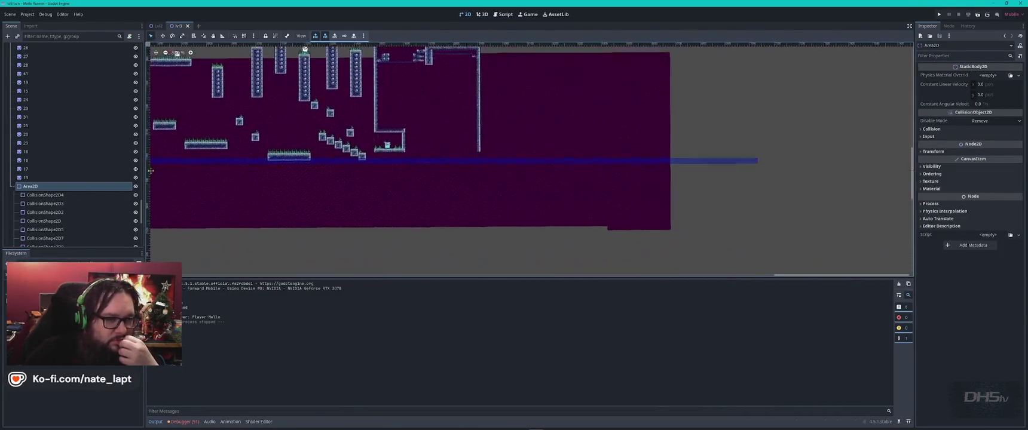
scroll(282, 157, up, 6)
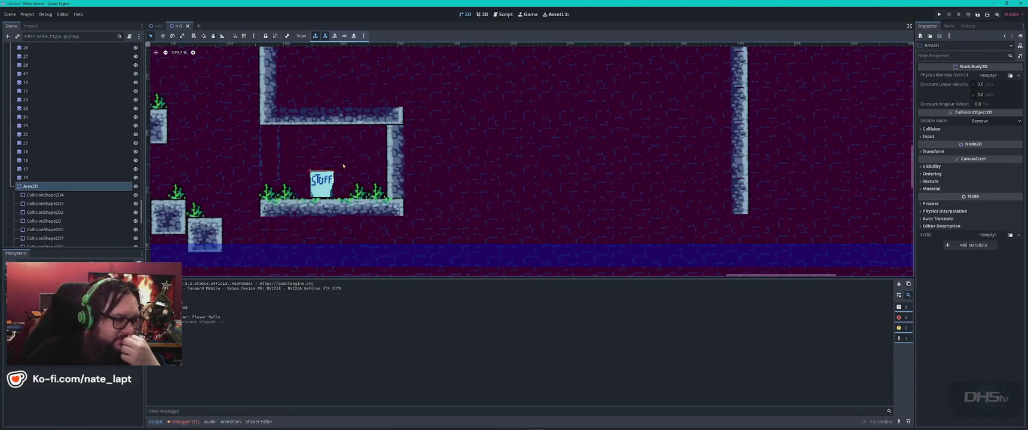
click(369, 190)
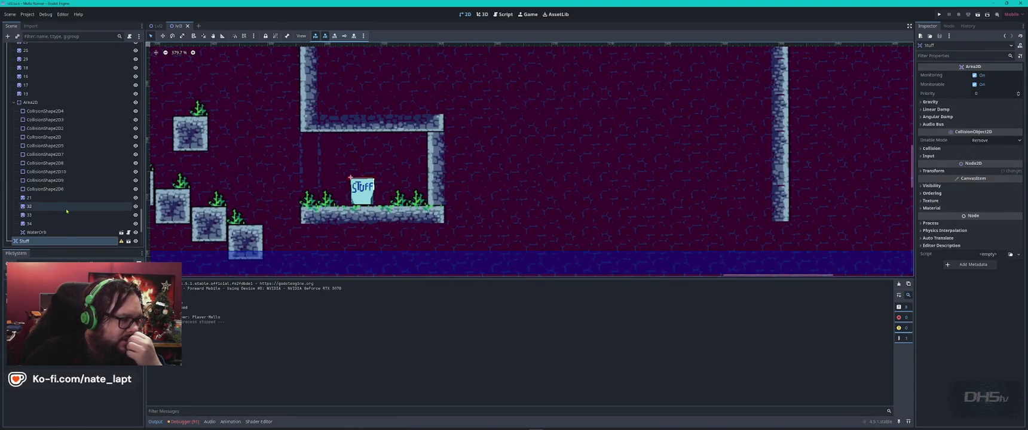
scroll(121, 169, down, 5)
mouse_move(120, 169)
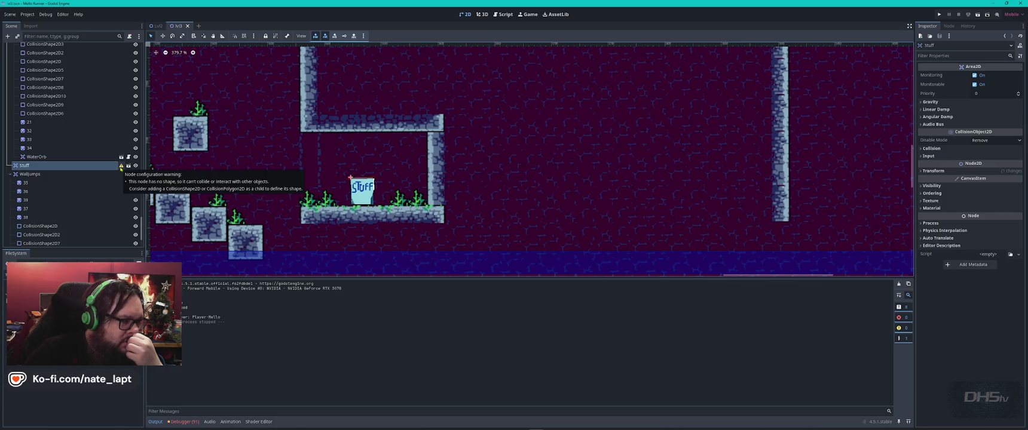
click(128, 166)
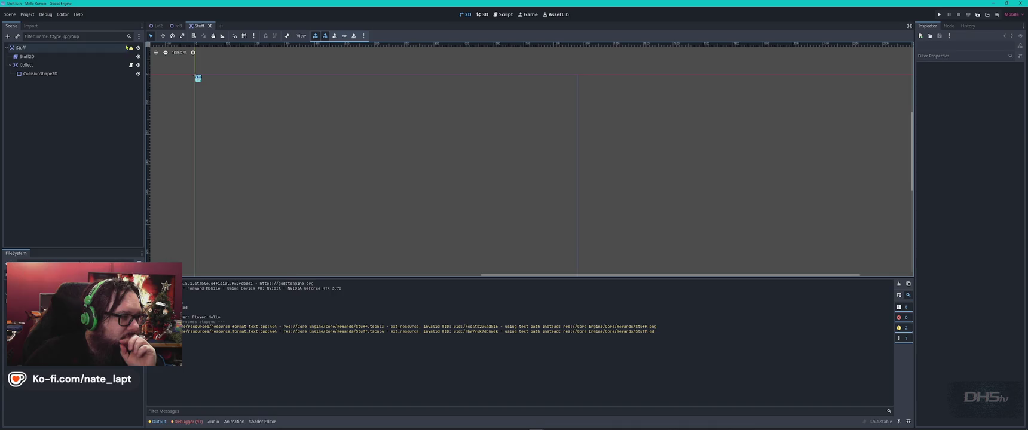
Open the Stuff.gd script attached to the pickup's Collect node
mouse_move(132, 49)
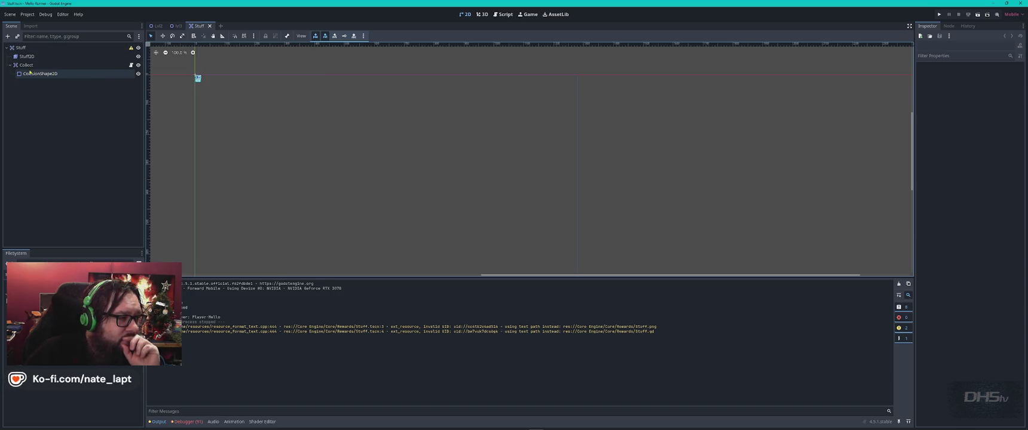
click(131, 65)
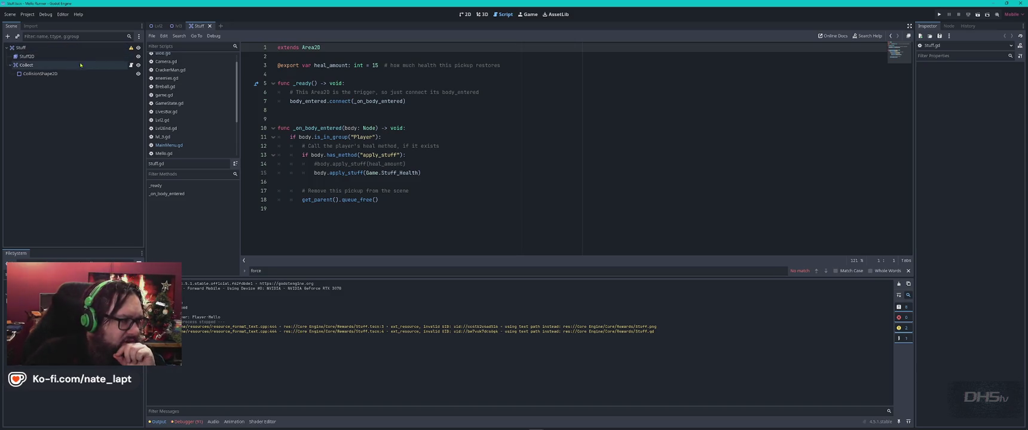
Select the Stuff2D sprite and open the sprite-sheet frame picker, then cancel it without choosing a file
click(43, 57)
click(297, 325)
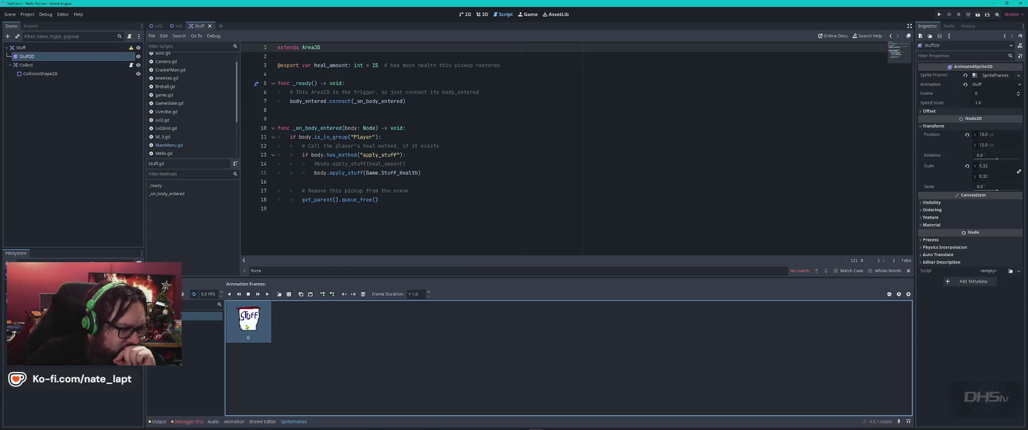
click(288, 295)
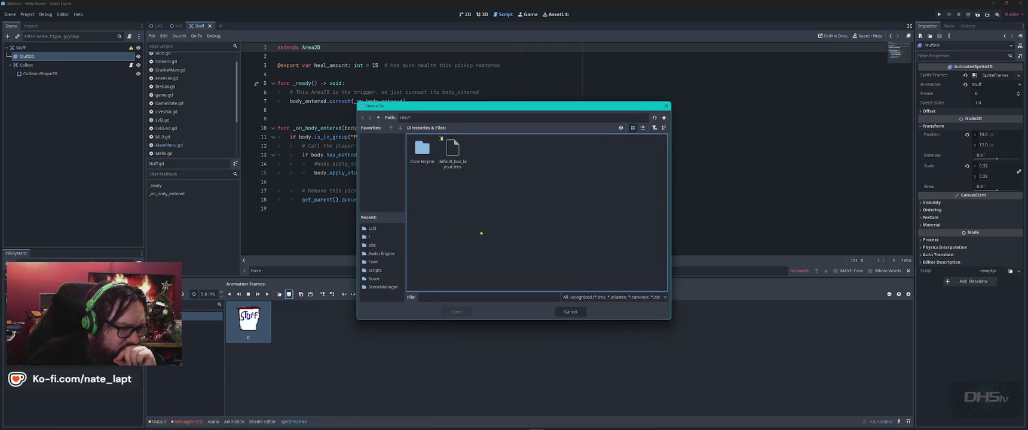
click(568, 297)
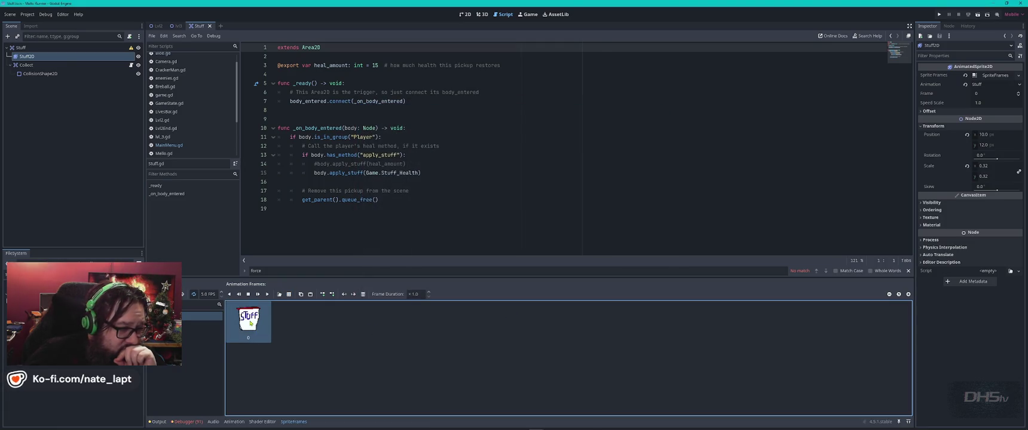
Jump from the Debugger's Errors list to the code behind the SceneManager.gd:30 error
click(198, 422)
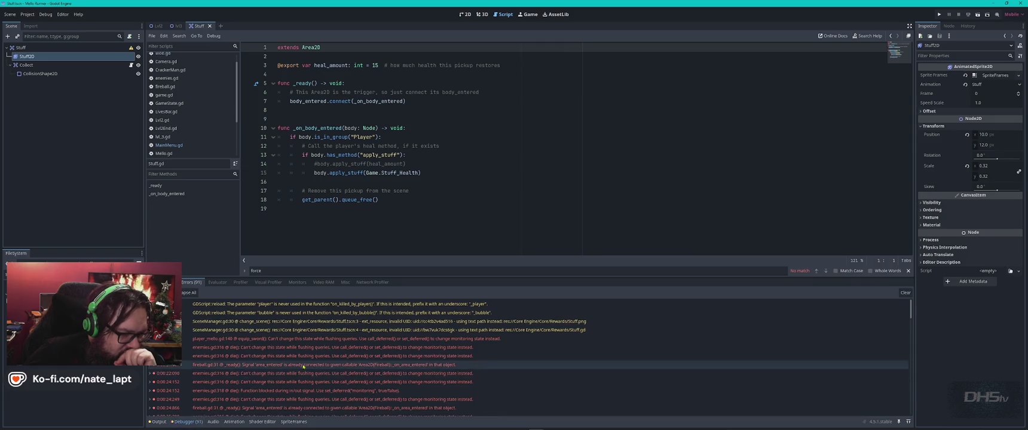
scroll(312, 368, down, 5)
scroll(313, 368, down, 10)
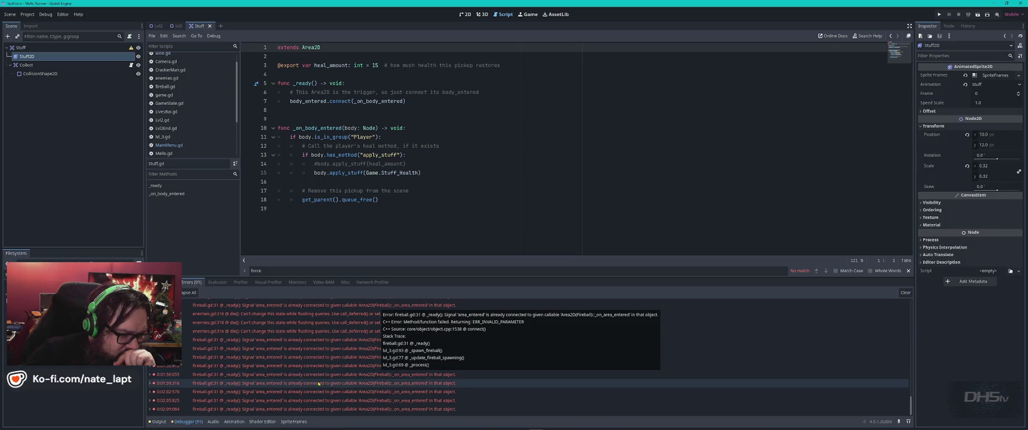
scroll(334, 383, up, 3)
scroll(333, 384, up, 3)
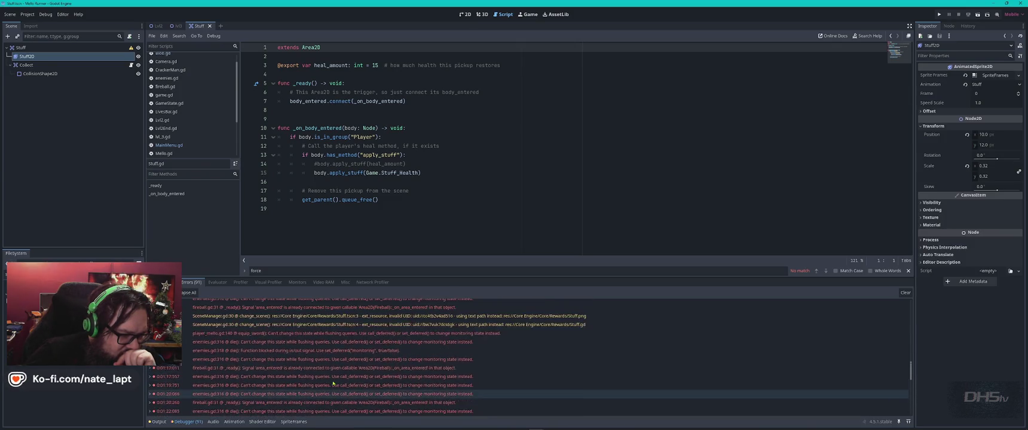
click(334, 325)
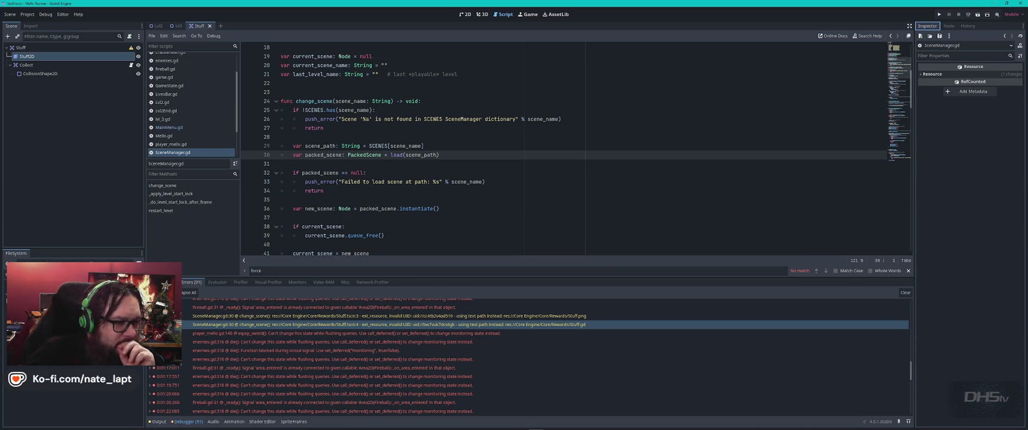
Reopen Stuff.gd from the Scripts list and put the cursor at the end of the body_entered connect line
mouse_move(428, 155)
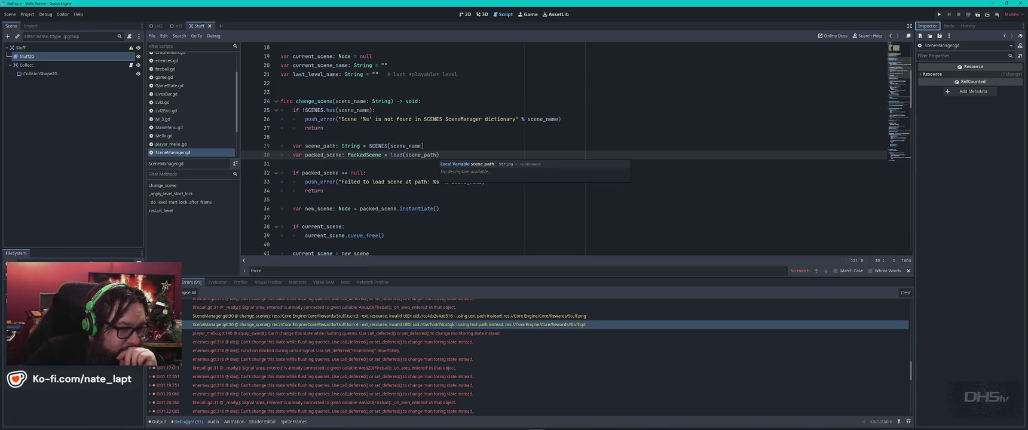
click(24, 47)
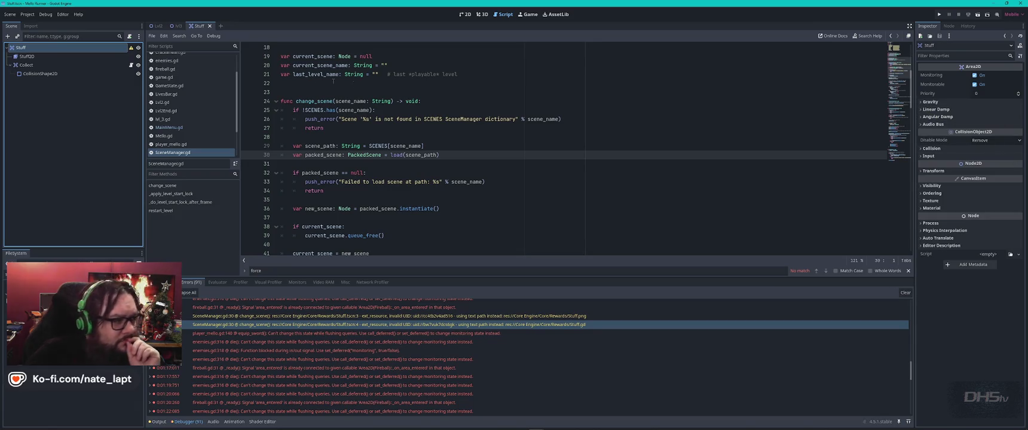
scroll(196, 154, down, 3)
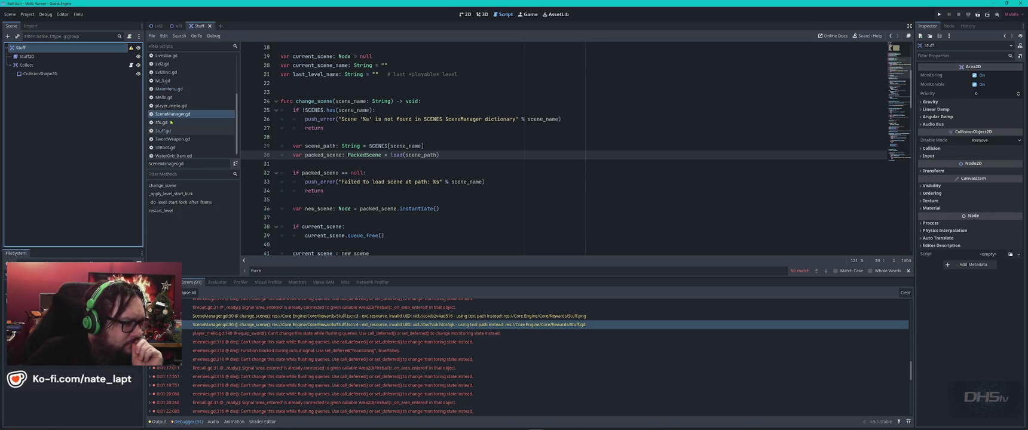
click(179, 132)
click(491, 101)
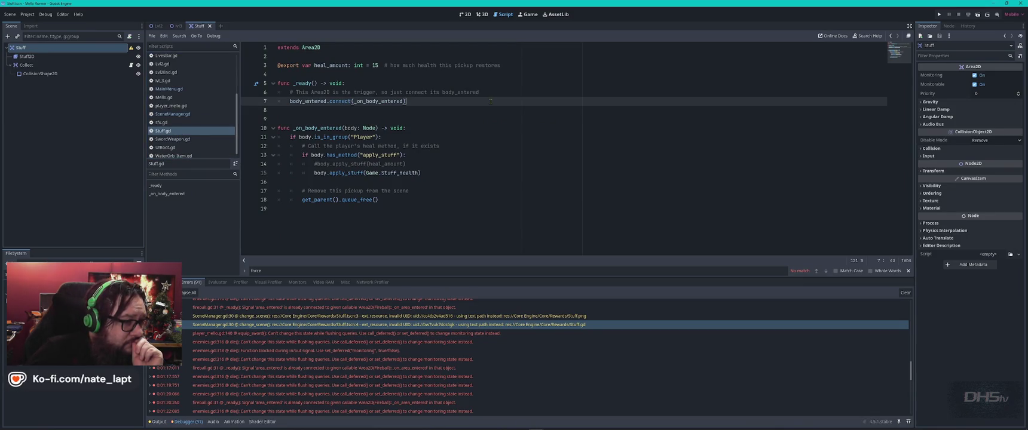
Check the heal_amount value of 15, peek at the 2D view, then reopen SceneManager.gd:30 from the Stuff.png error
click(373, 66)
text(2)
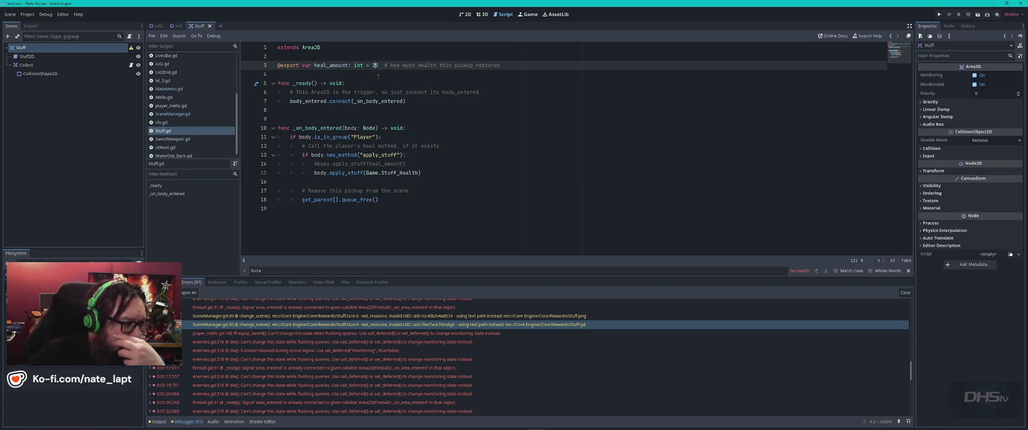
click(71, 413)
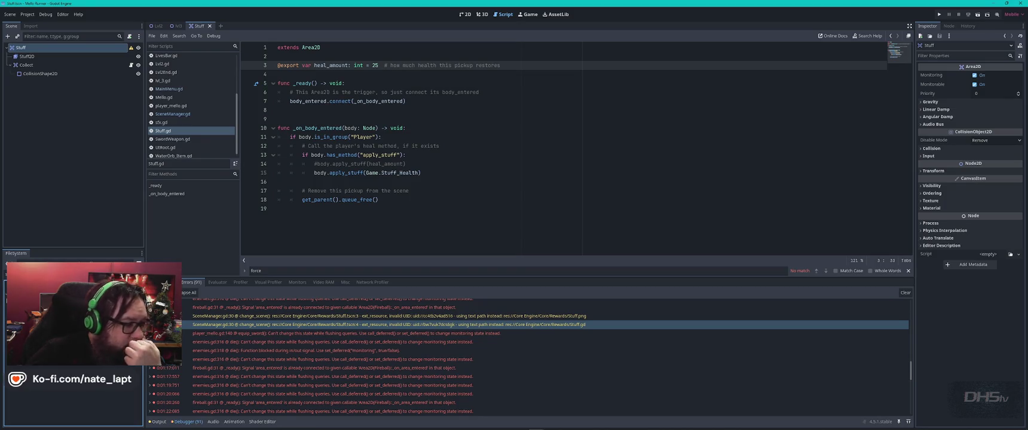
click(466, 15)
click(496, 15)
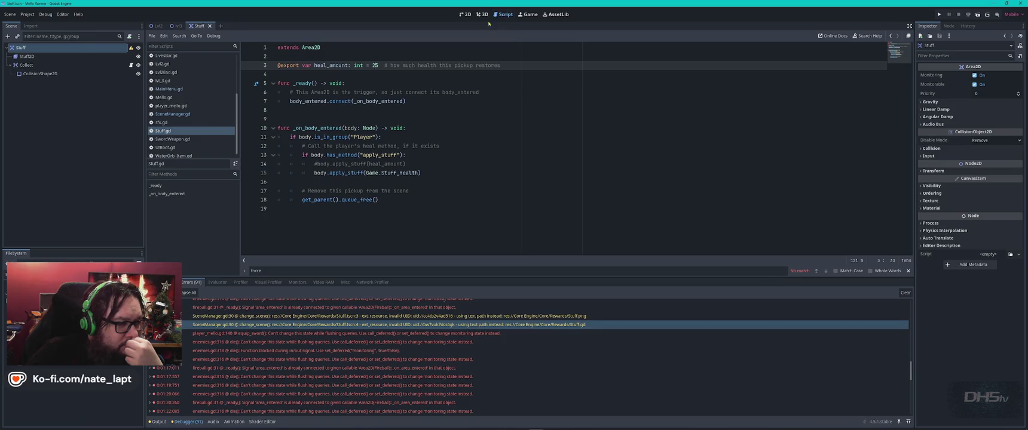
scroll(194, 141, down, 1)
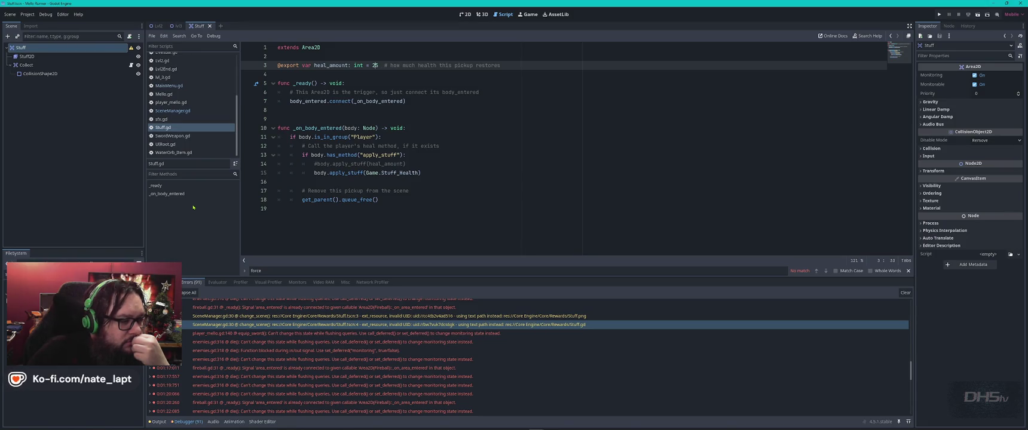
click(262, 312)
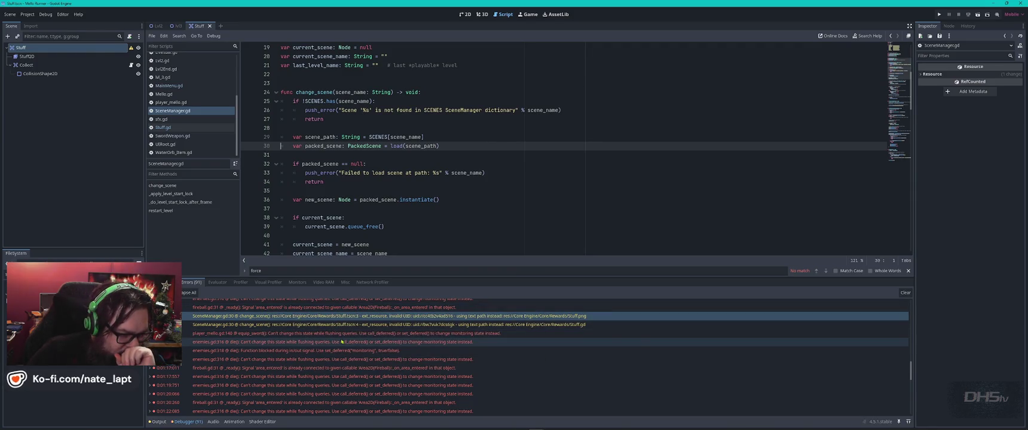
Return to the lvl3 level scene tab showing the placed Stuff pickup
mouse_move(341, 342)
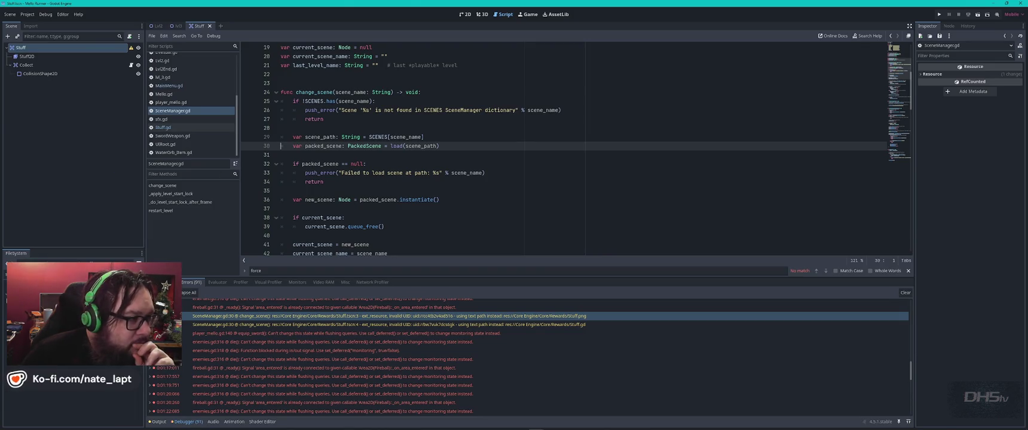
click(177, 29)
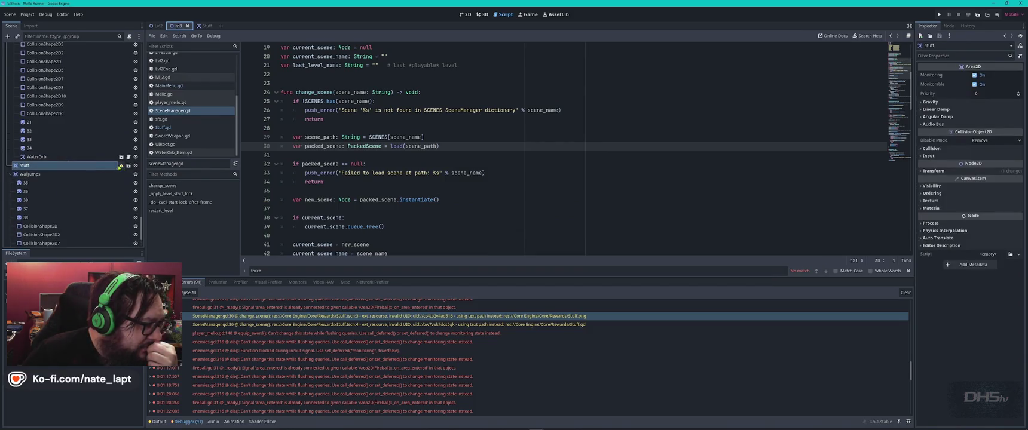
mouse_move(122, 166)
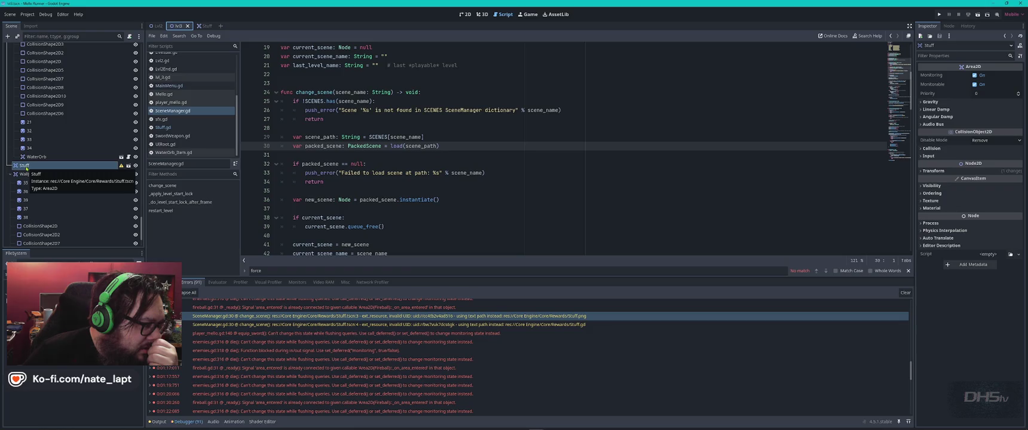
scroll(42, 171, down, 10)
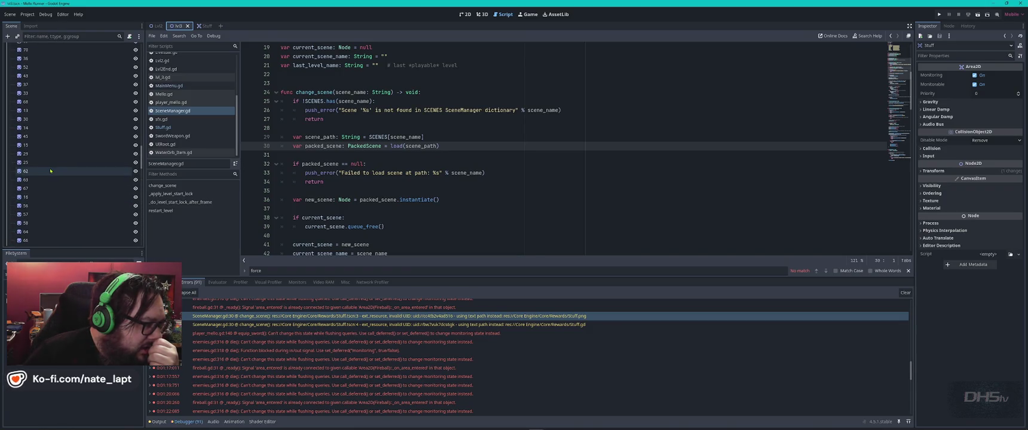
scroll(51, 170, up, 10)
scroll(51, 170, down, 10)
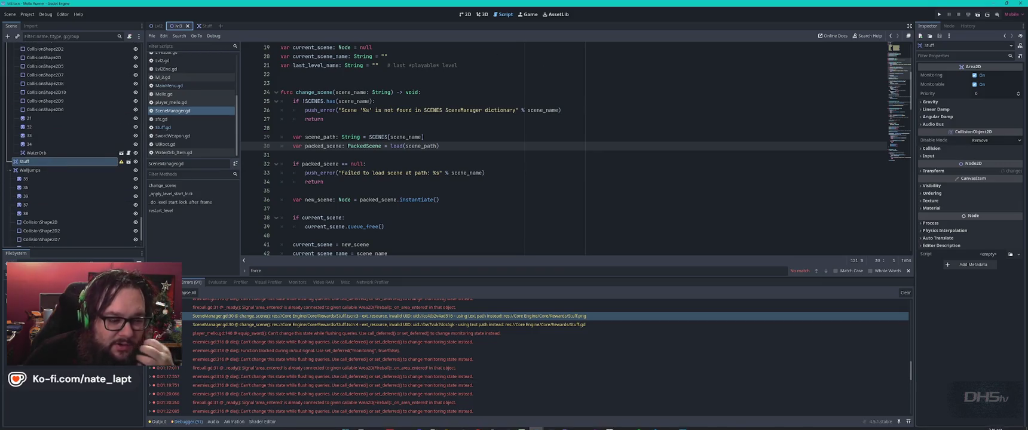
mouse_move(536, 426)
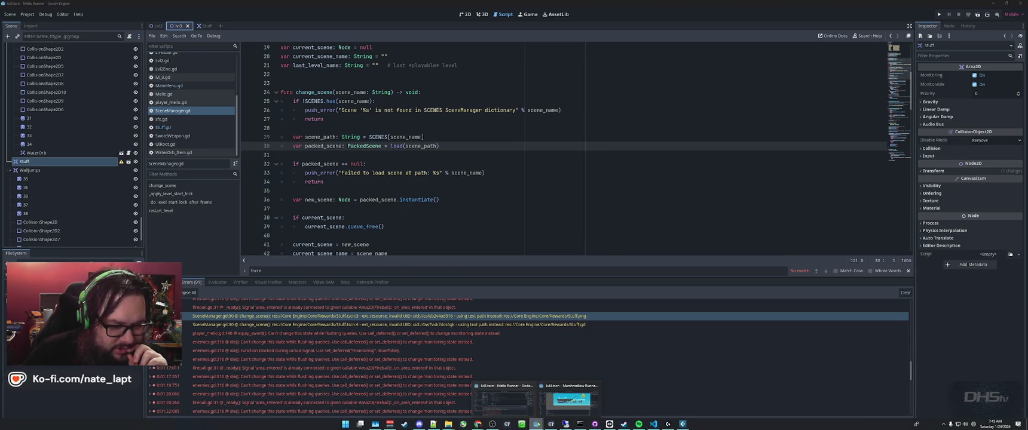
Go to the Lvl3 scene, pan to the level's right side, and select the Stuff2 pickup
click(557, 407)
scroll(550, 211, up, 5)
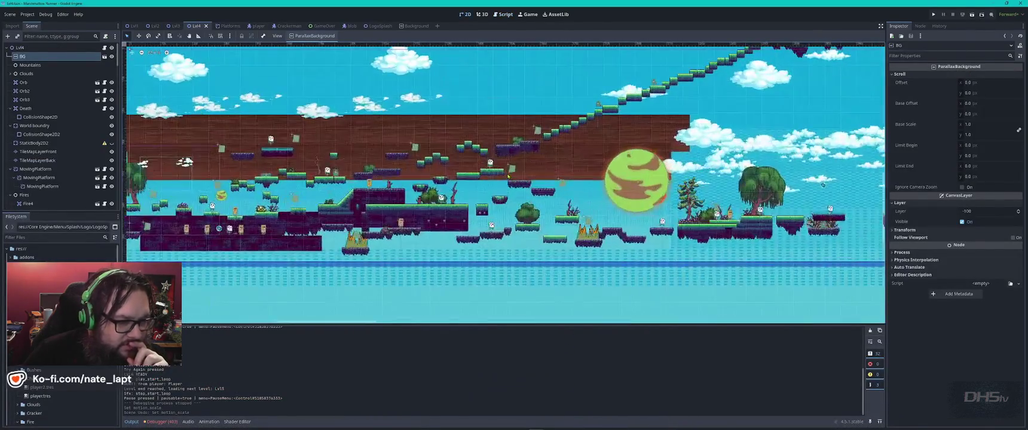
scroll(551, 212, down, 2)
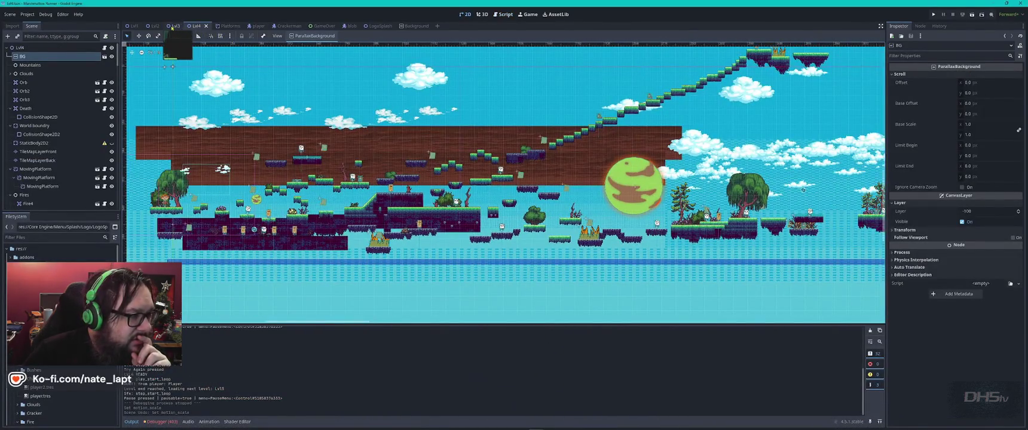
click(174, 25)
scroll(531, 205, down, 5)
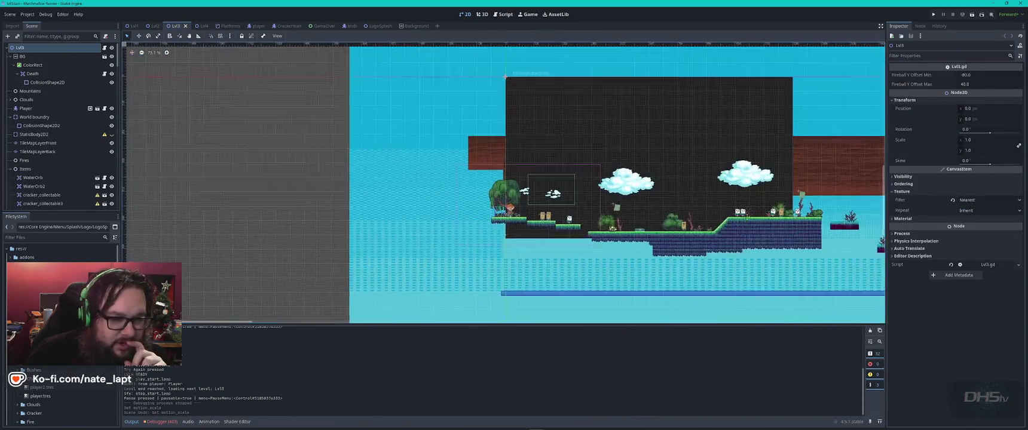
drag(648, 184, 129, 134)
scroll(478, 197, up, 8)
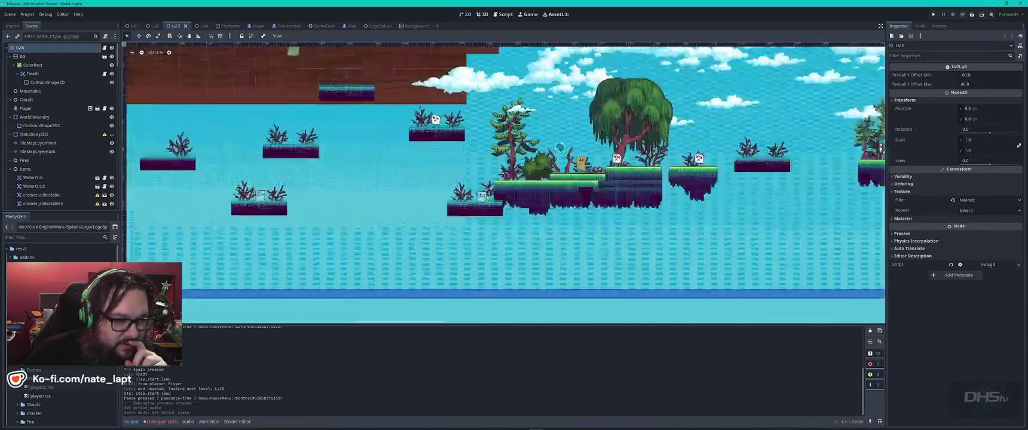
click(480, 198)
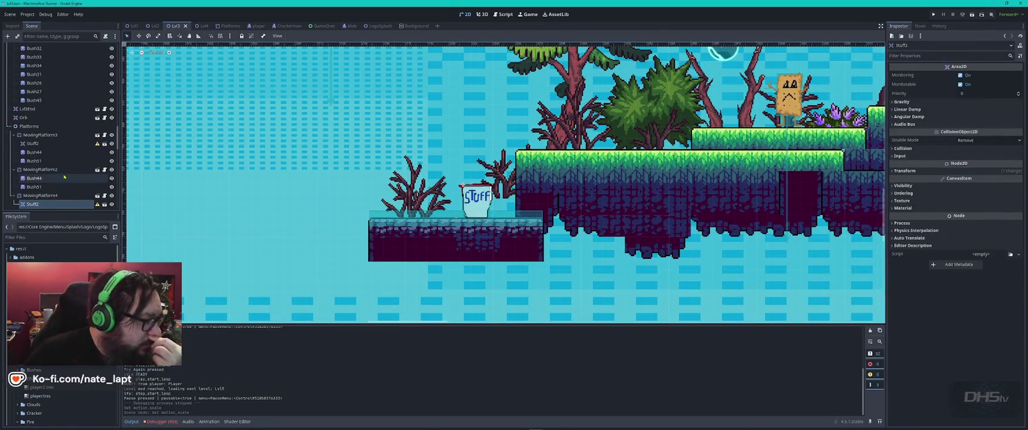
Open the Stuff pickup scene in the editor and bring up its Stuff.gd script
click(40, 196)
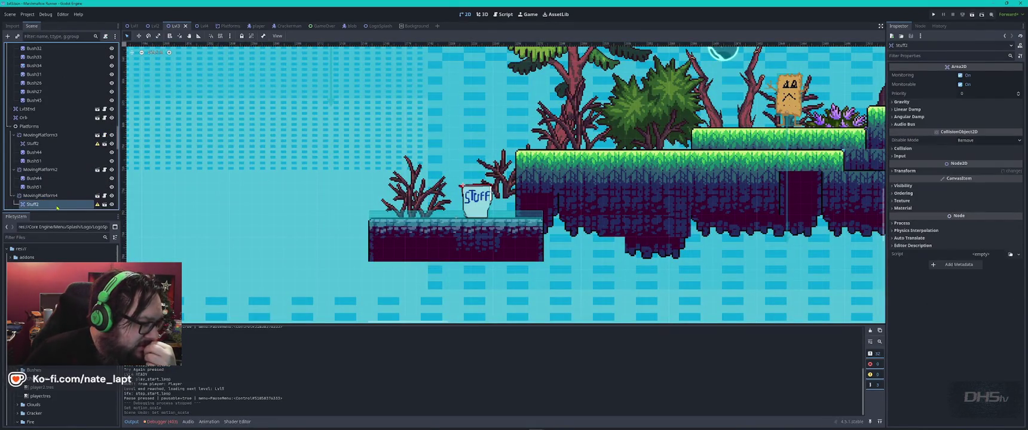
click(104, 204)
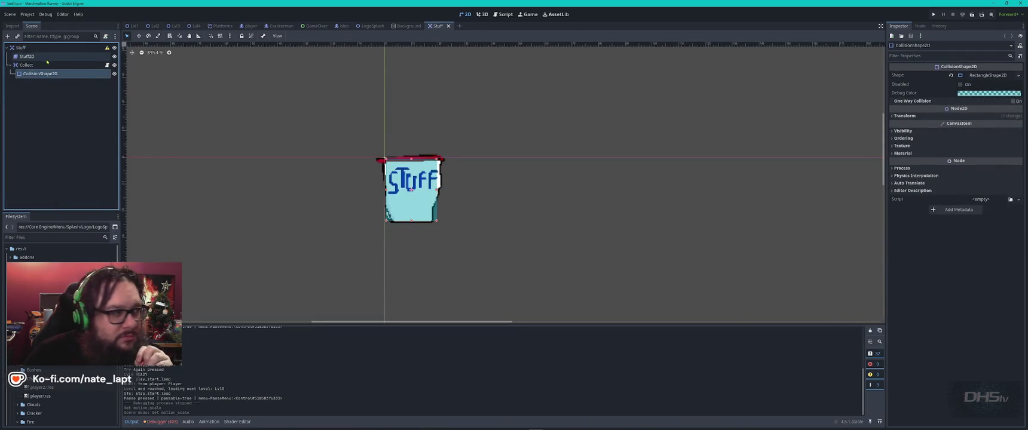
click(30, 48)
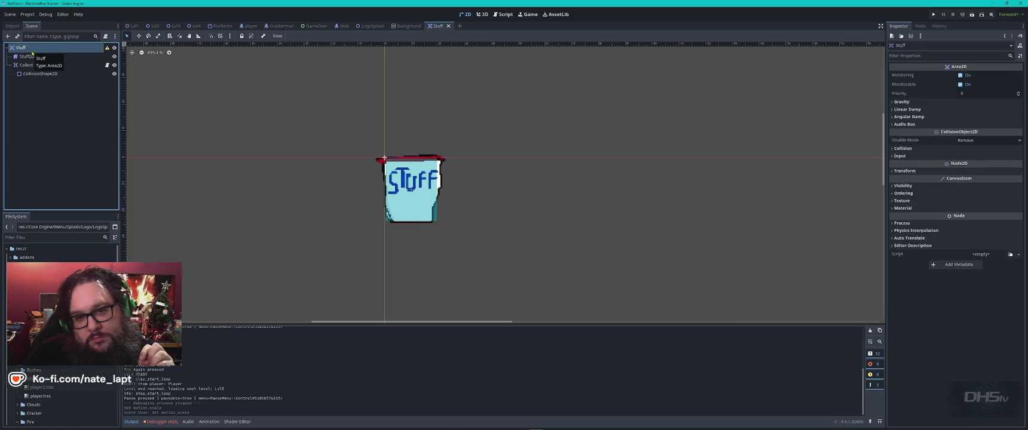
click(36, 57)
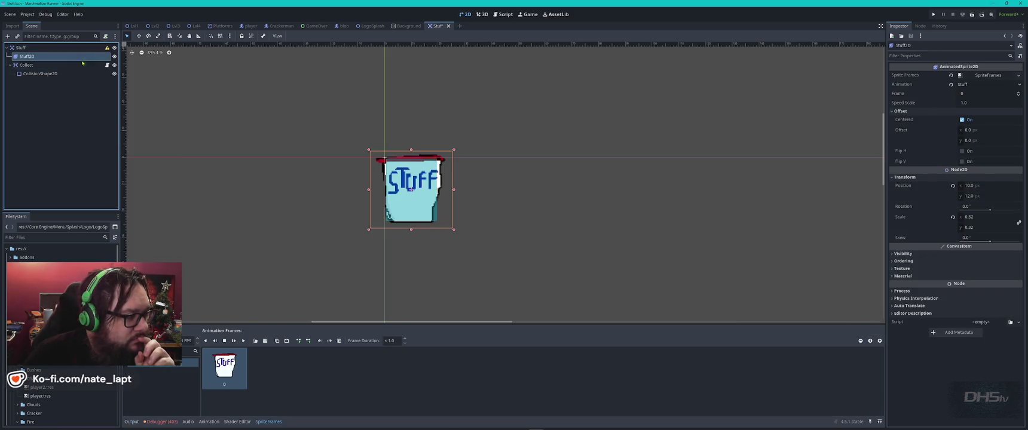
click(107, 66)
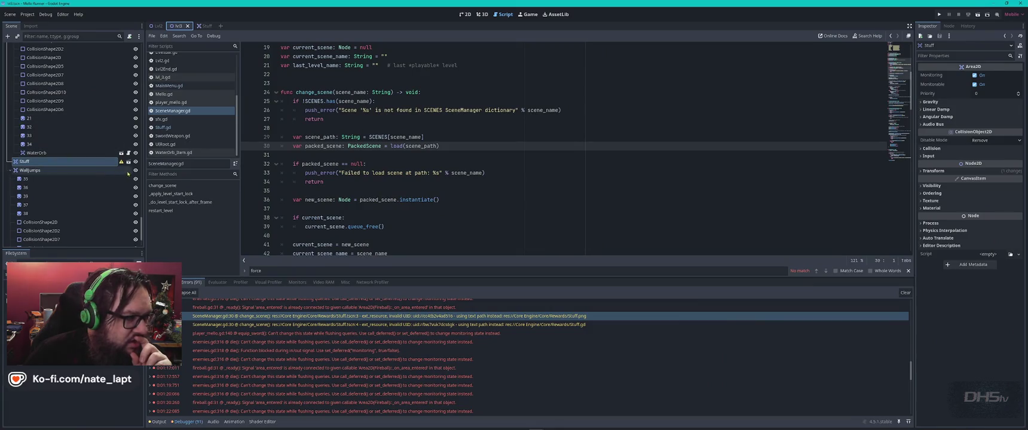
Save the Stuff2D sprite's SpriteFrames as Stuff.tres, then run the project with F5
click(121, 161)
click(58, 65)
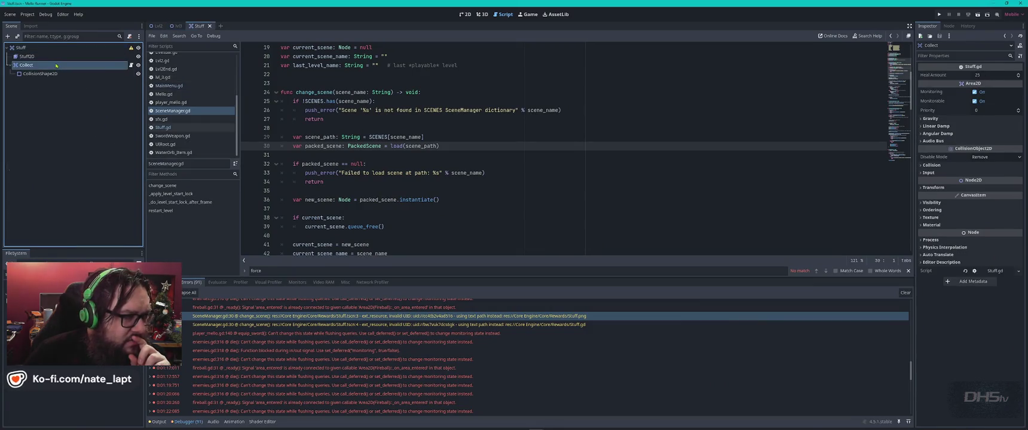
click(58, 56)
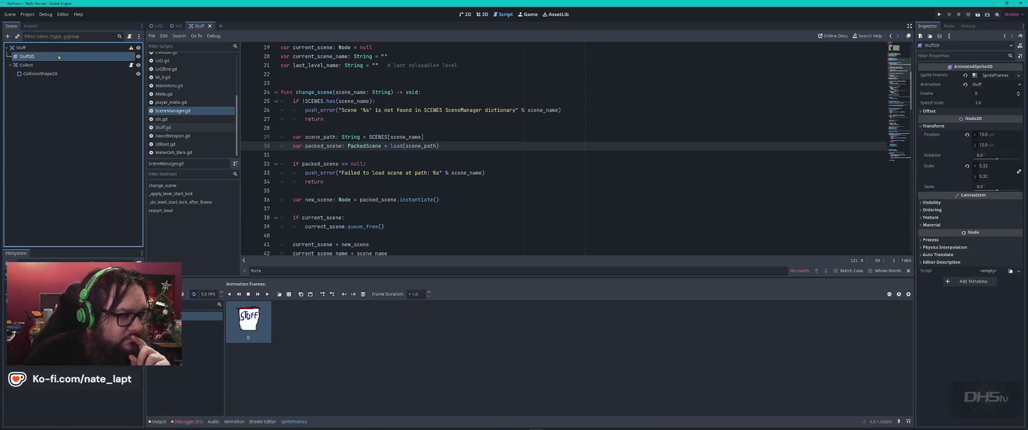
click(1019, 75)
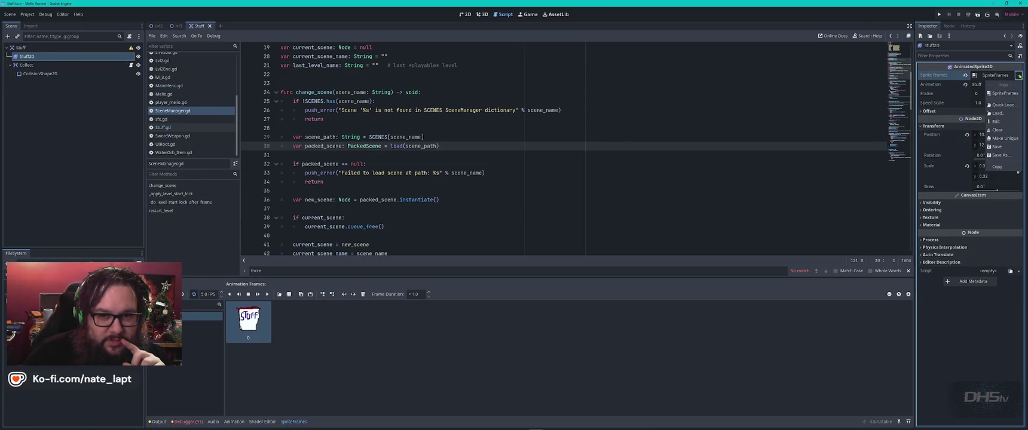
click(1008, 106)
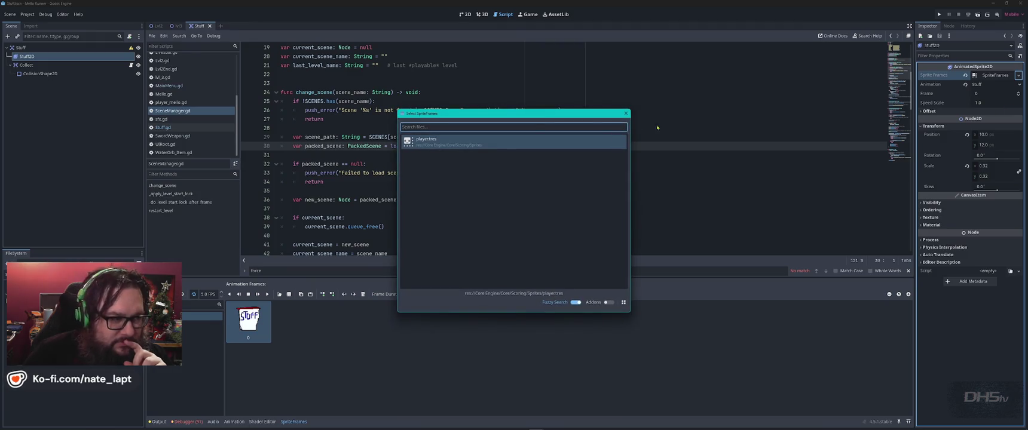
click(625, 113)
click(1019, 75)
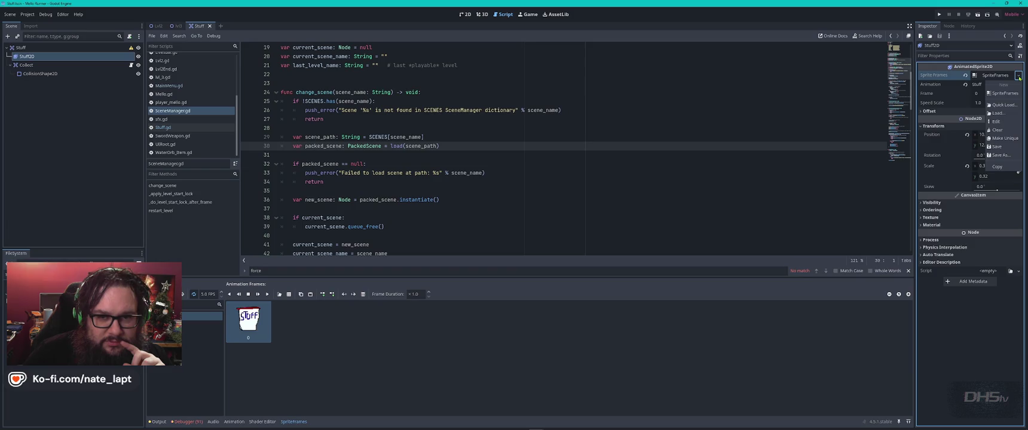
click(1003, 156)
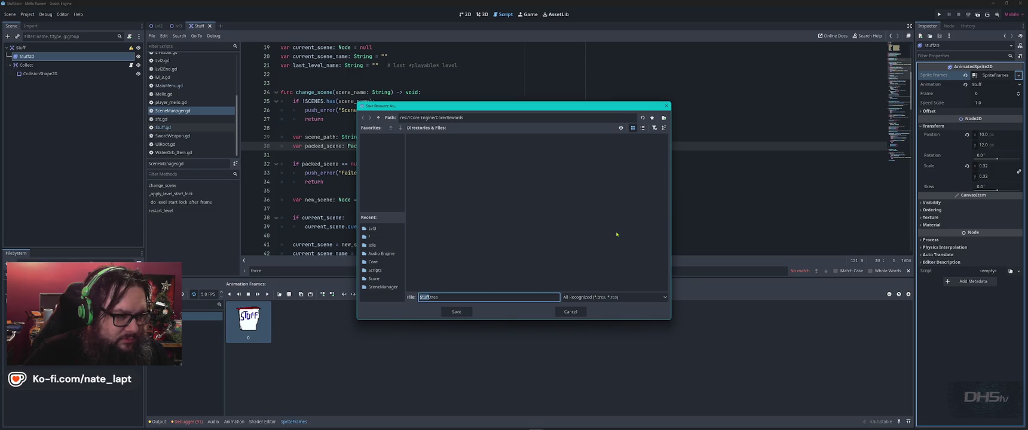
key(Return)
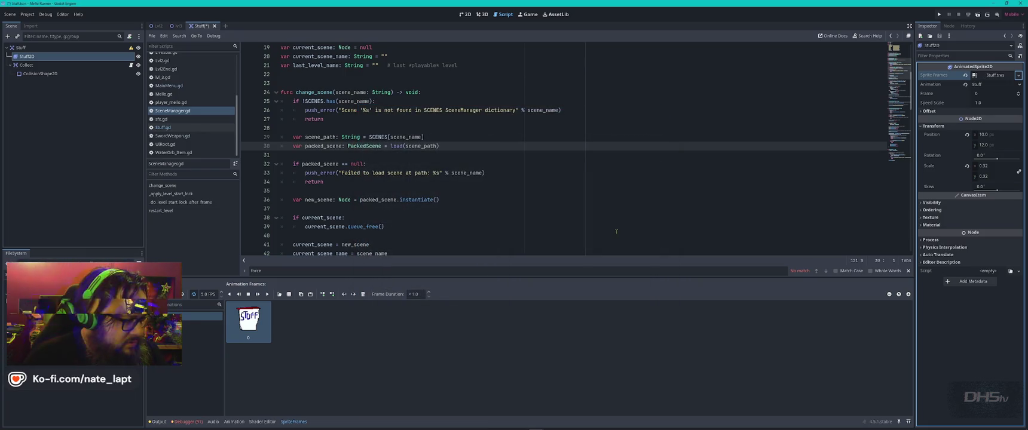
key(F5)
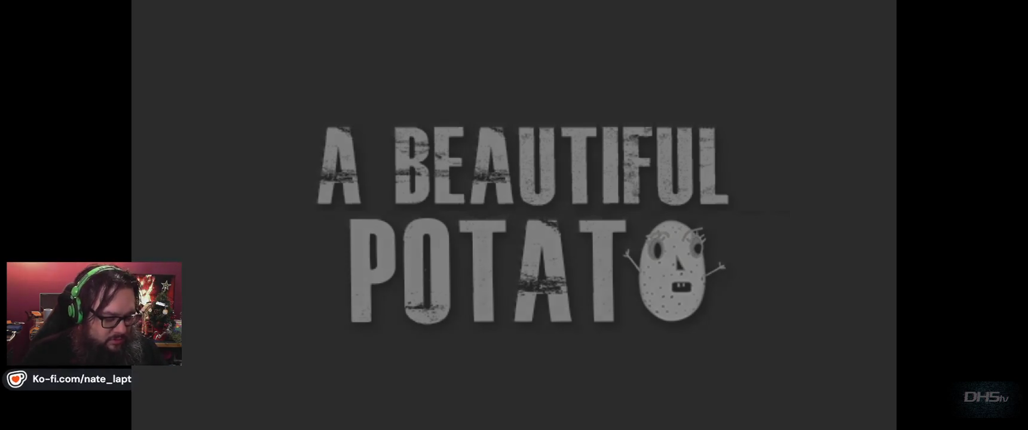
Start the game, walk right to grab the sword, then review the Debugger's Errors list
key(Return)
key(Right)
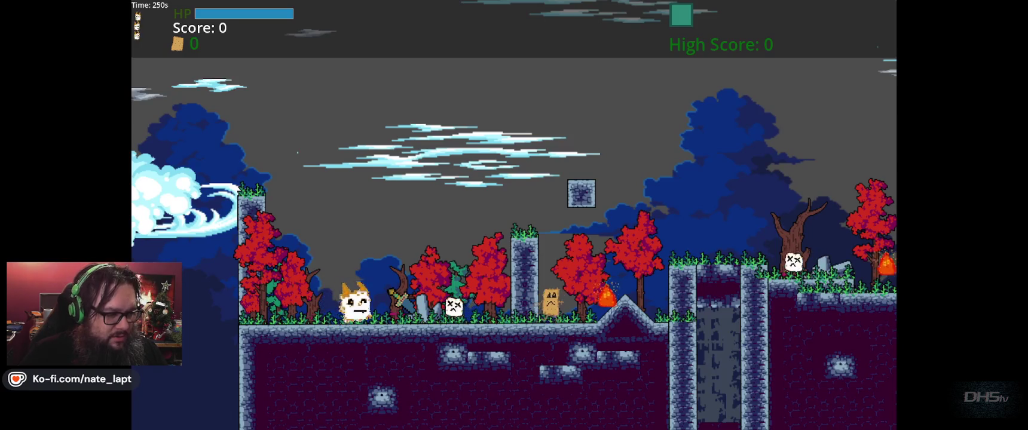
key(F8)
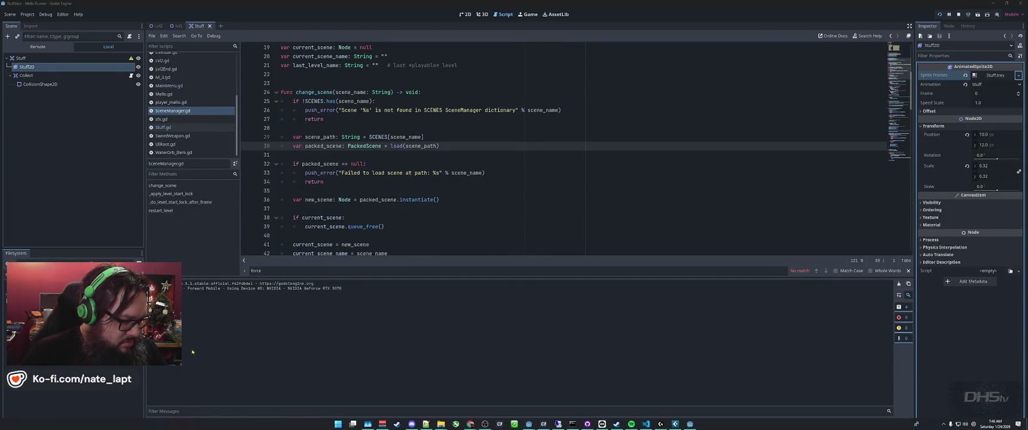
click(187, 422)
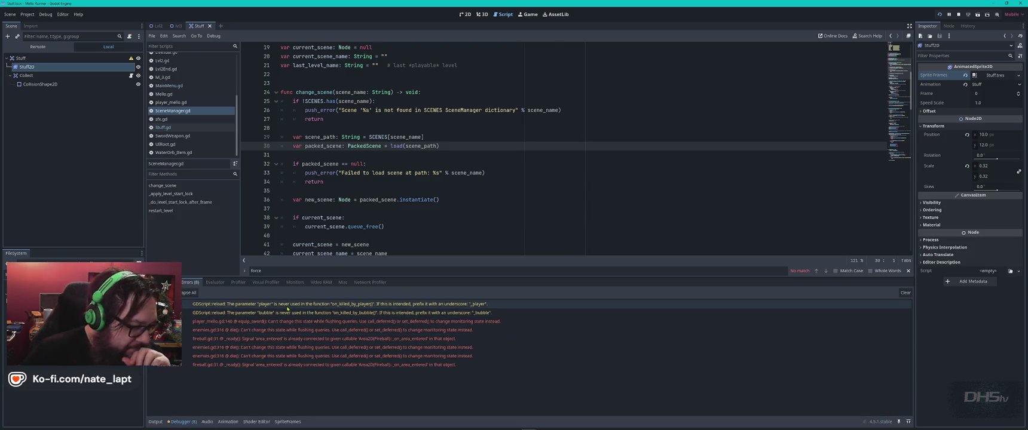
mouse_move(315, 316)
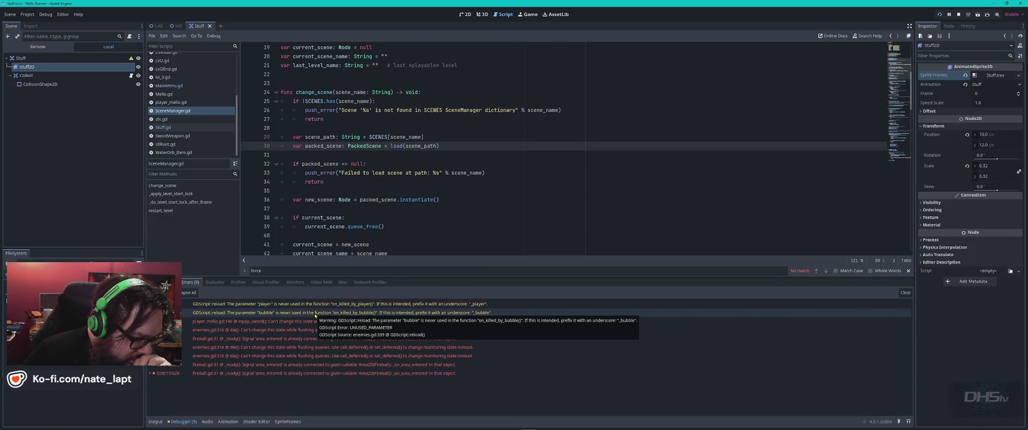
key(alt+Tab)
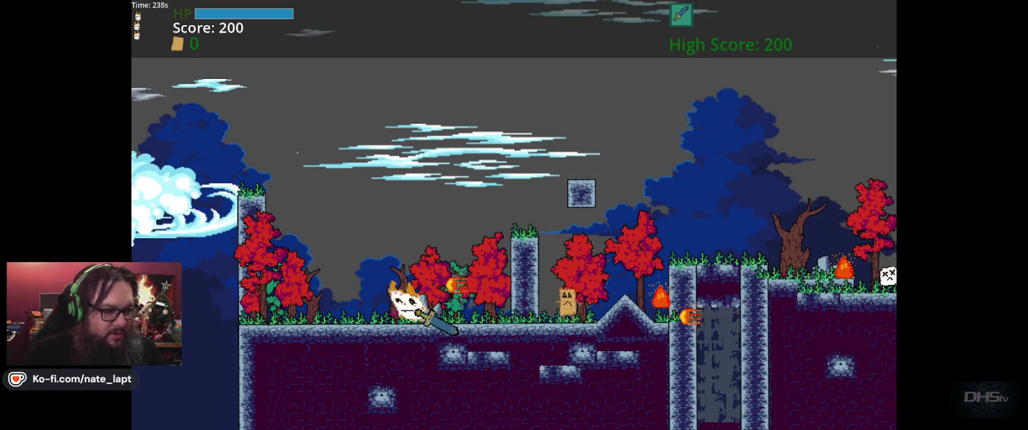
key(alt+Tab)
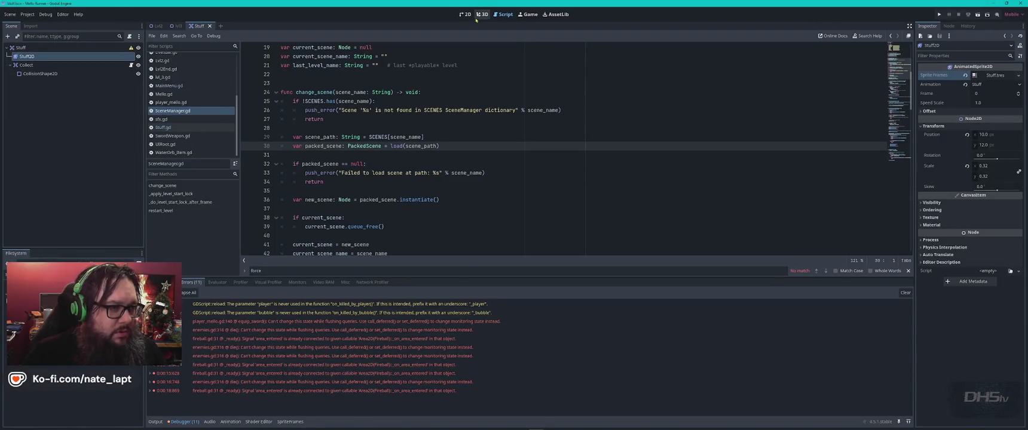
click(465, 14)
Drag Stuff.tscn onto the stone pillar in lvl3, save the level with Ctrl+S, and run it
click(178, 26)
scroll(316, 196, down, 9)
scroll(552, 194, up, 2)
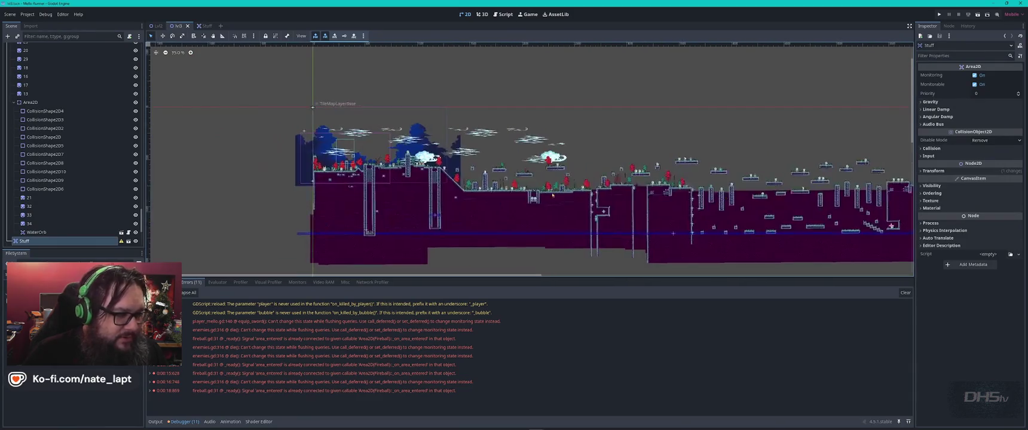
scroll(552, 195, up, 5)
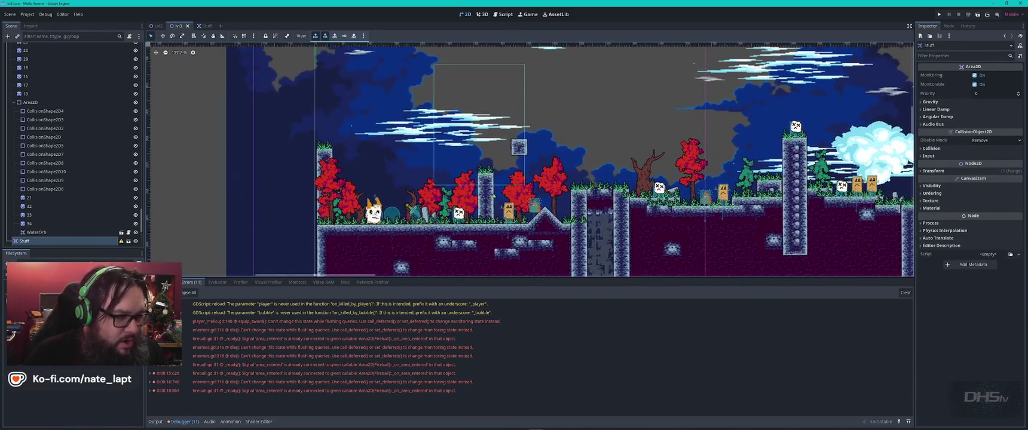
scroll(493, 196, up, 2)
mouse_move(90, 311)
mouse_down()
mouse_move(510, 260)
mouse_move(639, 196)
mouse_move(608, 203)
mouse_up()
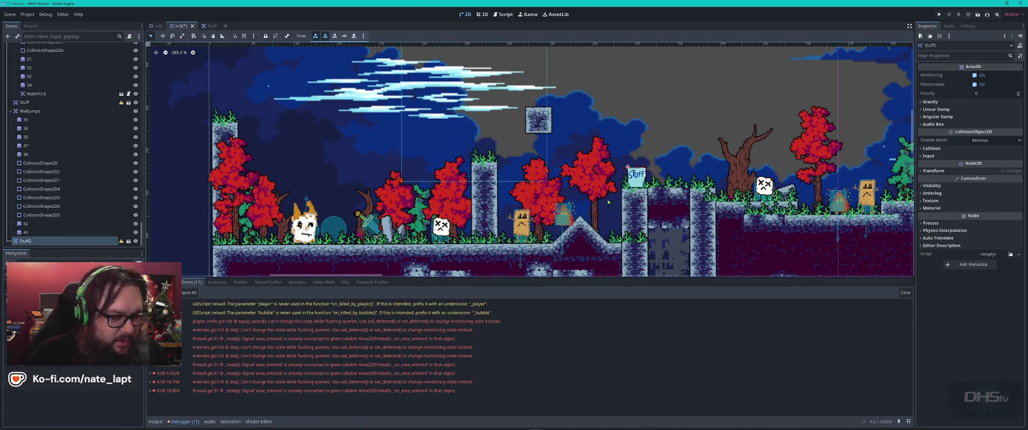
key(ctrl+s)
key(F6)
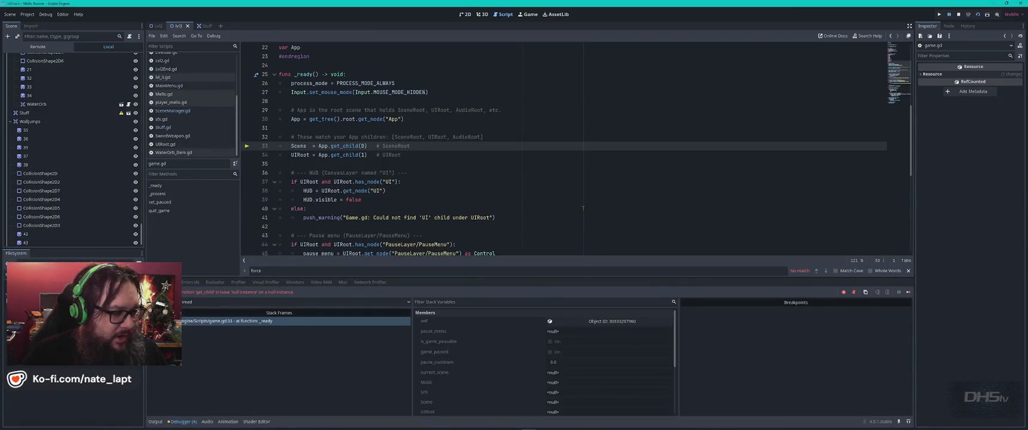
Relaunch the game with F6 and play: grab the sword, stomp and slash enemies, jump onto the pillar
key(Escape)
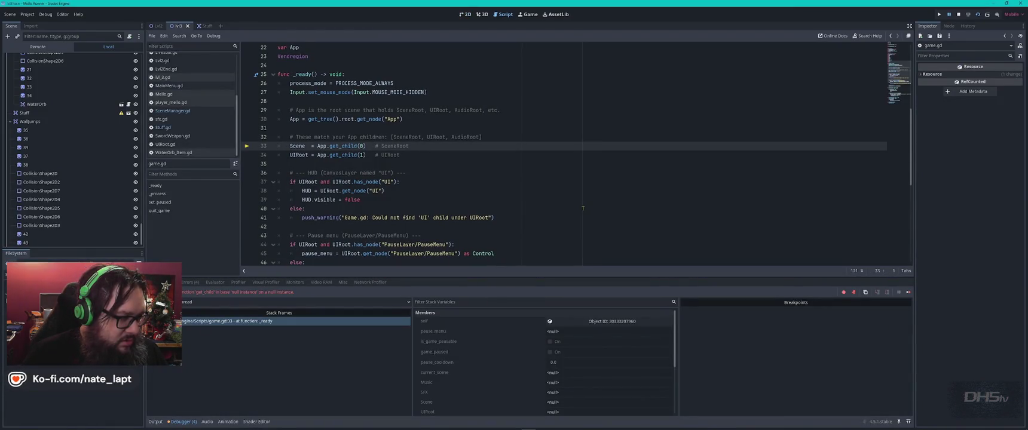
key(F6)
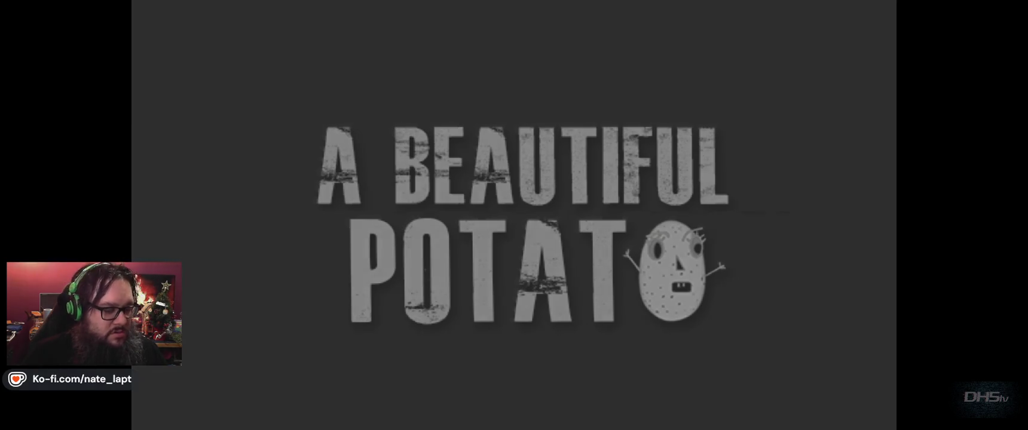
key(Return)
key(Right)
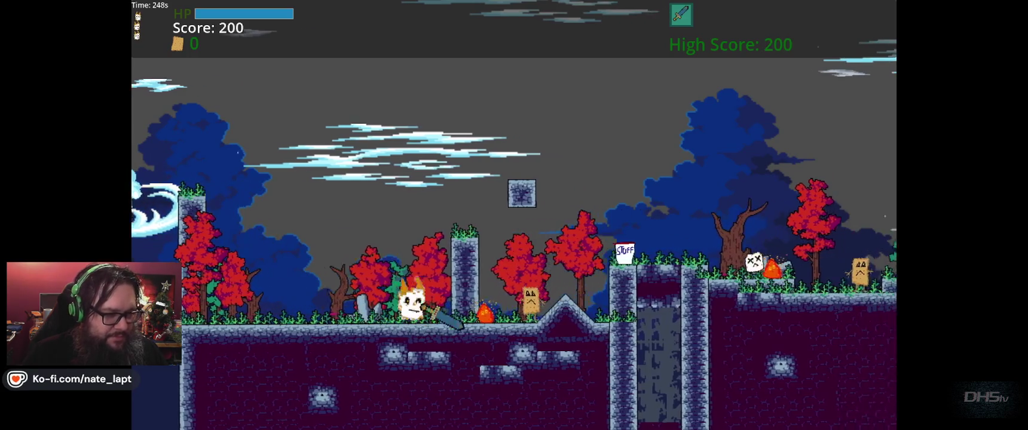
key(Right)
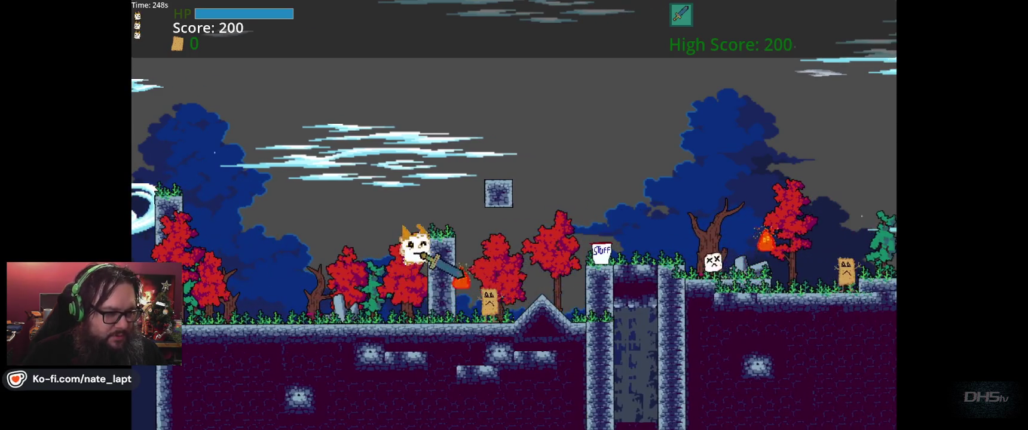
key(space)
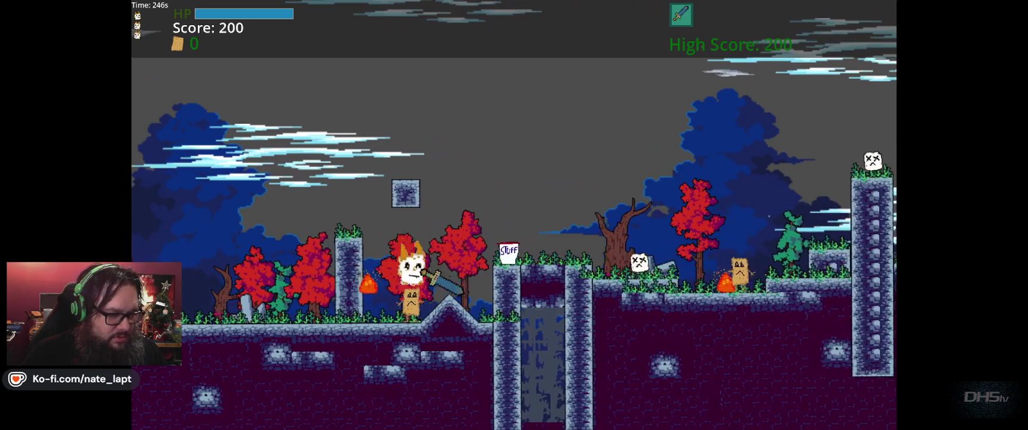
key(Left)
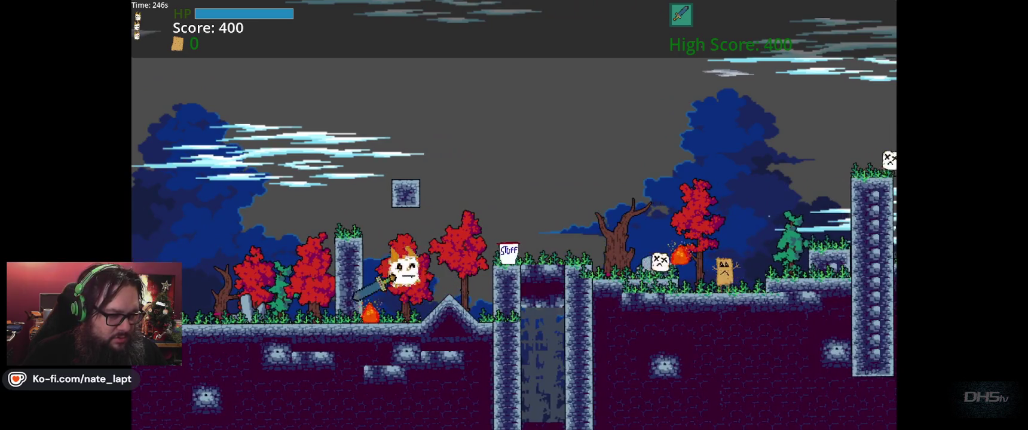
key(Left)
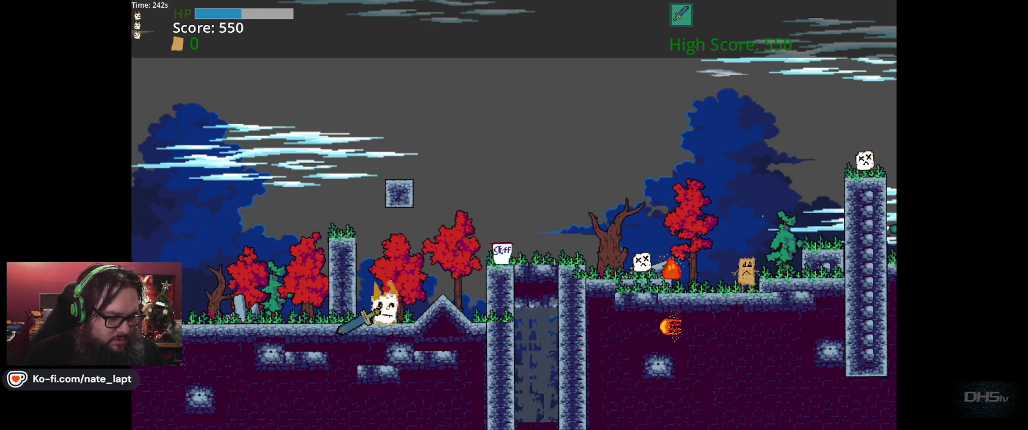
key(Right)
key(space)
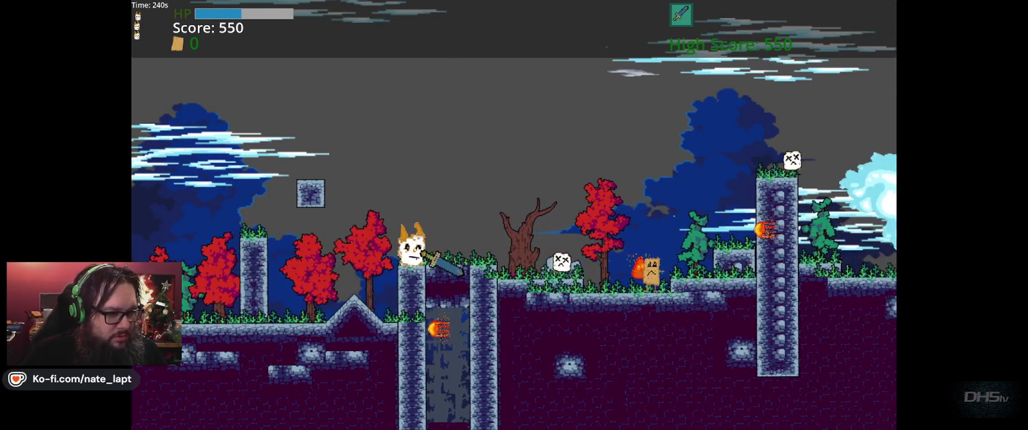
key(space)
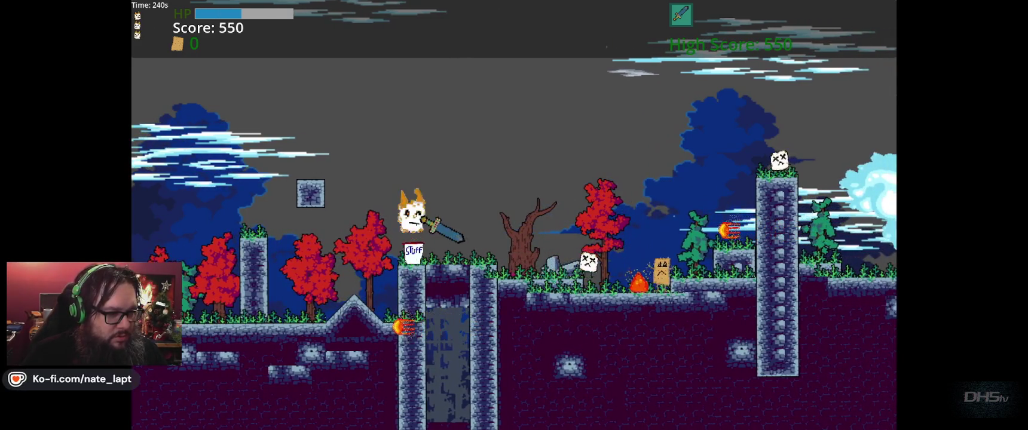
key(F8)
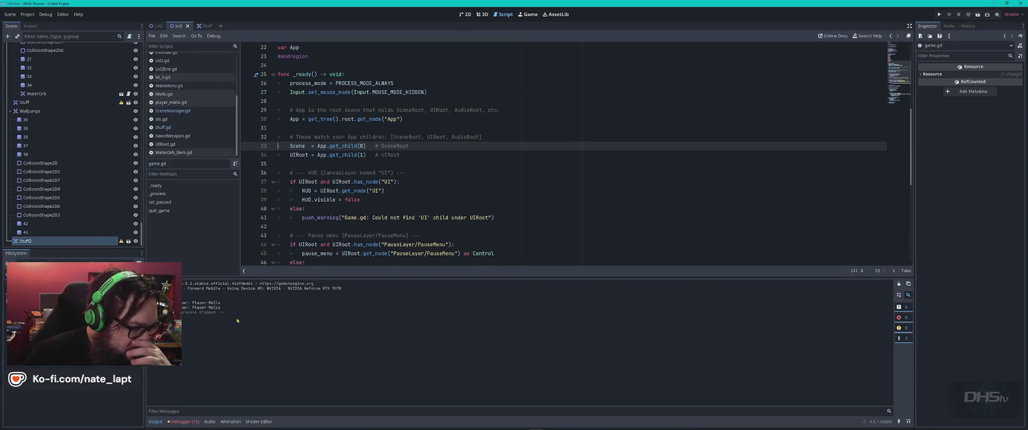
Review the run's warnings in the Debugger's Errors list, then switch to the other Godot window
click(184, 422)
click(190, 282)
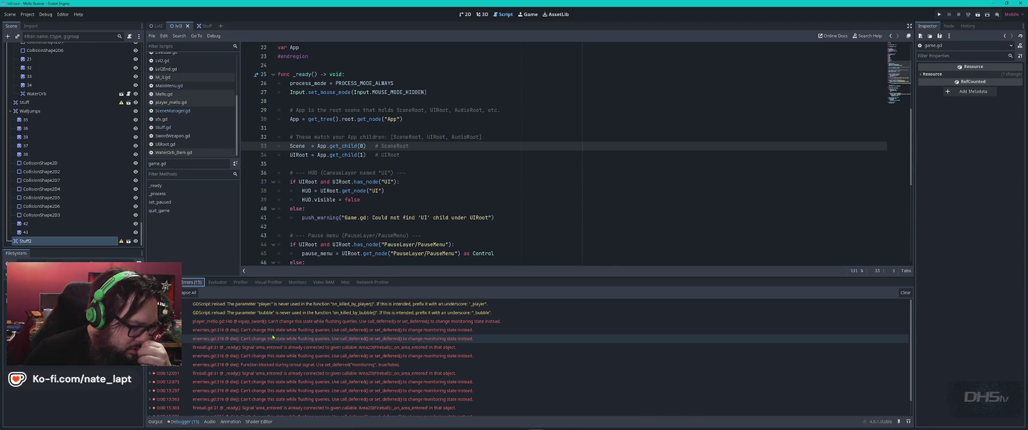
scroll(273, 338, down, 2)
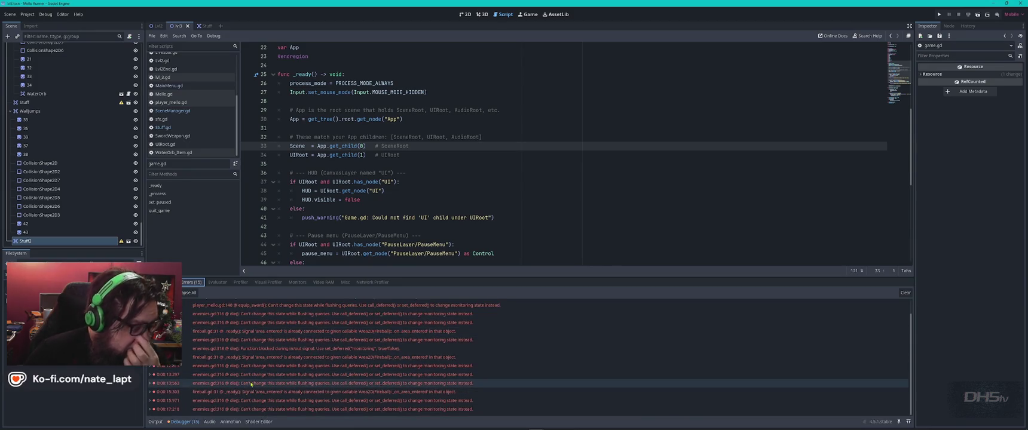
mouse_move(251, 381)
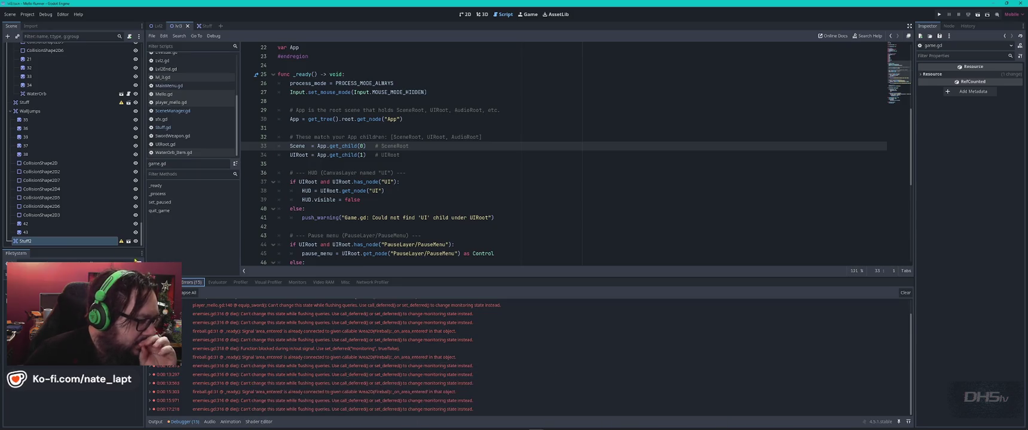
mouse_move(121, 243)
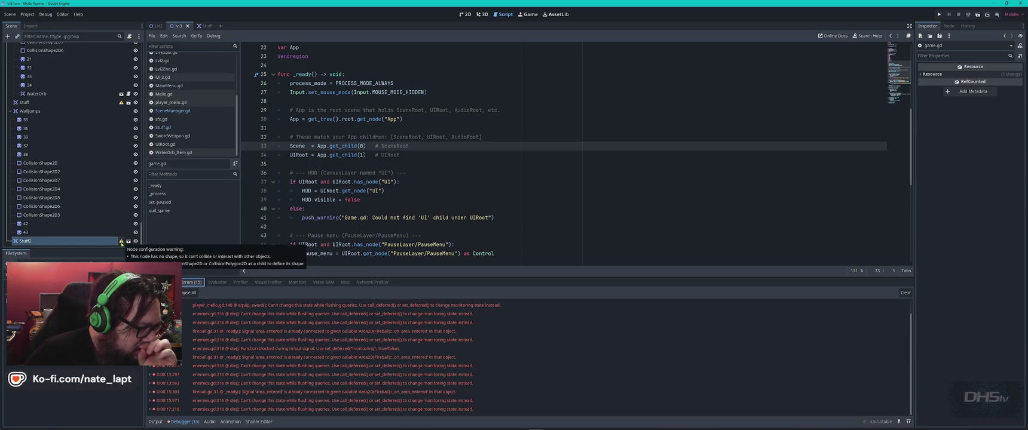
key(alt+Tab)
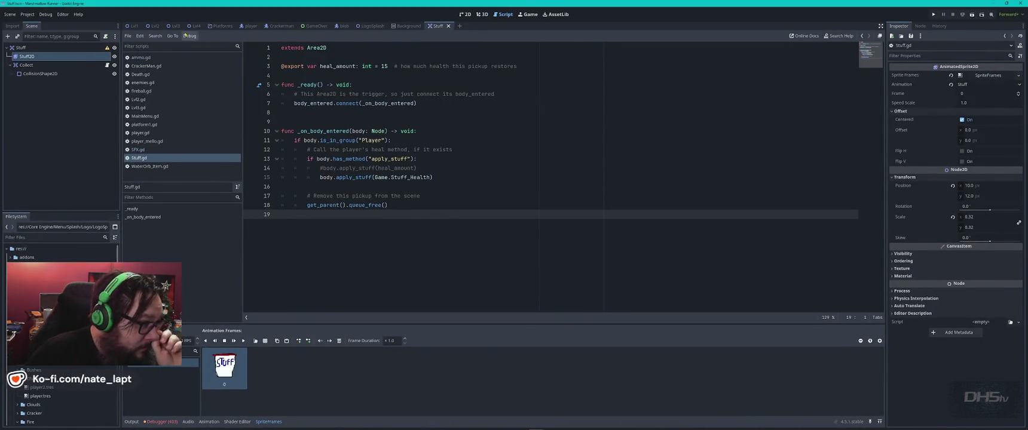
Check the other project's is_in_group player line, then Mello Runner's Node dock and Stuff scene
click(174, 25)
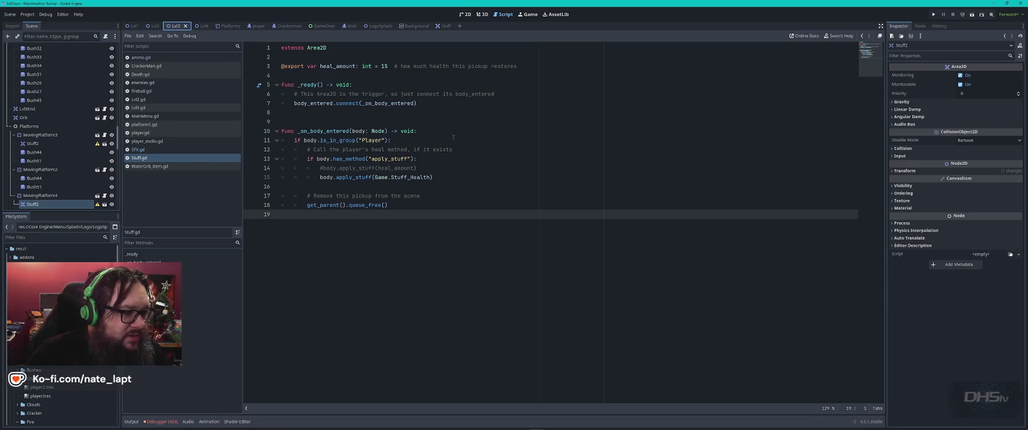
click(340, 140)
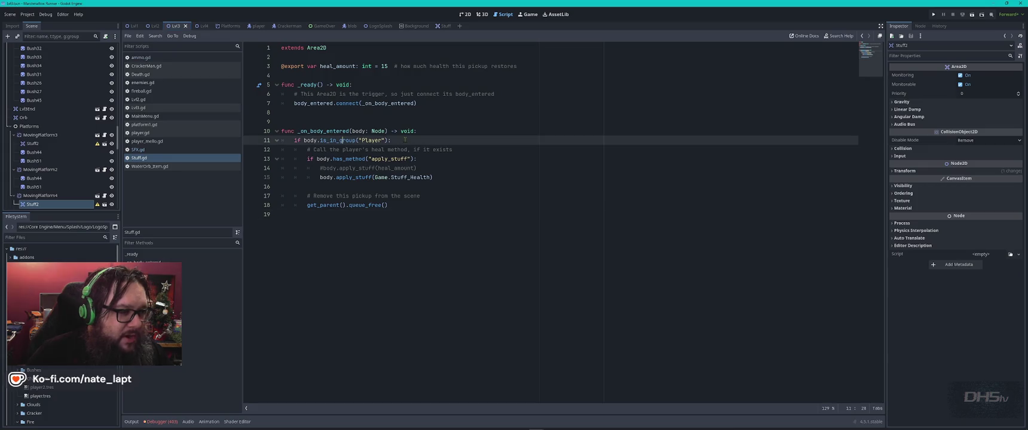
key(alt+Tab)
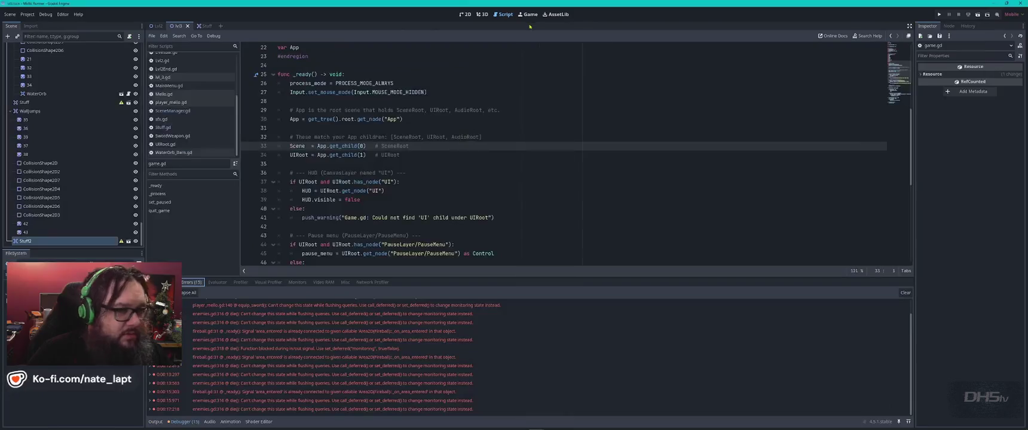
click(950, 27)
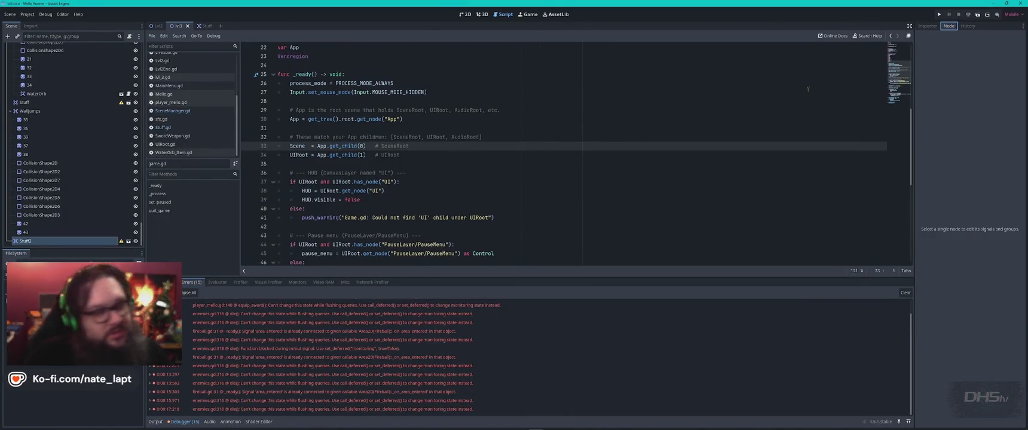
click(205, 26)
In the other project, open the Stuff scene and compare its Groups and Signals in the Node dock
key(alt+Tab)
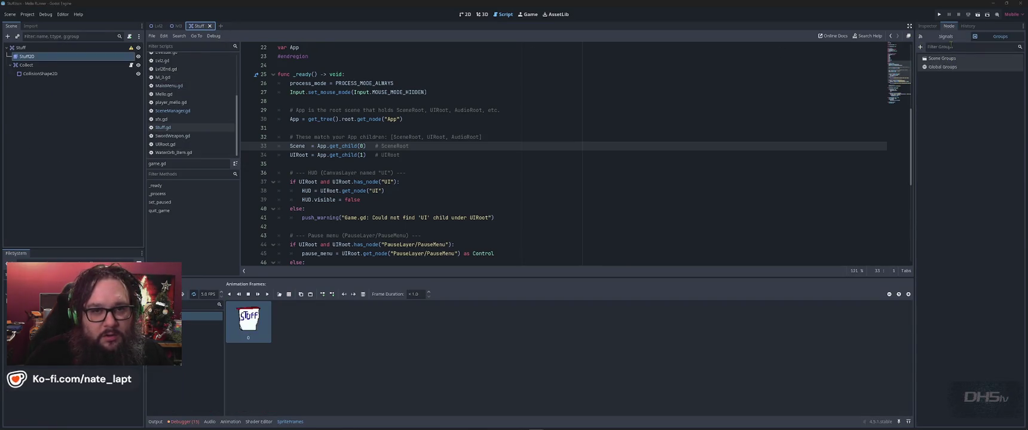
click(450, 26)
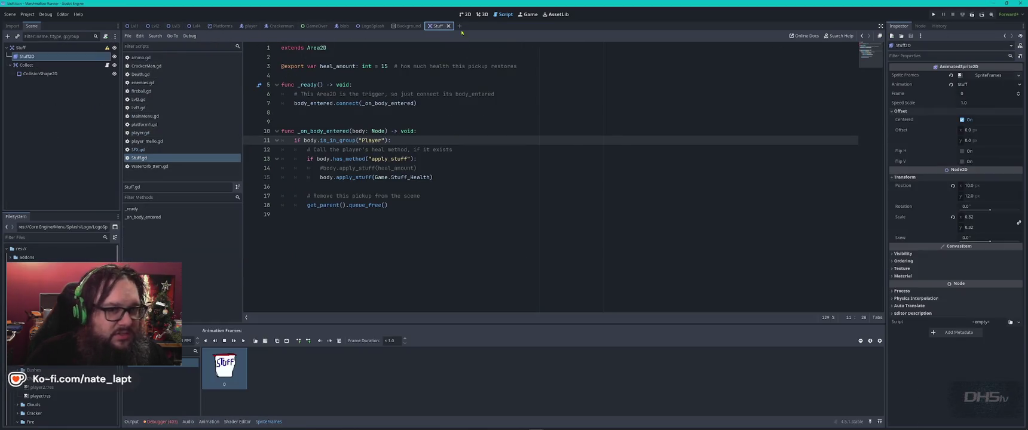
click(921, 26)
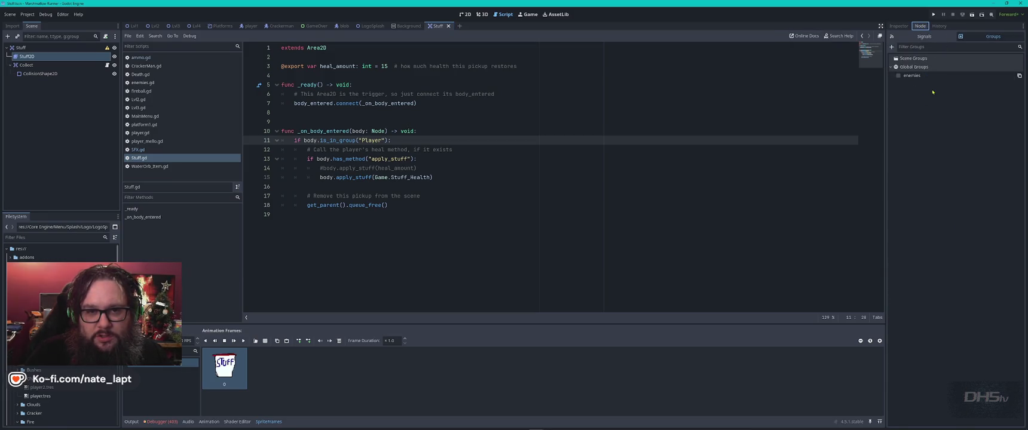
click(923, 36)
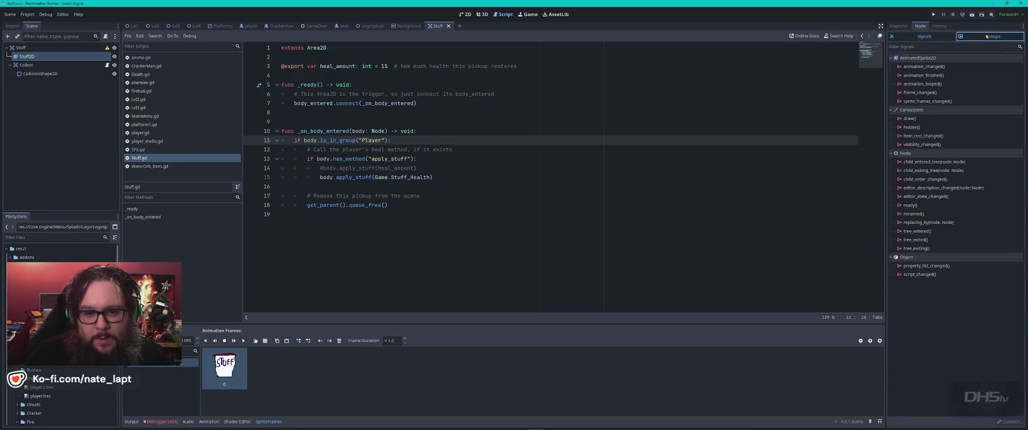
click(993, 36)
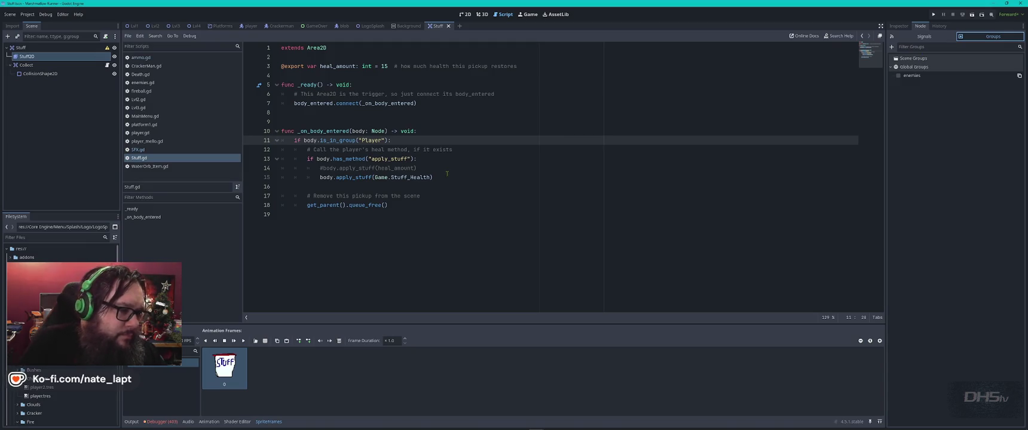
key(alt+Tab)
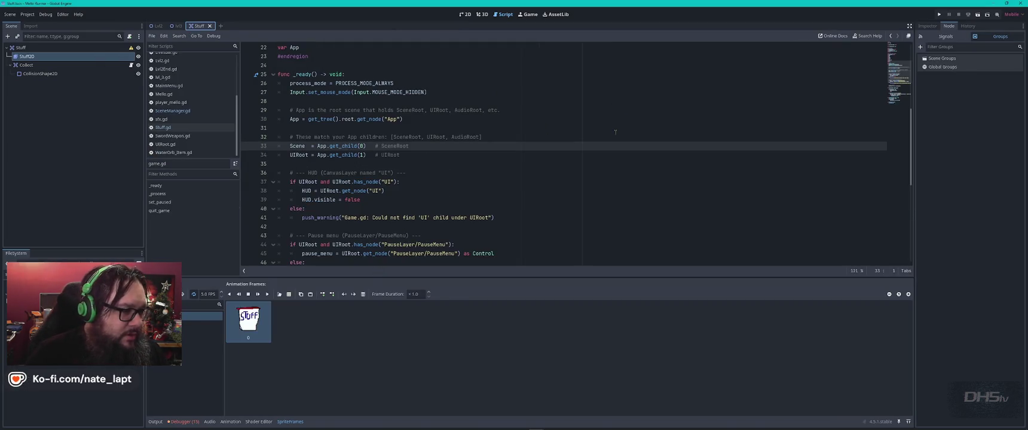
Open Stuff.gd and read through it, dismissing the queue_free documentation popup
click(169, 128)
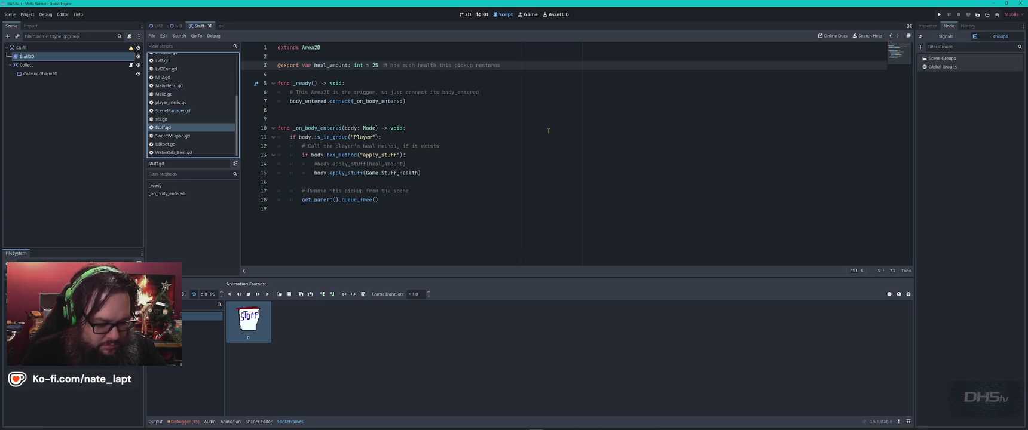
key(alt+Tab)
key(Tab)
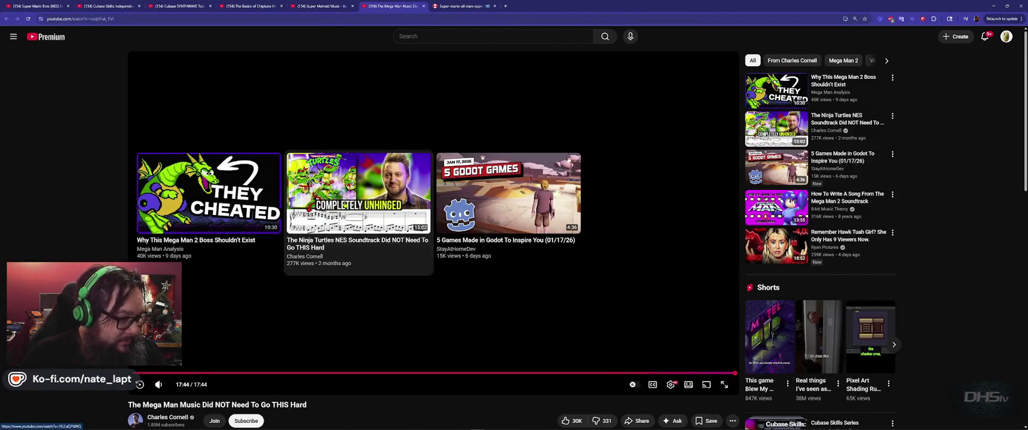
key(alt+Tab)
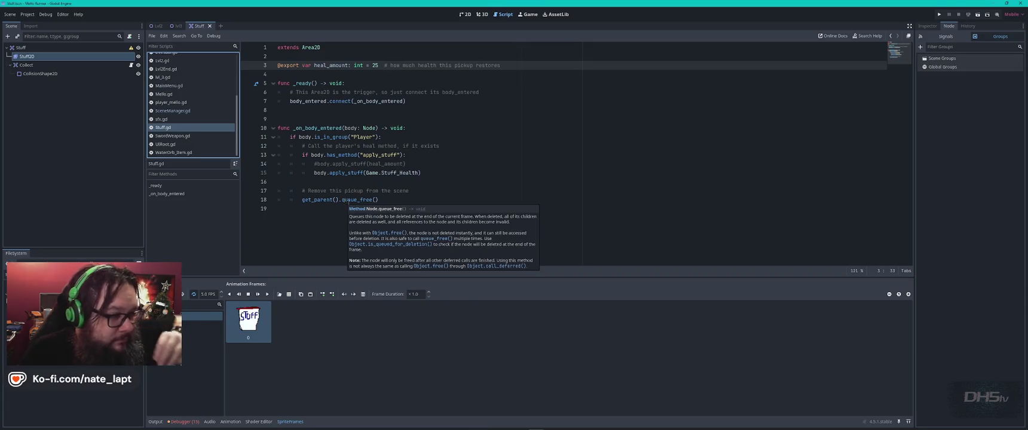
mouse_move(353, 201)
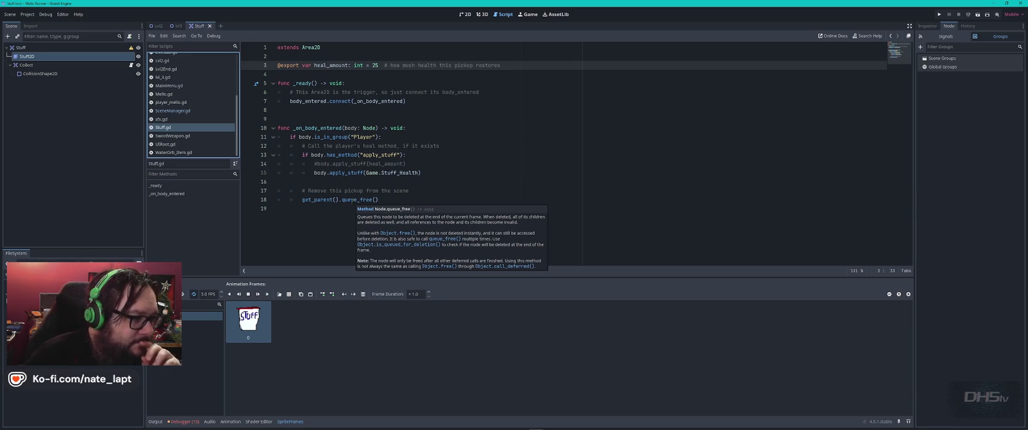
click(315, 233)
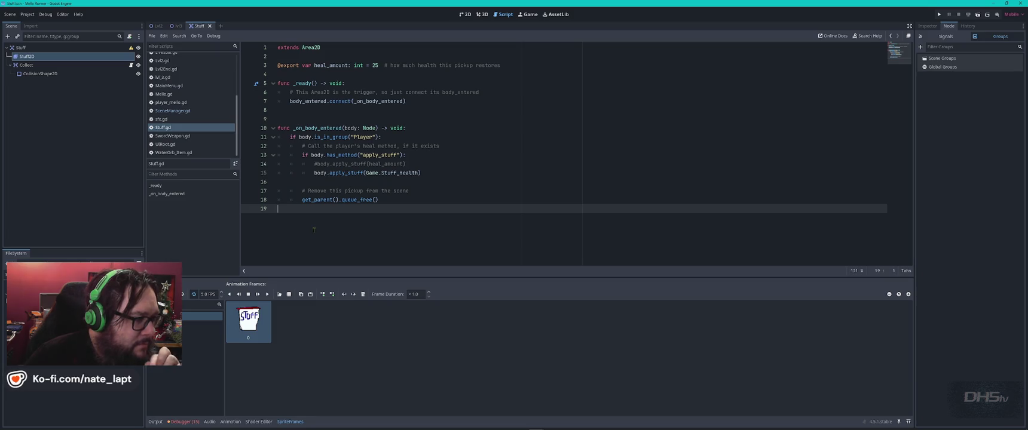
scroll(230, 149, up, 4)
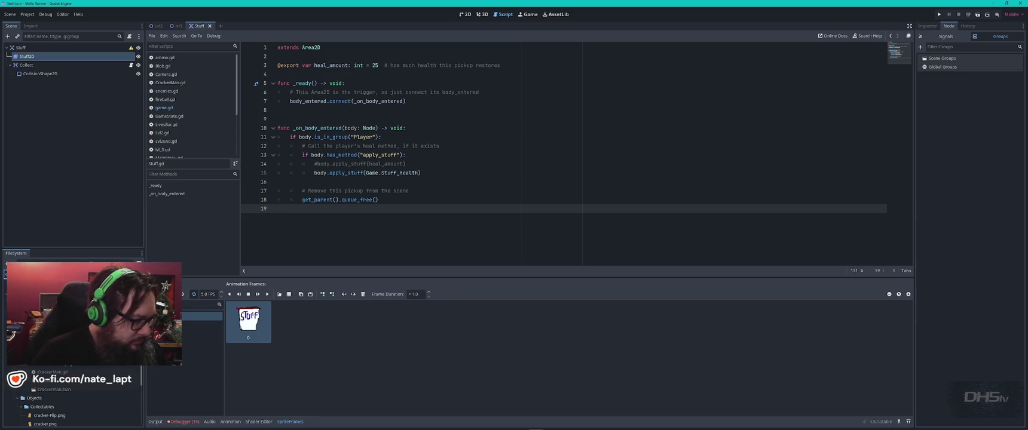
scroll(74, 400, down, 3)
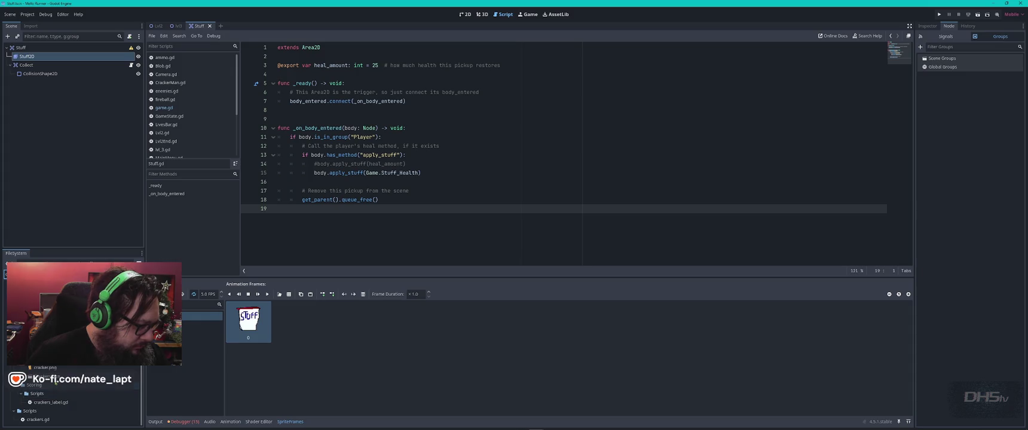
Compare the group name in the Crackers collectable script against line 11 of Stuff.gd
double_click(45, 376)
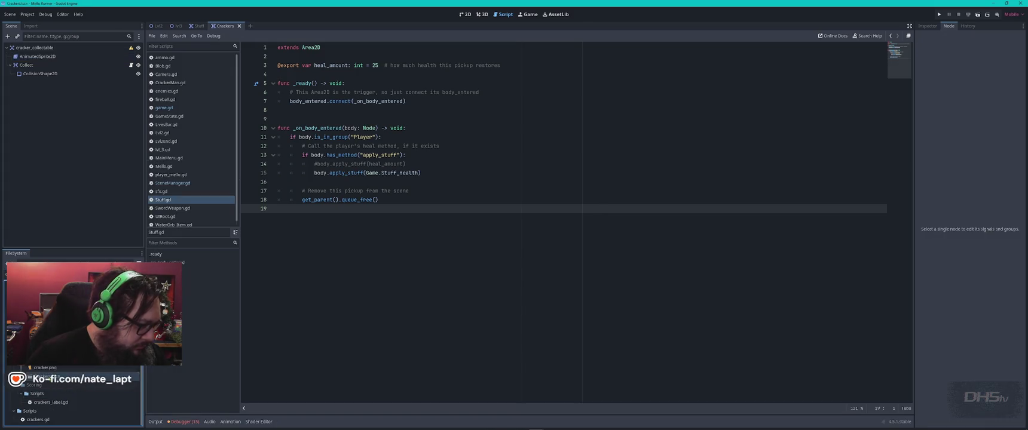
click(131, 65)
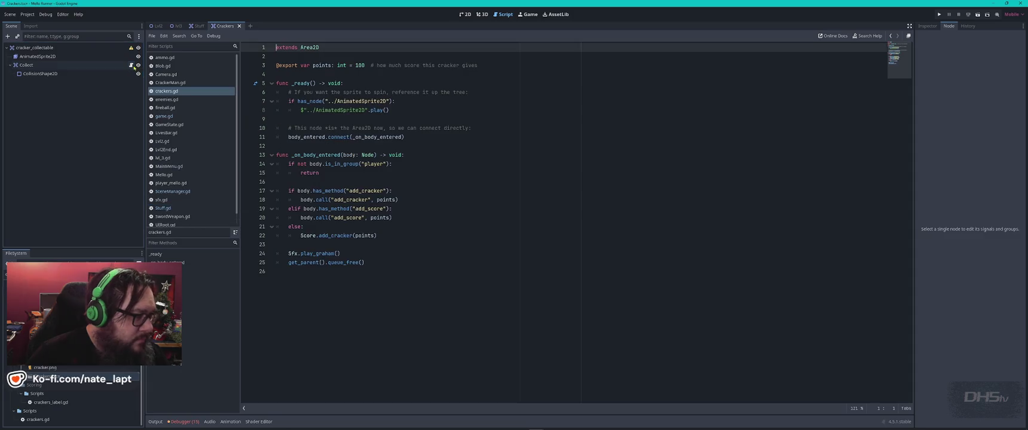
click(197, 25)
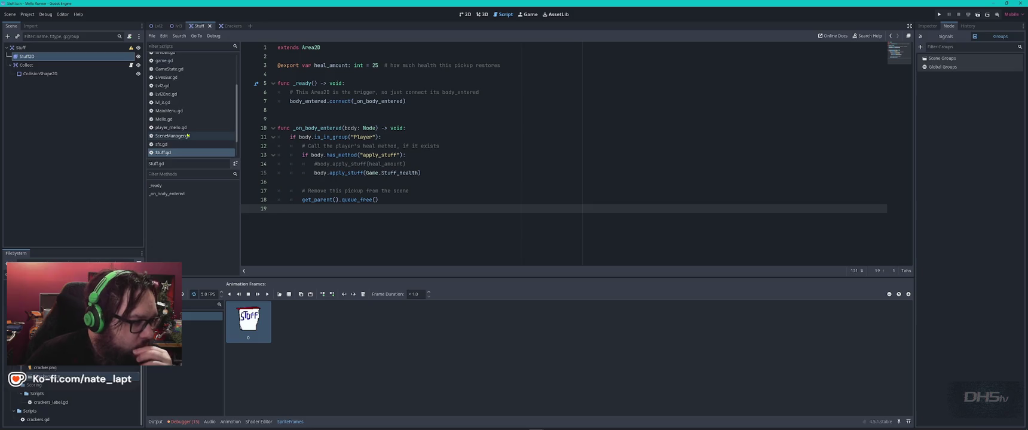
scroll(187, 136, up, 3)
click(171, 91)
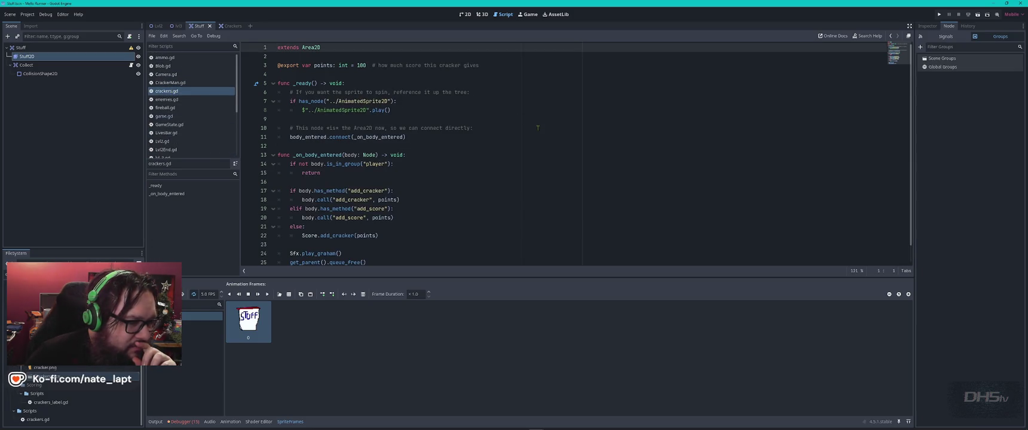
scroll(188, 119, down, 3)
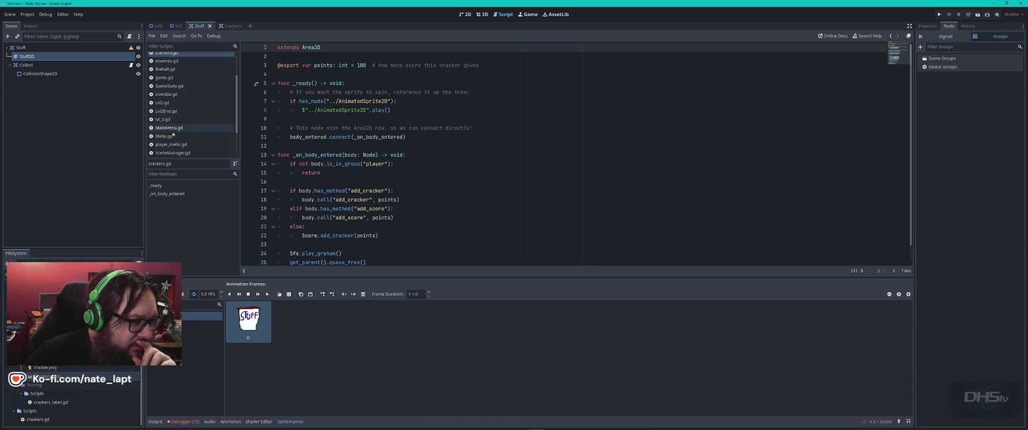
click(162, 156)
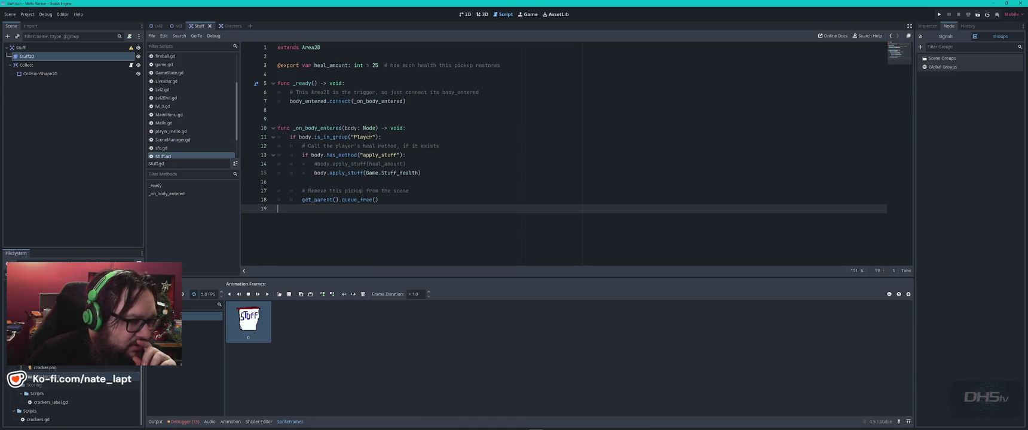
click(354, 137)
scroll(174, 93, up, 3)
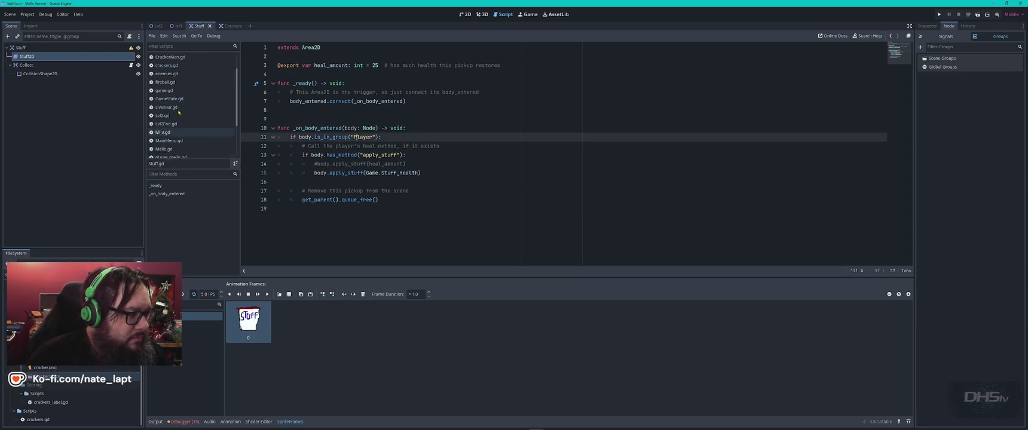
click(173, 92)
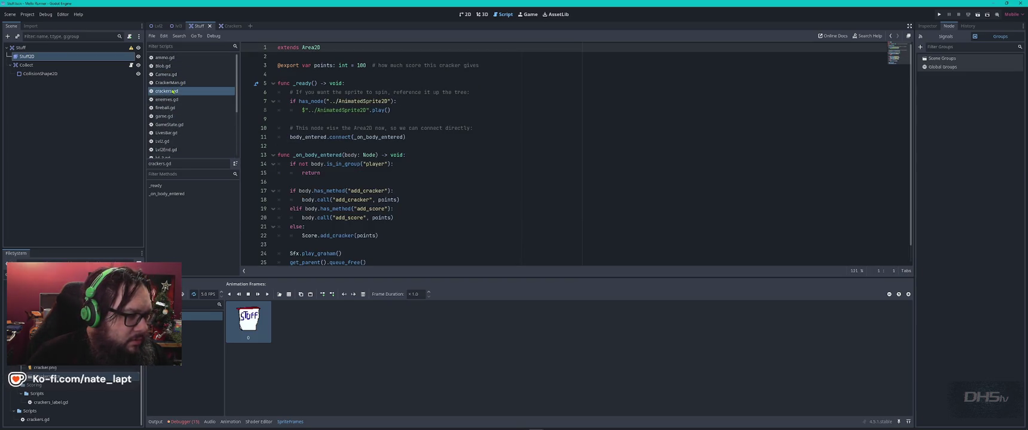
scroll(177, 143, down, 5)
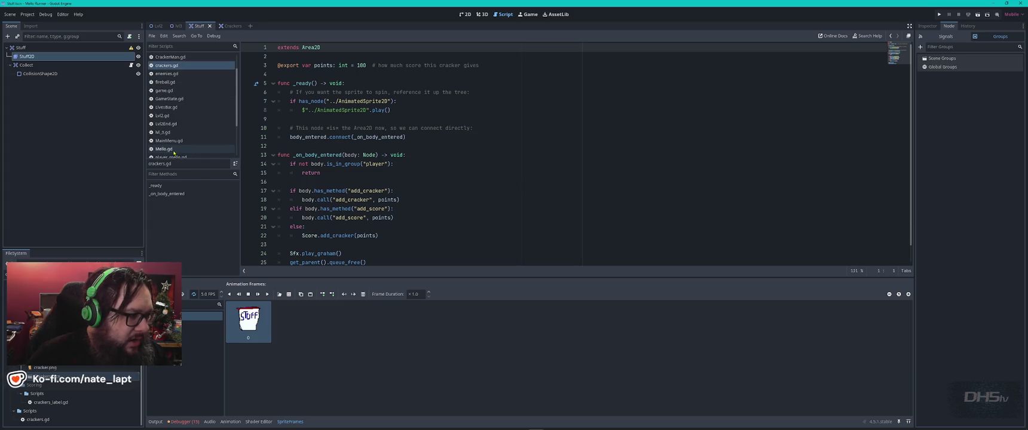
click(164, 127)
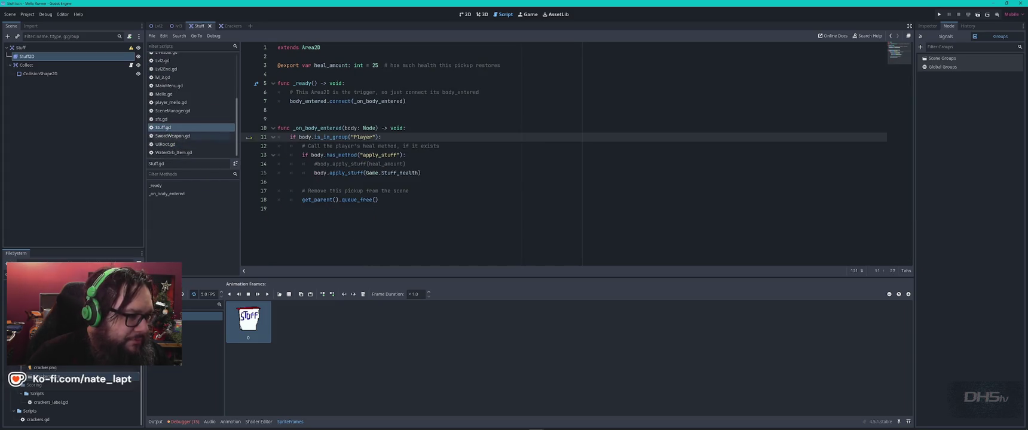
Change is_in_group("Player") to lowercase "player", save Stuff.gd and run the game with F5
double_click(364, 137)
text(player)
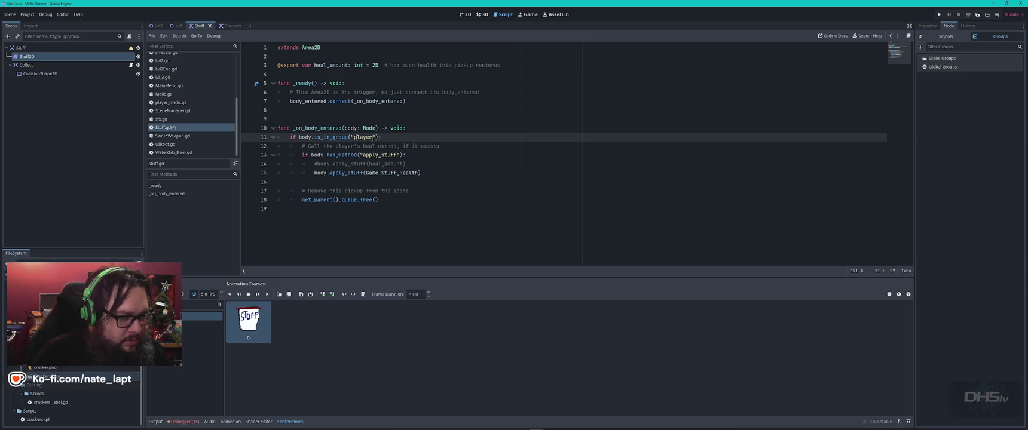
click(563, 151)
key(ctrl+s)
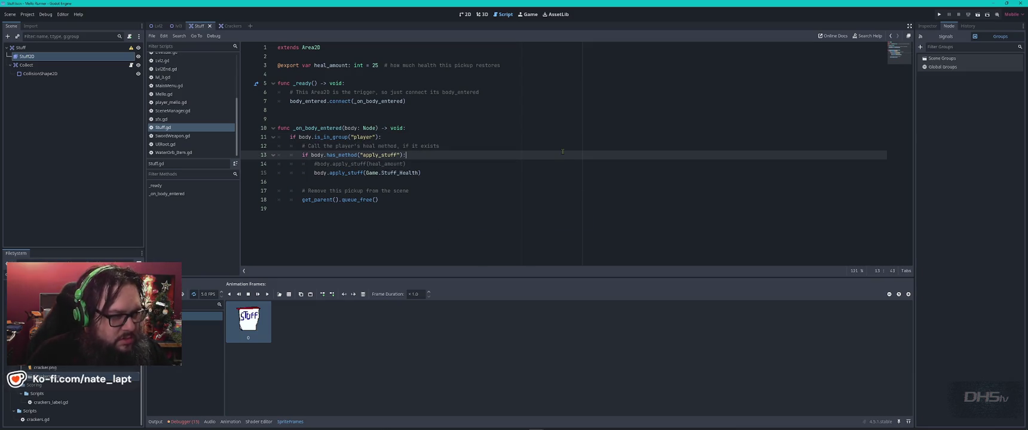
key(F5)
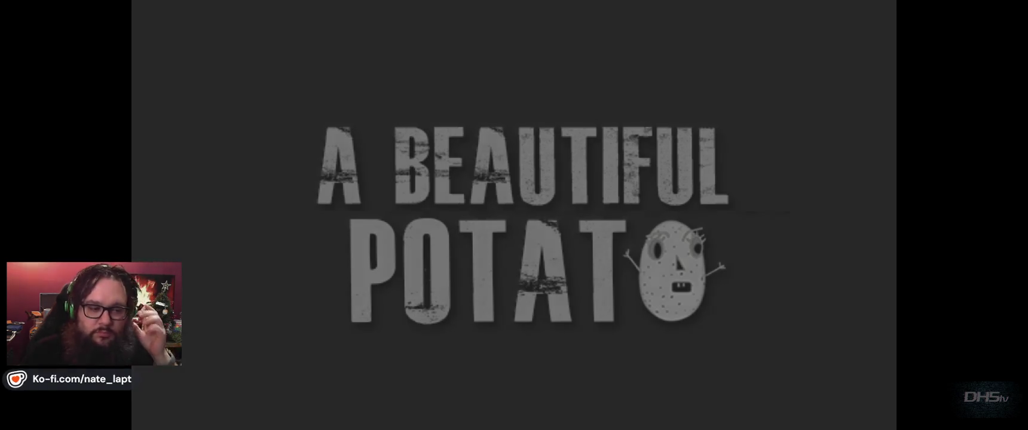
Play from the title menu through the enemies onto the ledge and stone pillar, then stop
key(Return)
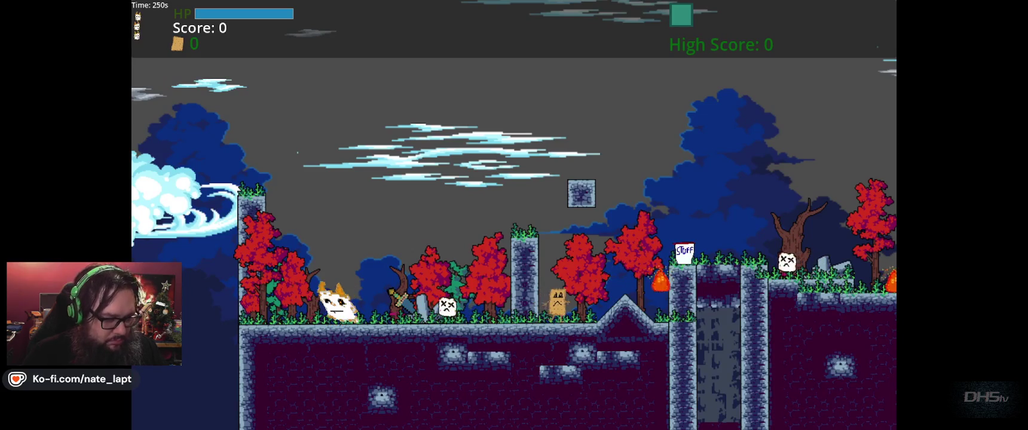
key(space)
key(Right)
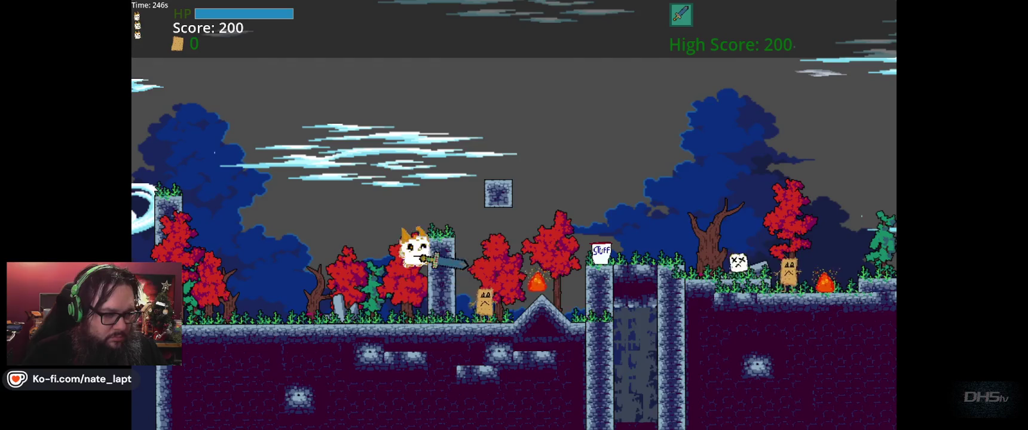
key(Right)
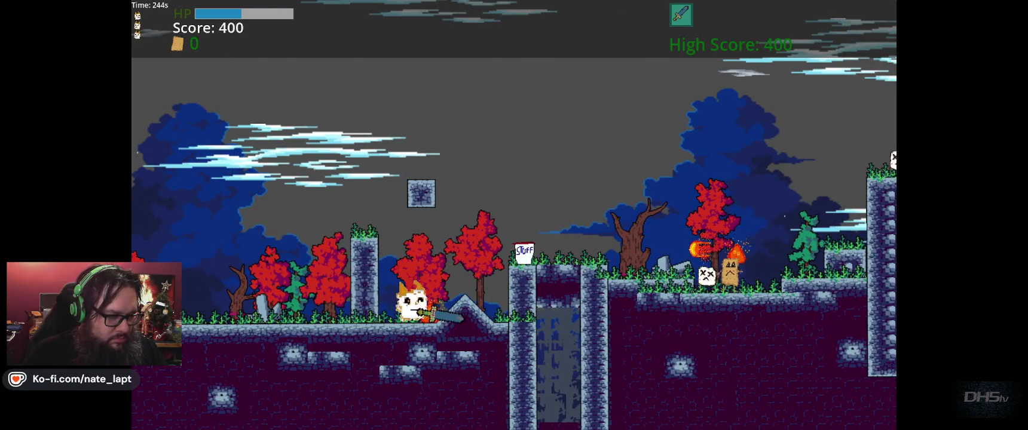
key(space)
key(Right)
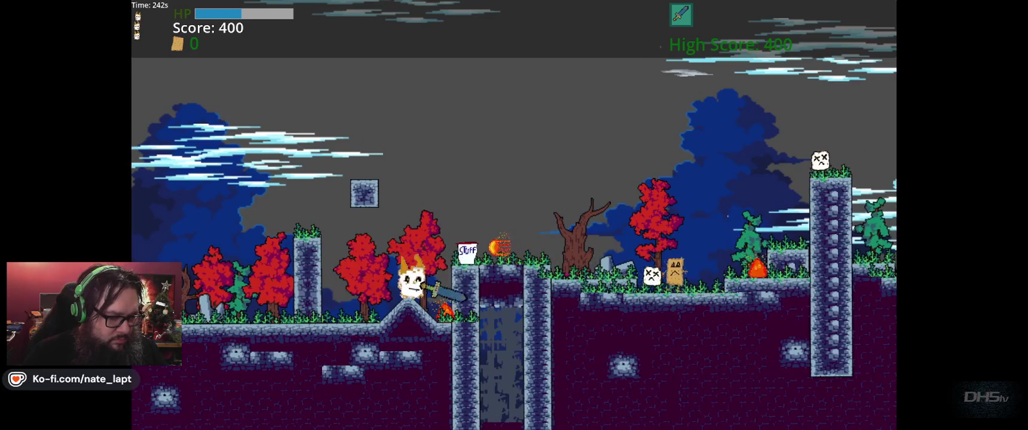
key(space)
key(Right)
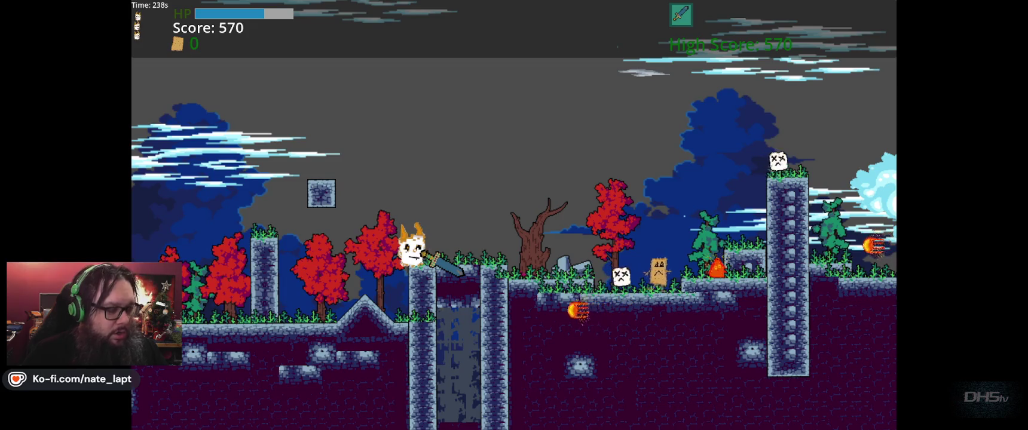
key(F8)
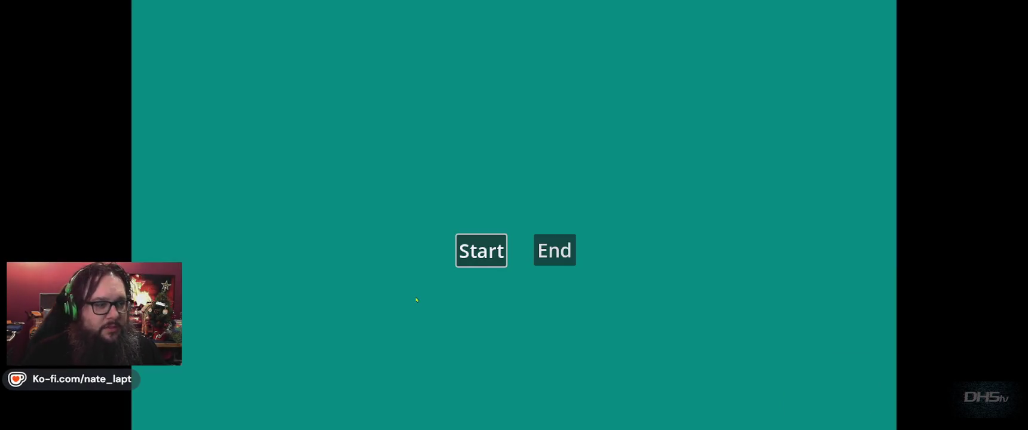
Play again, defeat an enemy and collect the STUFF pickup to restore health, then close the game
key(Return)
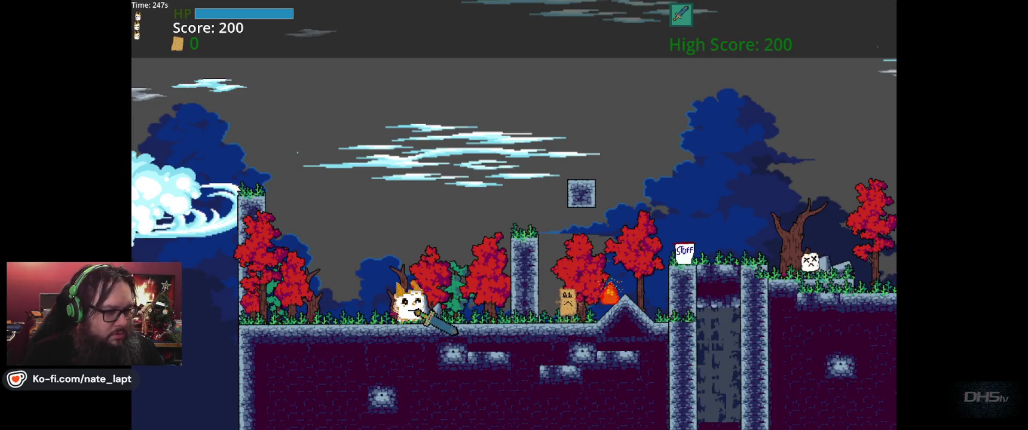
key(Right)
key(Right)
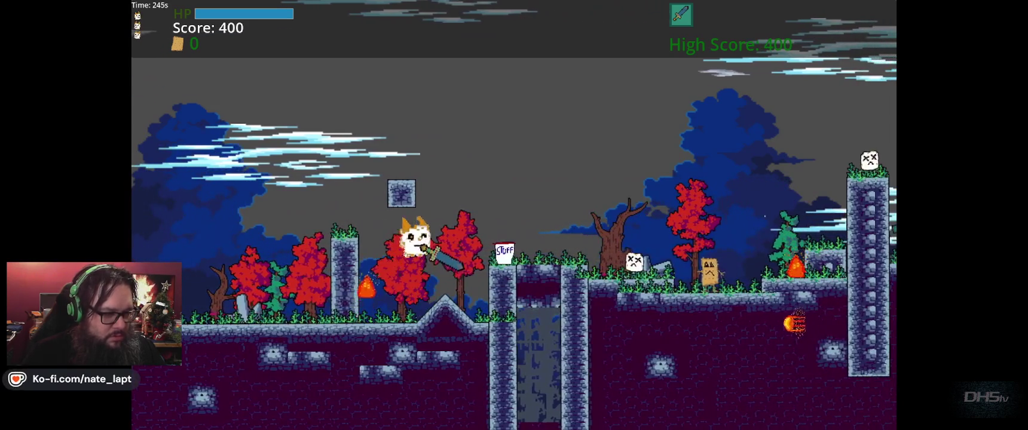
key(Right)
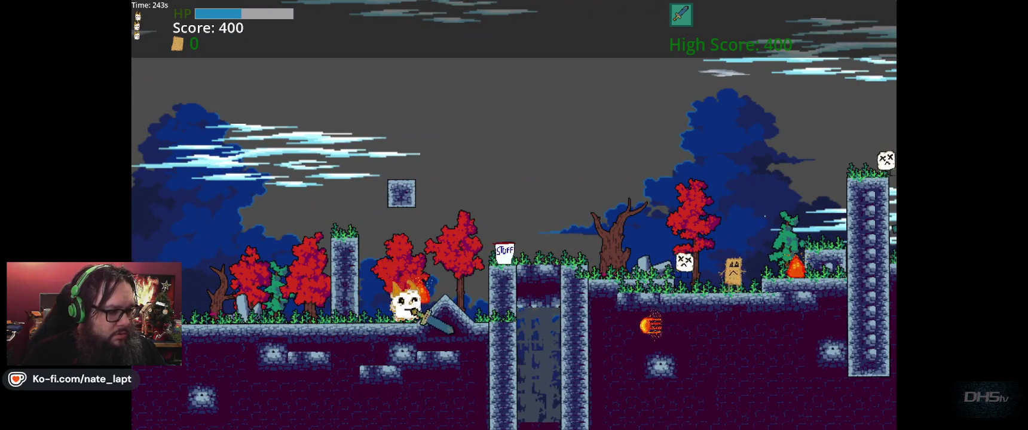
key(Right)
key(space)
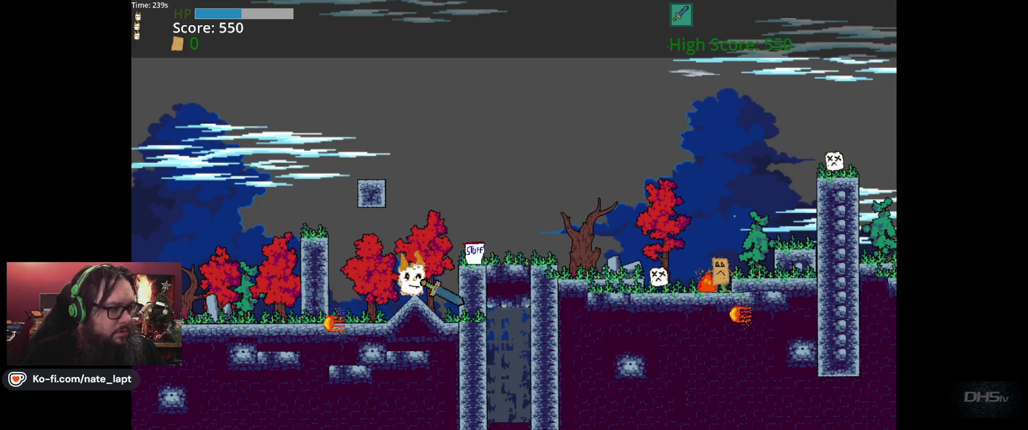
key(Right)
key(space)
key(Right)
key(space)
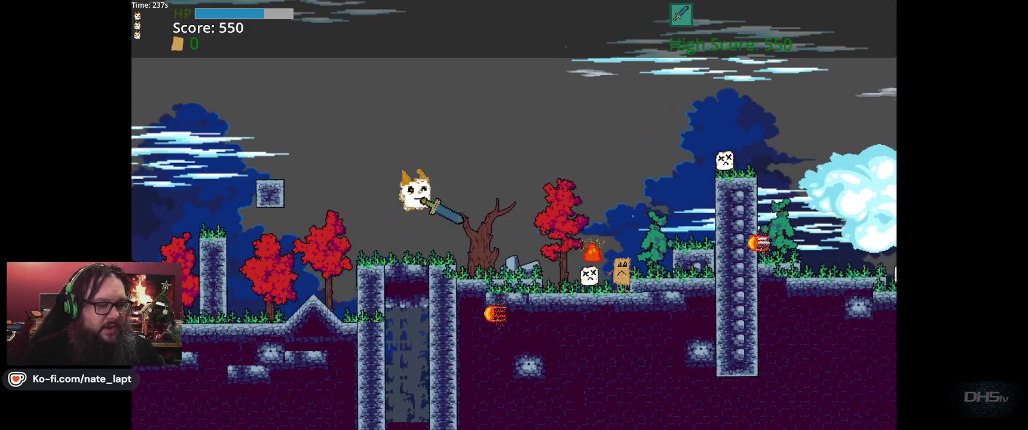
key(Right)
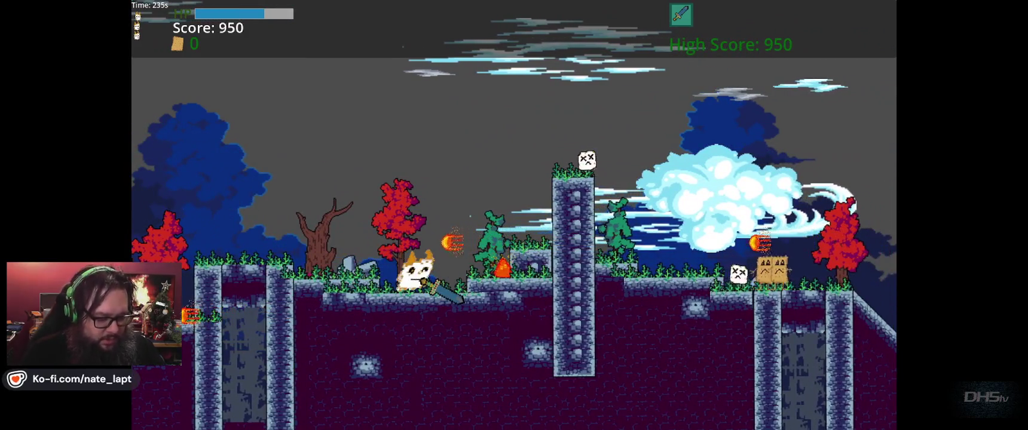
key(F8)
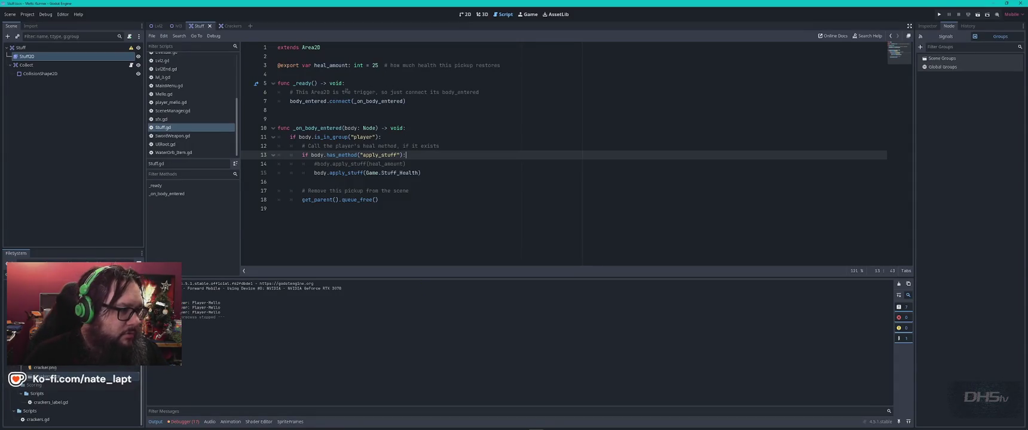
Change heal_amount on line 3 of Stuff.gd from 25 to 55 and run the game
click(513, 129)
click(374, 66)
text(55)
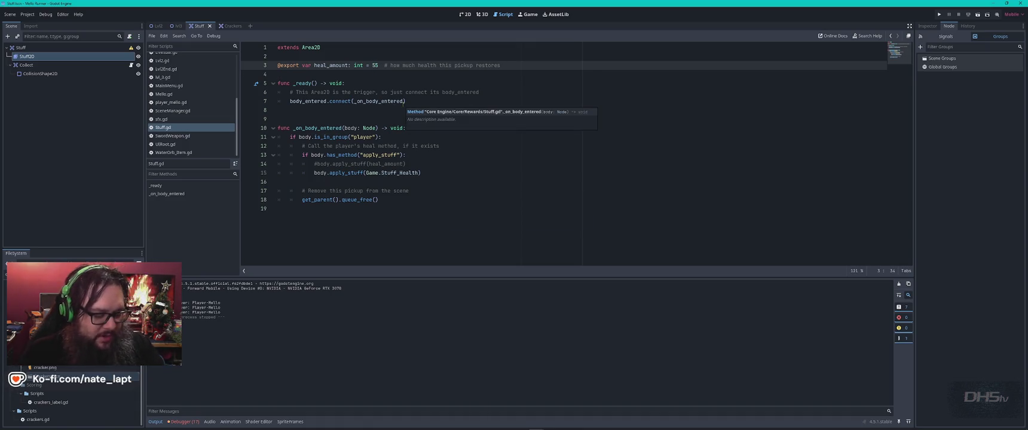
key(F5)
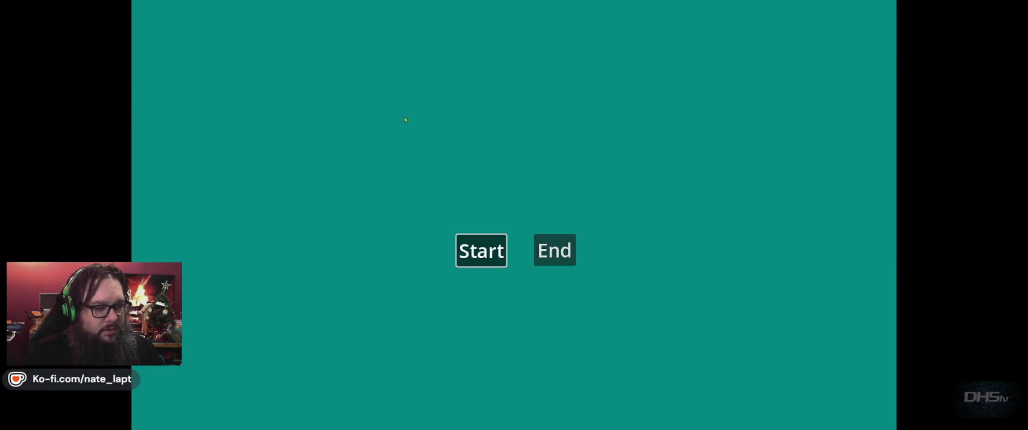
Start the level, grab the STUFF pickup and leap over the pillar down onto the slope
key(Return)
key(Right)
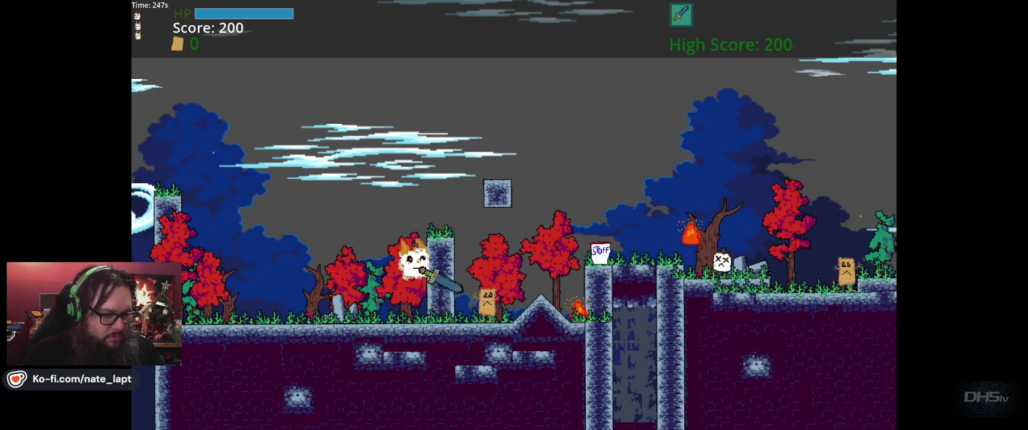
key(Right)
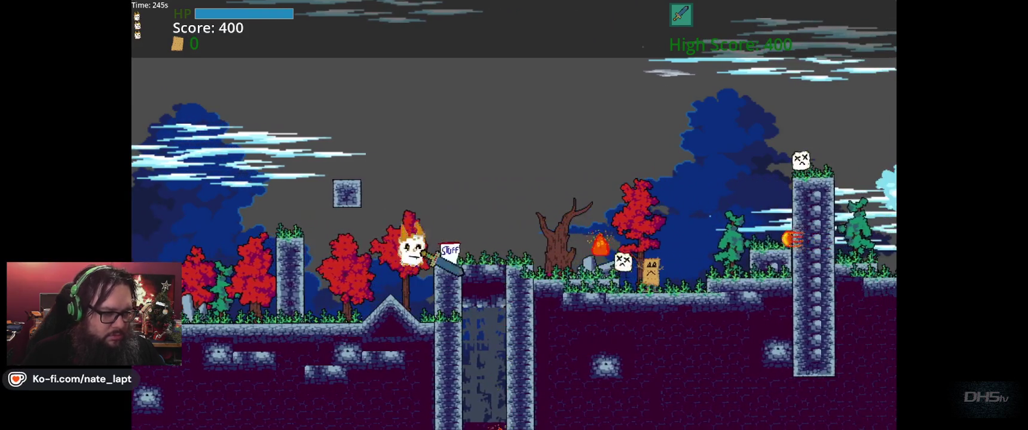
key(Right)
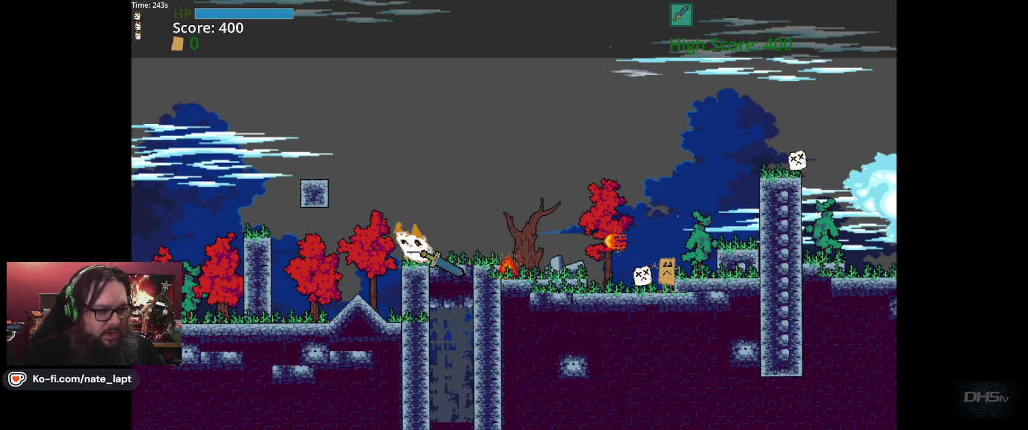
key(Right)
key(Right)
key(space)
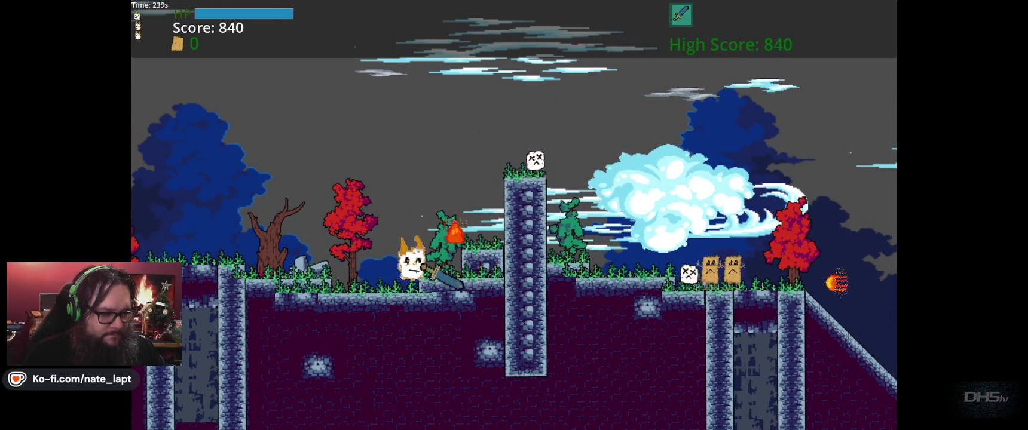
key(Right)
key(space)
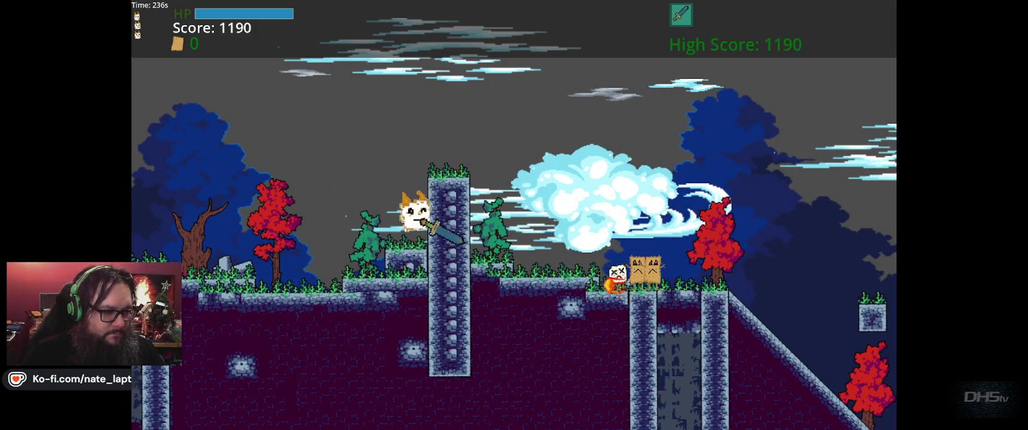
key(Right)
key(space)
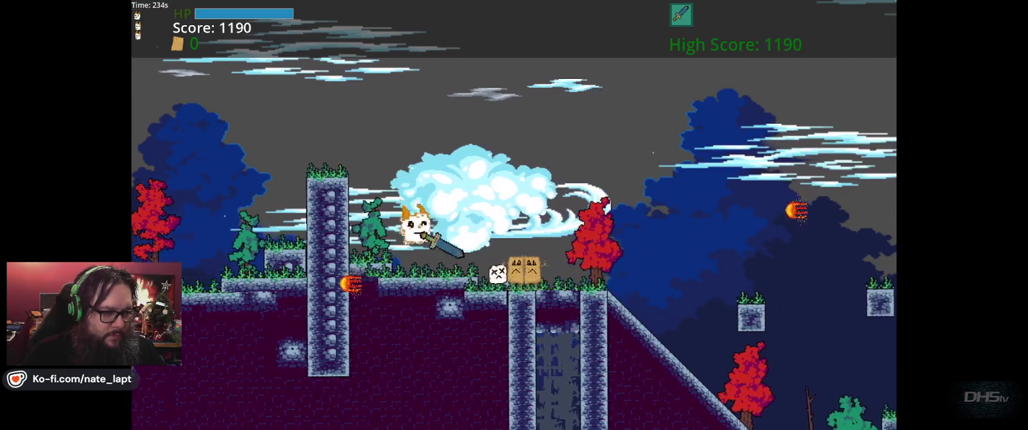
key(Right)
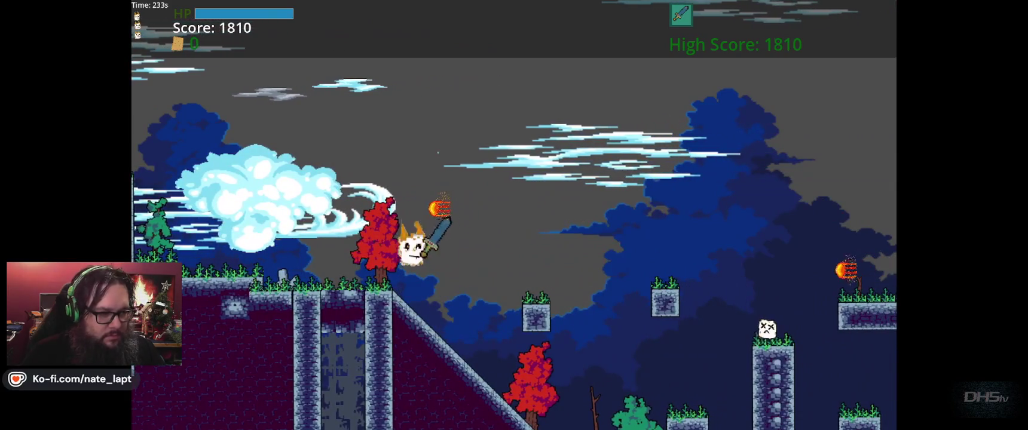
key(space)
Jump across the floating platforms, drop to the lower area and run to the stone pillar
key(Right)
key(space)
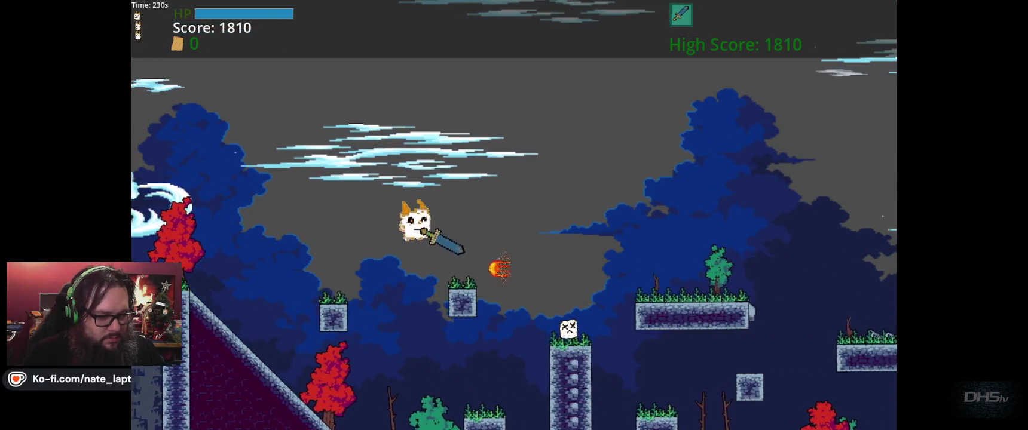
key(space)
key(Right)
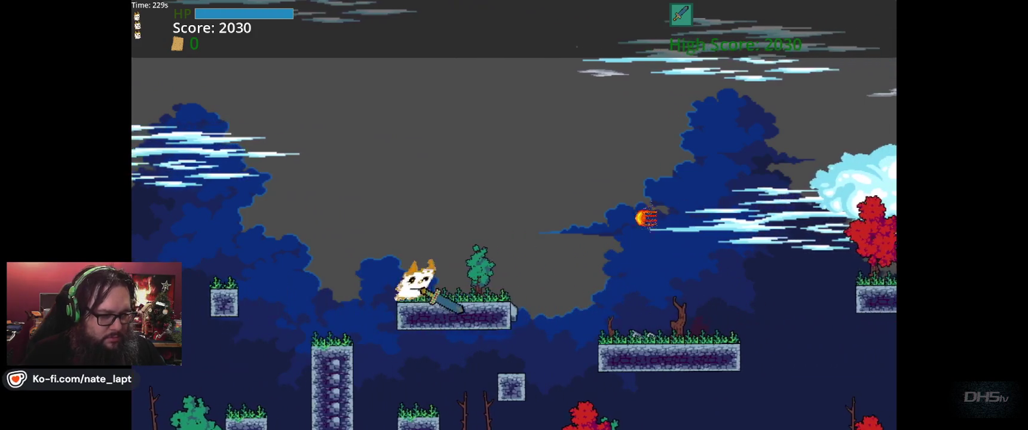
key(space)
key(Right)
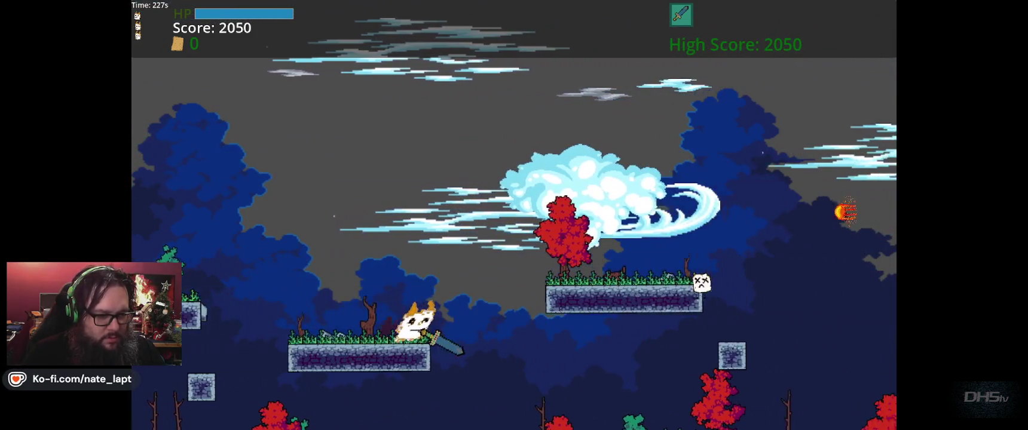
key(space)
key(Right)
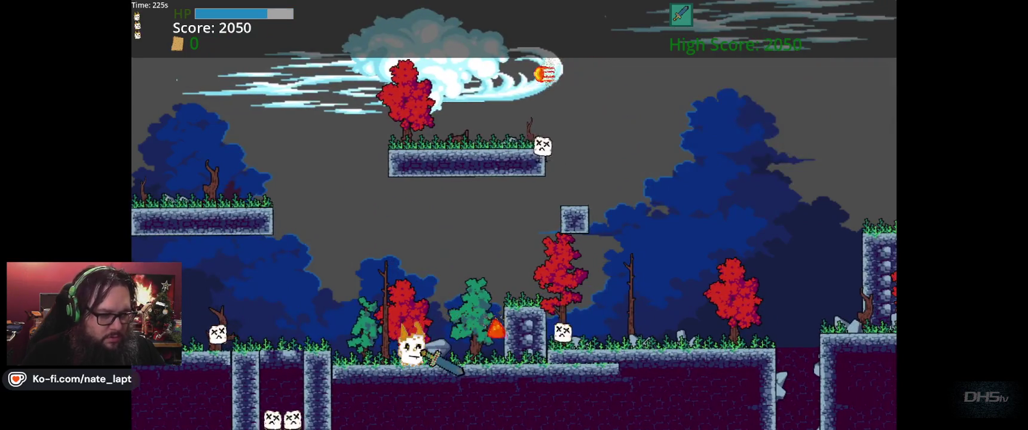
key(Right)
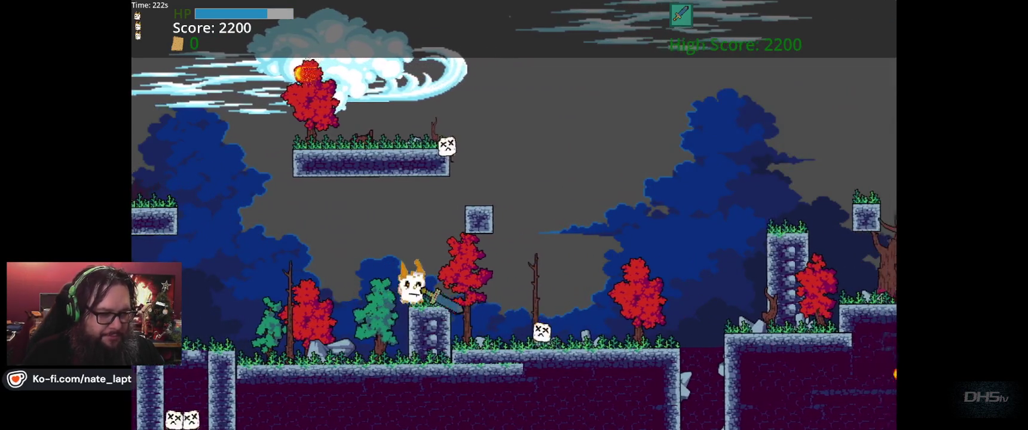
key(Right)
key(space)
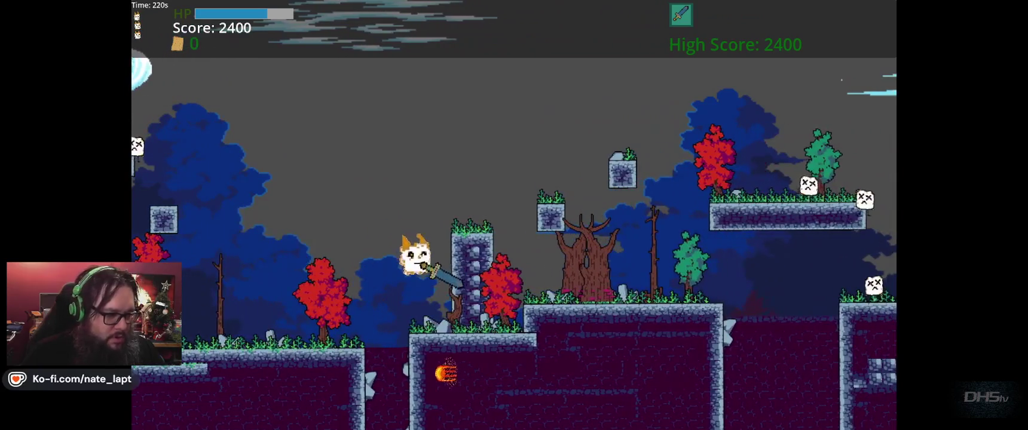
Wall-jump out of the pit, cross the stone platforms until dying in a pit, then stop the game
key(Right)
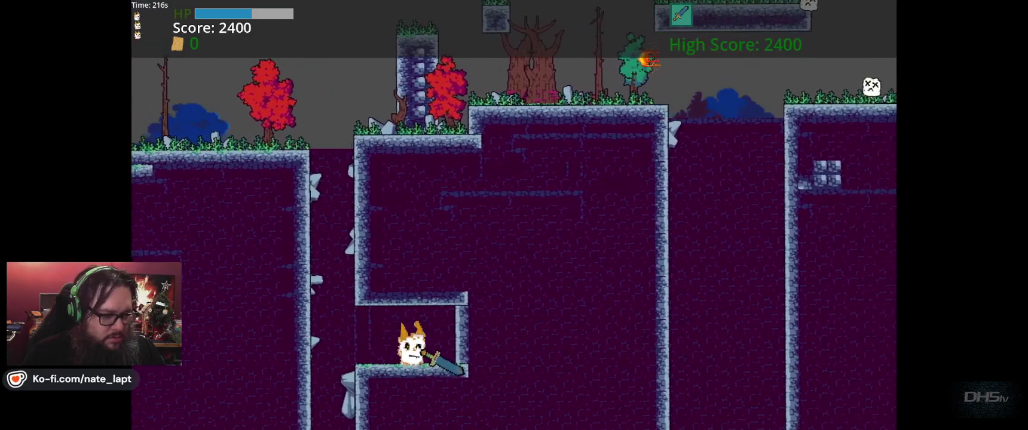
key(Left)
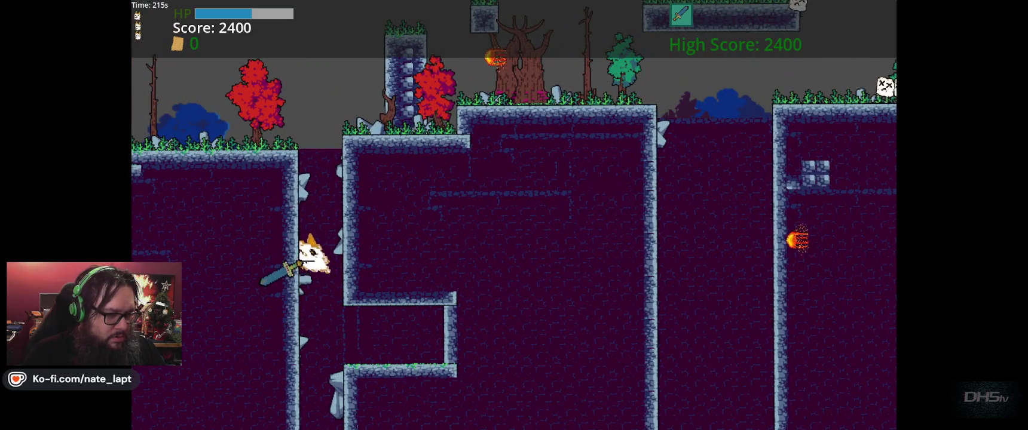
key(space)
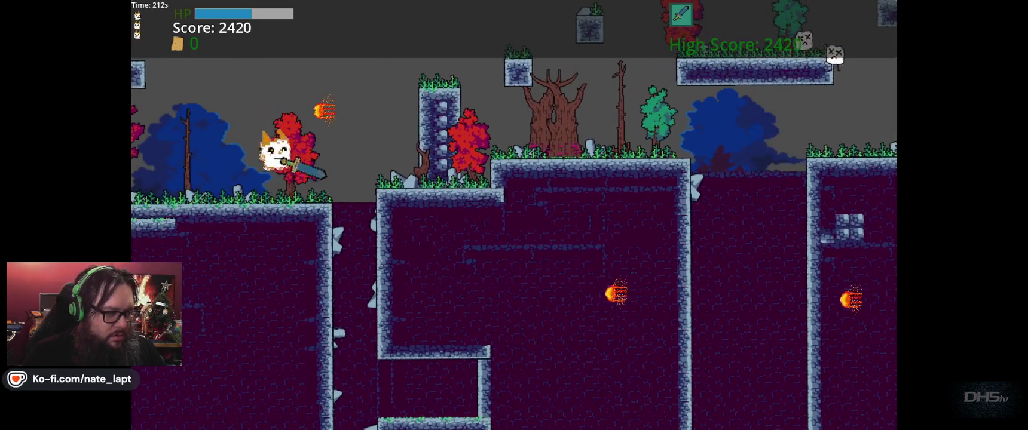
key(Right)
key(space)
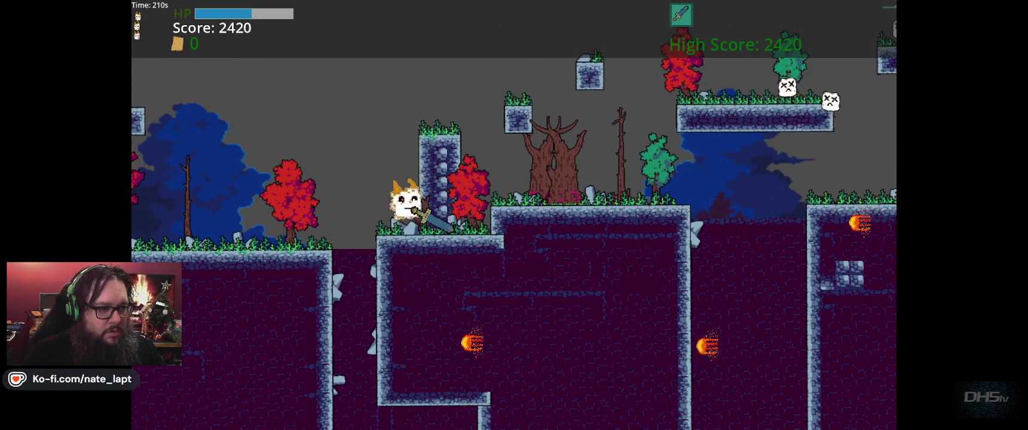
key(Right)
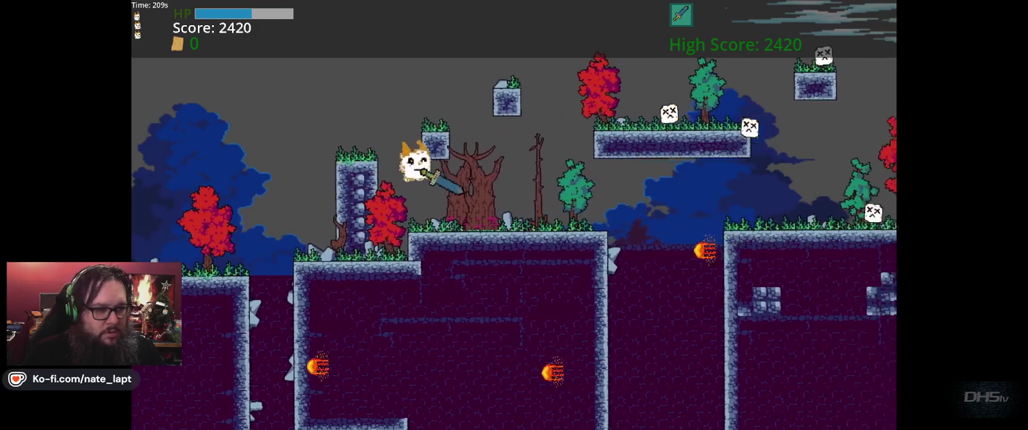
key(Right)
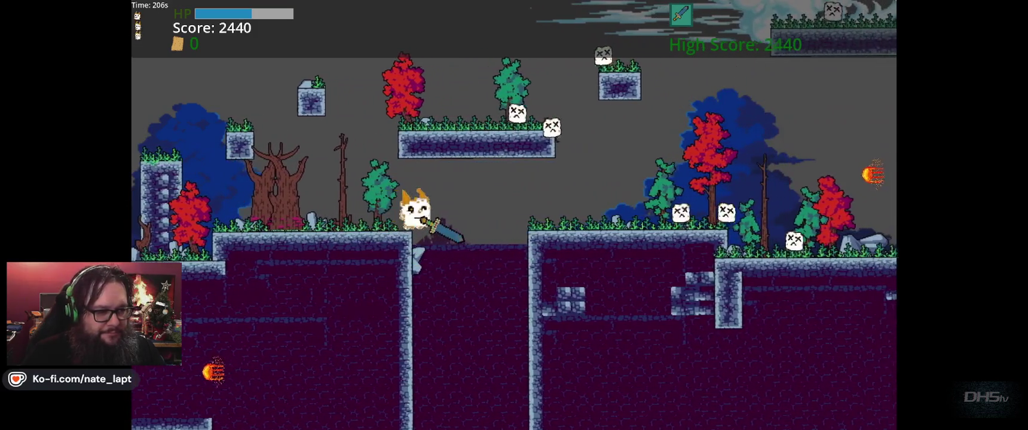
key(space)
key(Right)
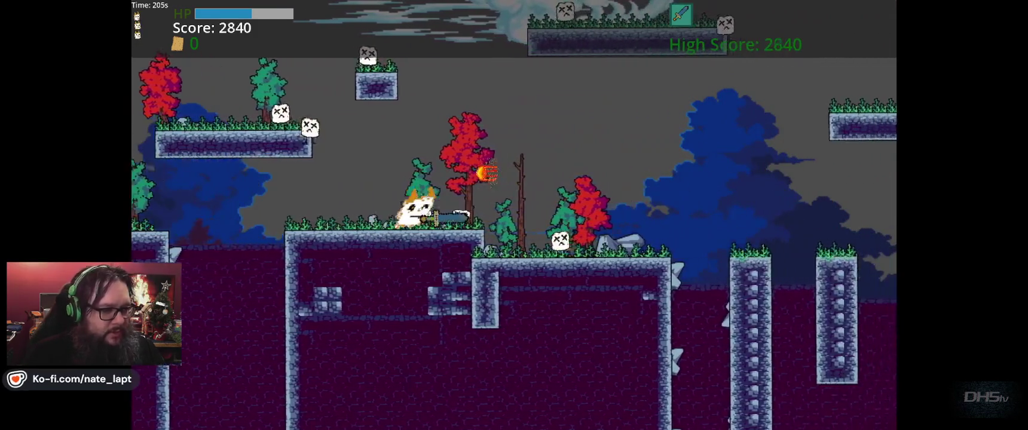
key(Right)
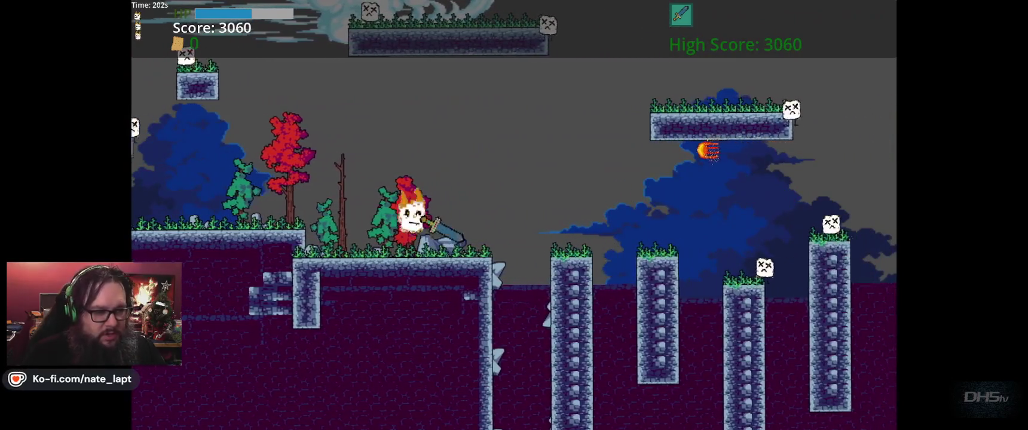
key(Right)
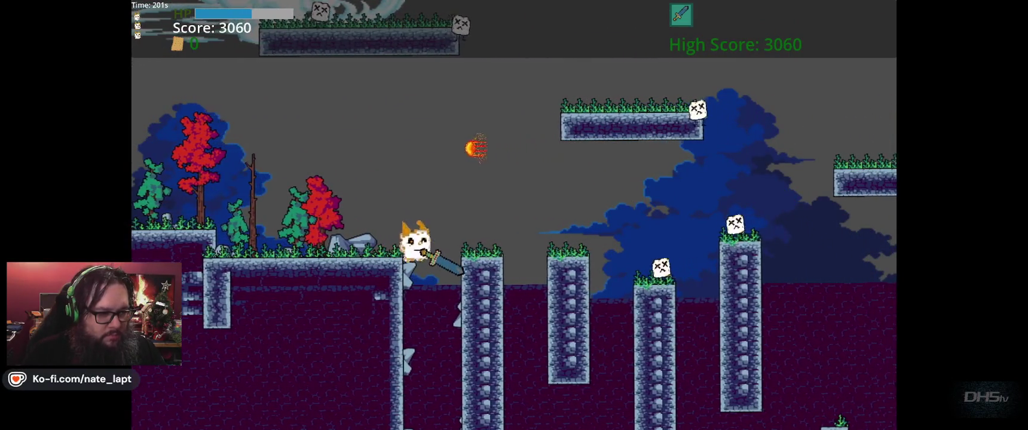
key(space)
key(Left)
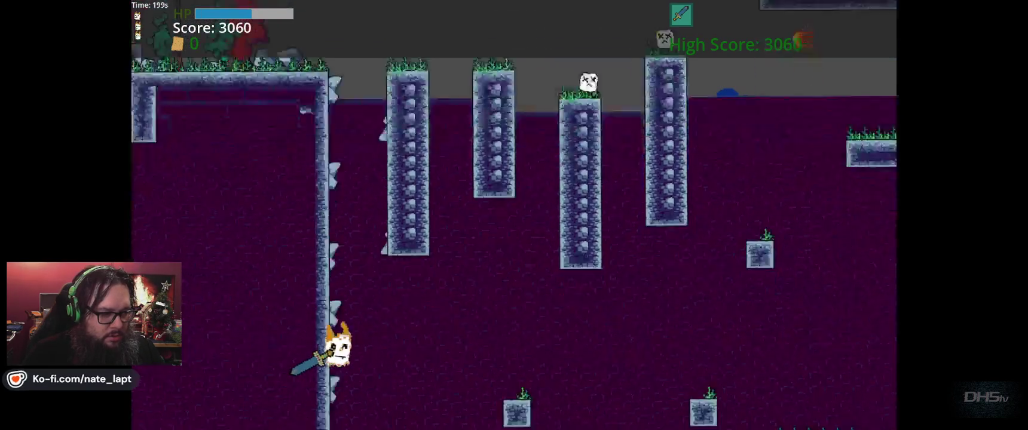
key(F8)
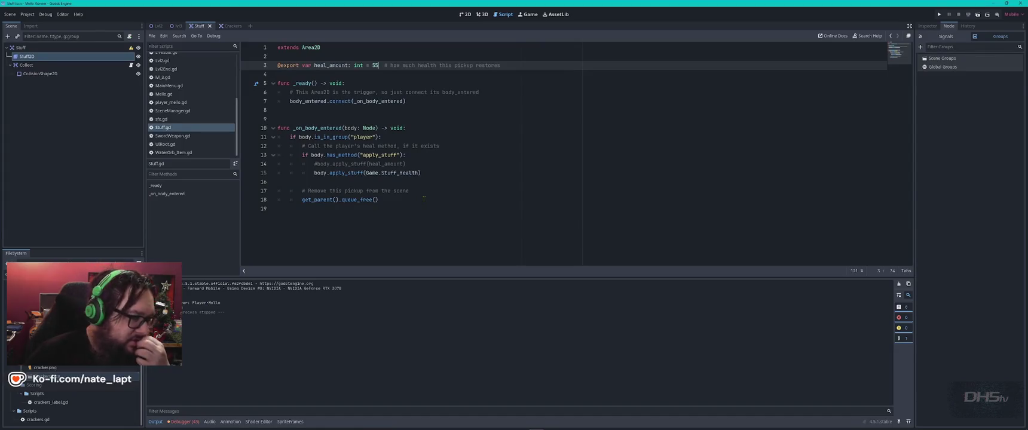
Open lvl3 in the 2D view, pan across the four gaps and wall shapes, and select WallJumps
click(469, 12)
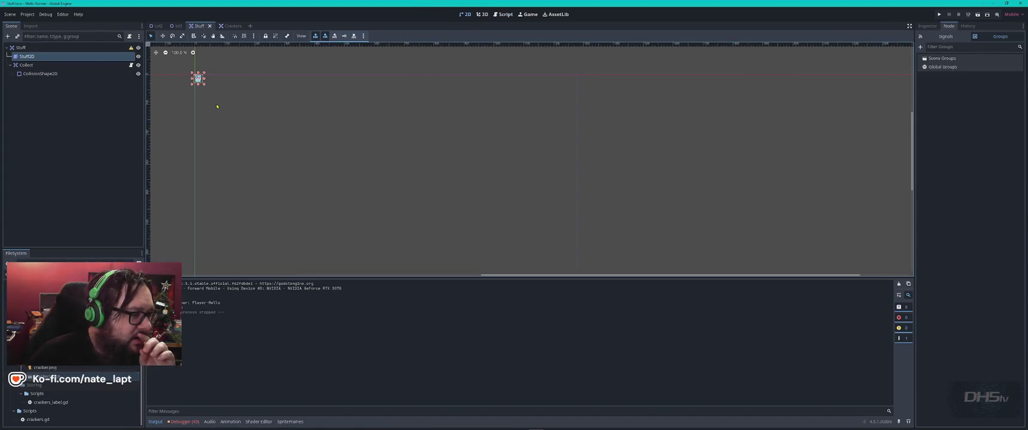
click(174, 26)
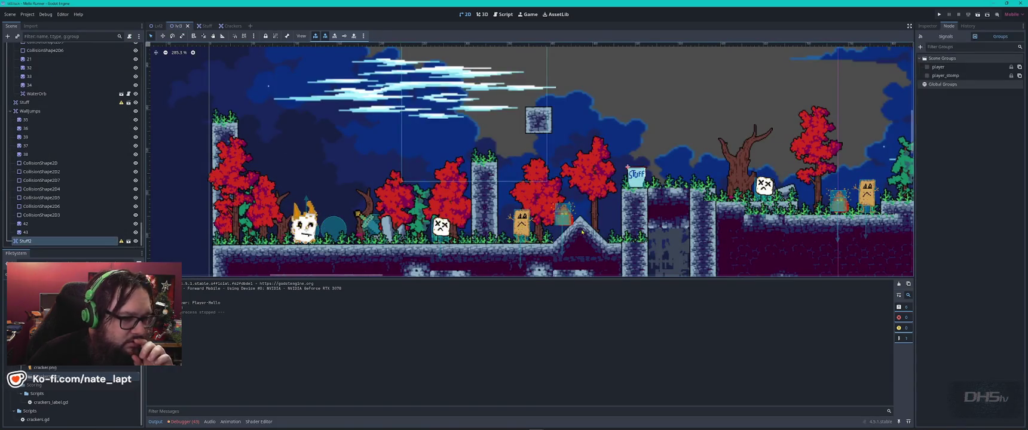
scroll(538, 228, down, 5)
mouse_move(790, 230)
mouse_down()
mouse_move(305, 132)
mouse_move(251, 107)
mouse_move(227, 66)
mouse_up()
scroll(555, 147, up, 9)
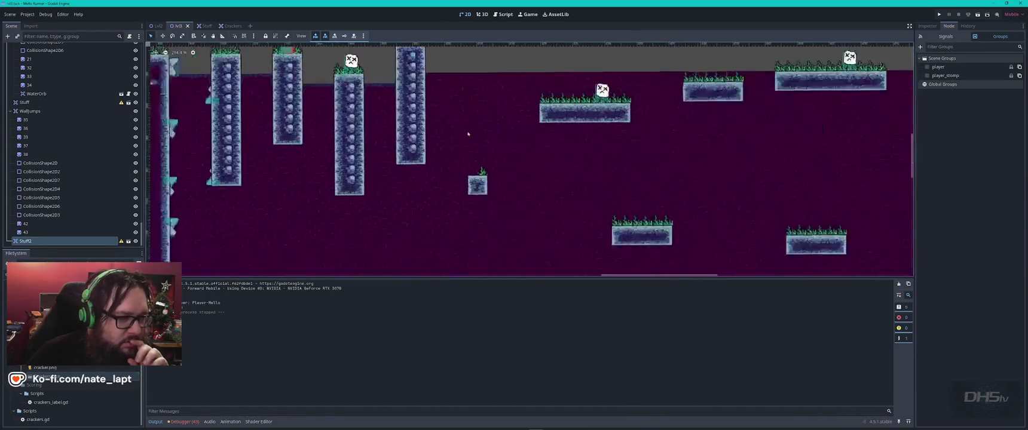
scroll(555, 148, left, 5)
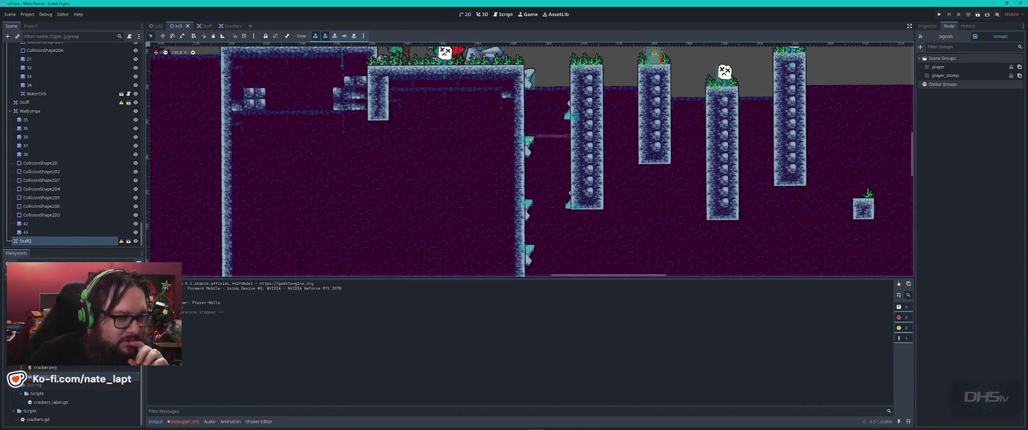
click(530, 140)
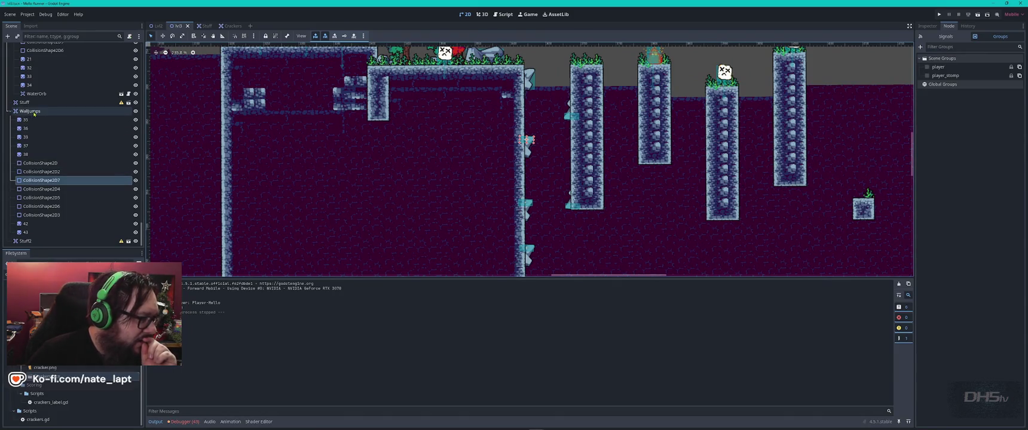
click(36, 112)
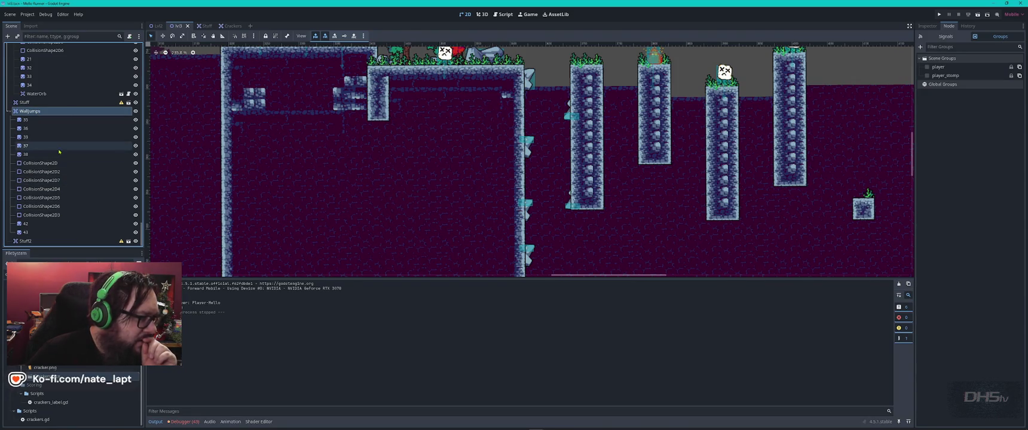
scroll(49, 129, up, 5)
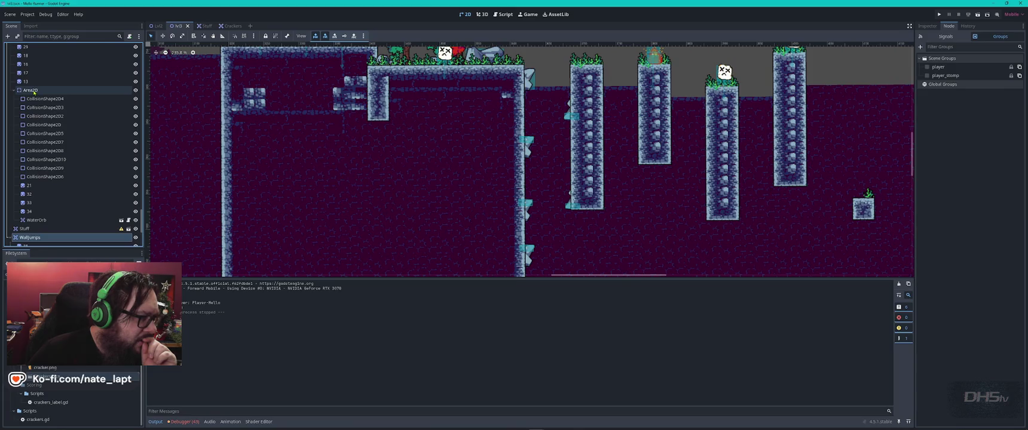
scroll(35, 93, down, 2)
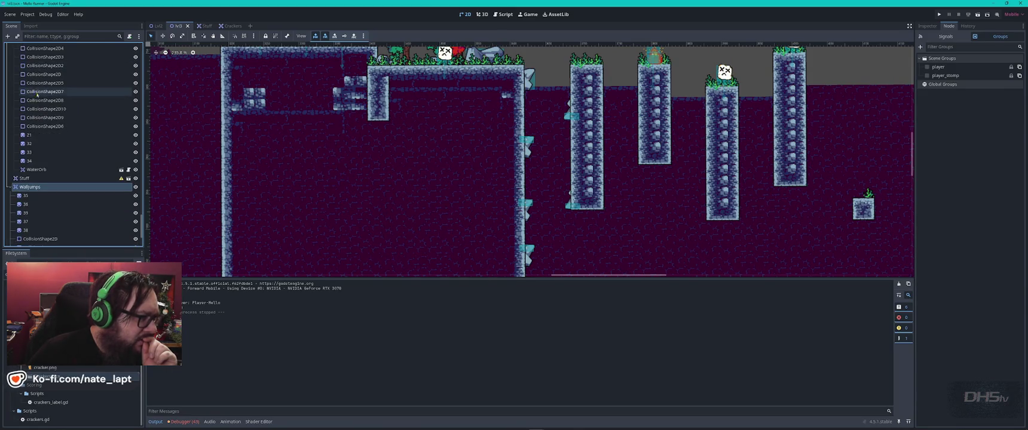
Change the WallJumps node's type to Area2D, then save and run the level with F6
right_click(35, 188)
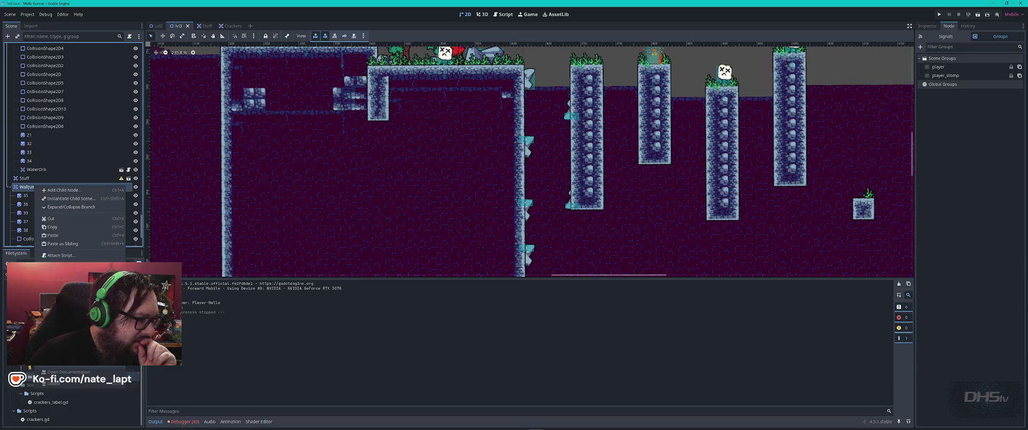
click(60, 275)
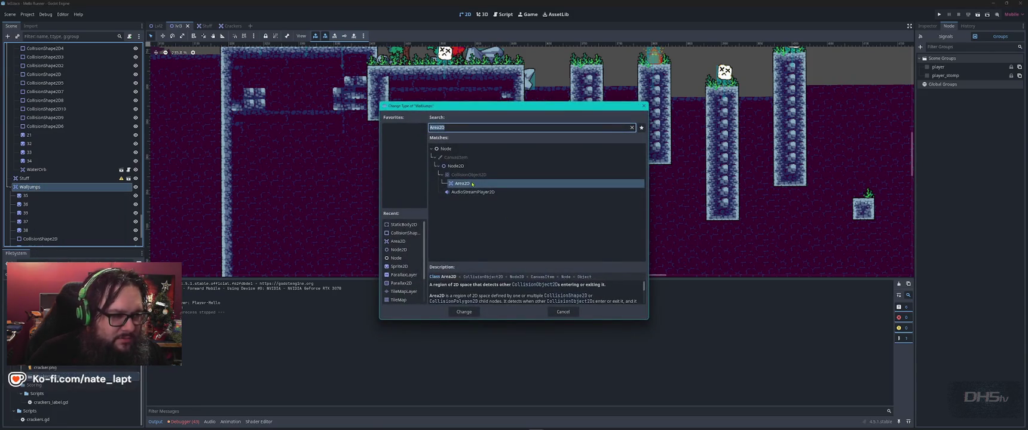
double_click(481, 203)
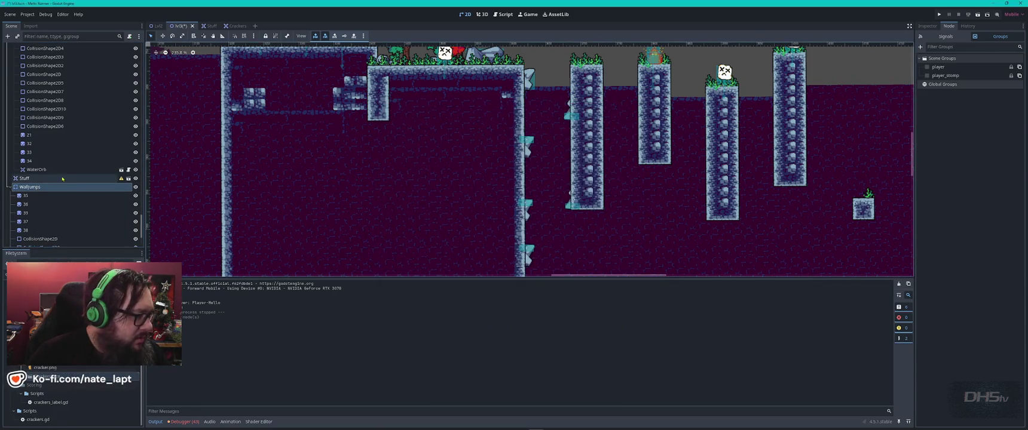
click(43, 170)
key(F6)
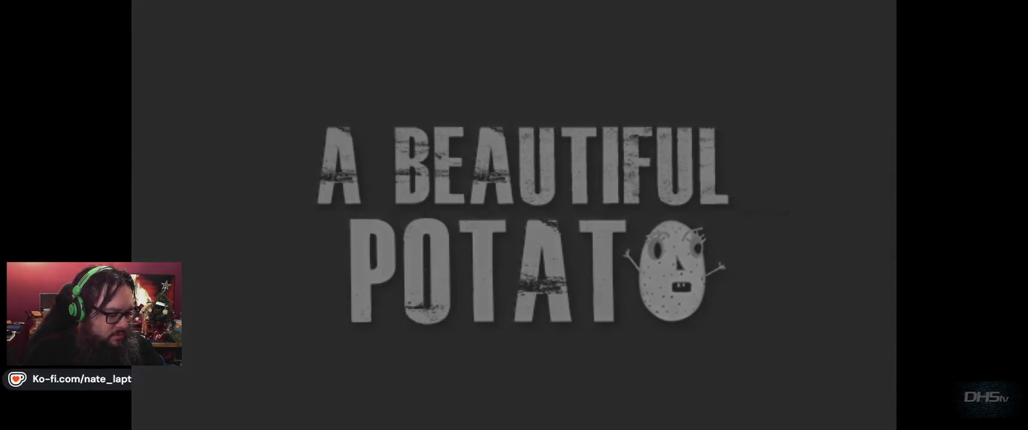
Start the game, stomp the first enemy for the sword, and fight right past the tall pillar
key(Return)
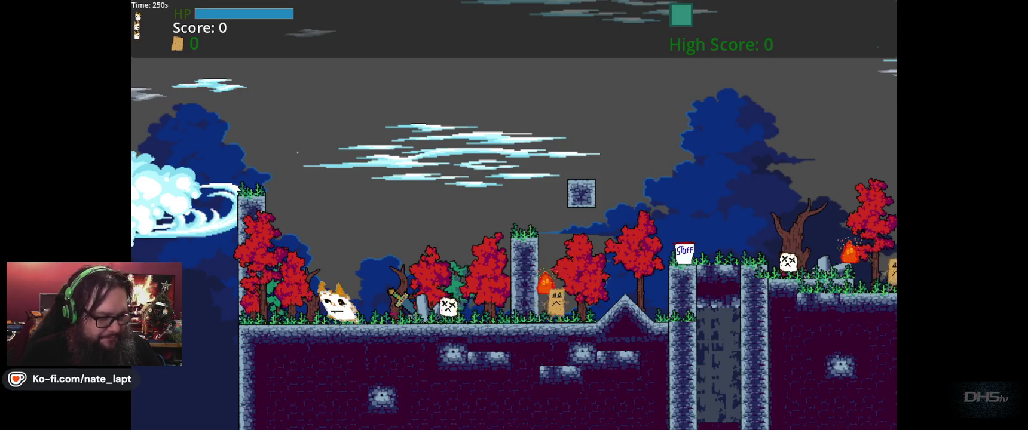
key(Right)
key(space)
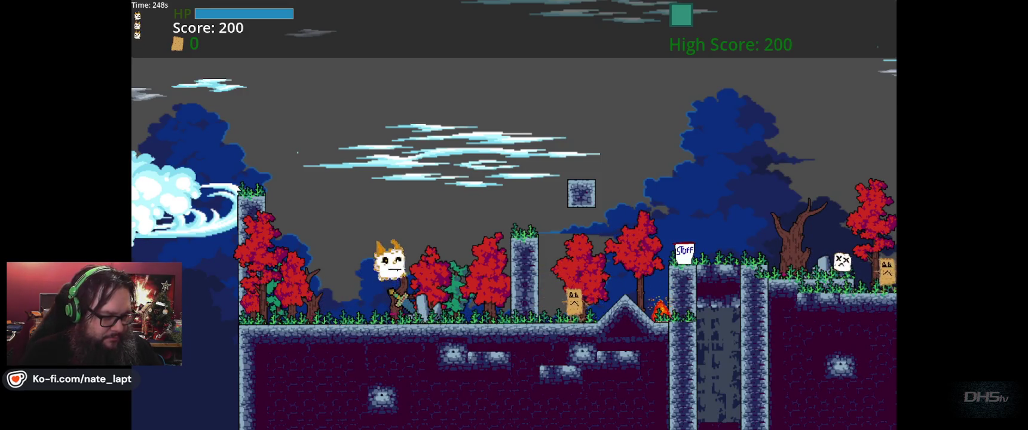
key(Right)
key(Right)
key(Left)
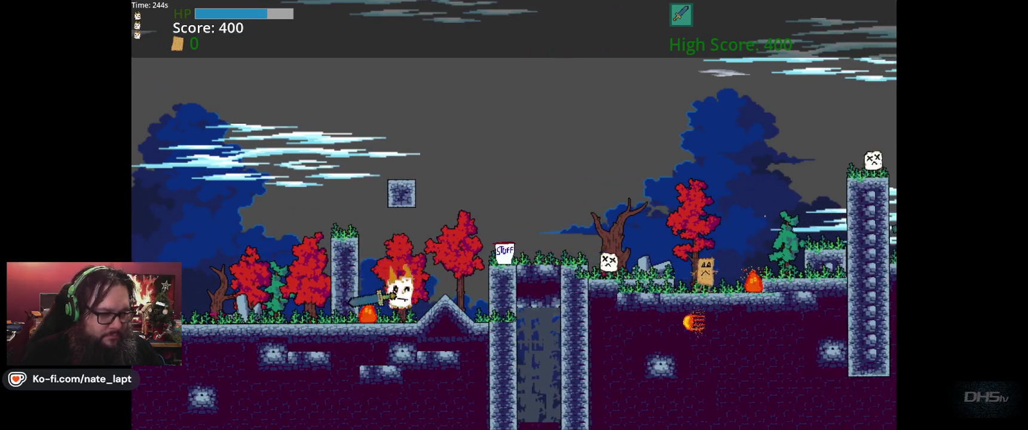
key(Right)
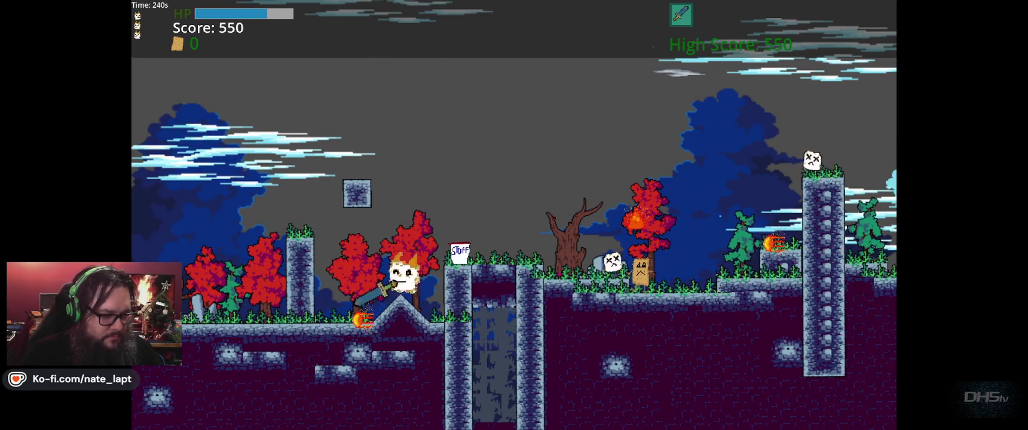
key(Right)
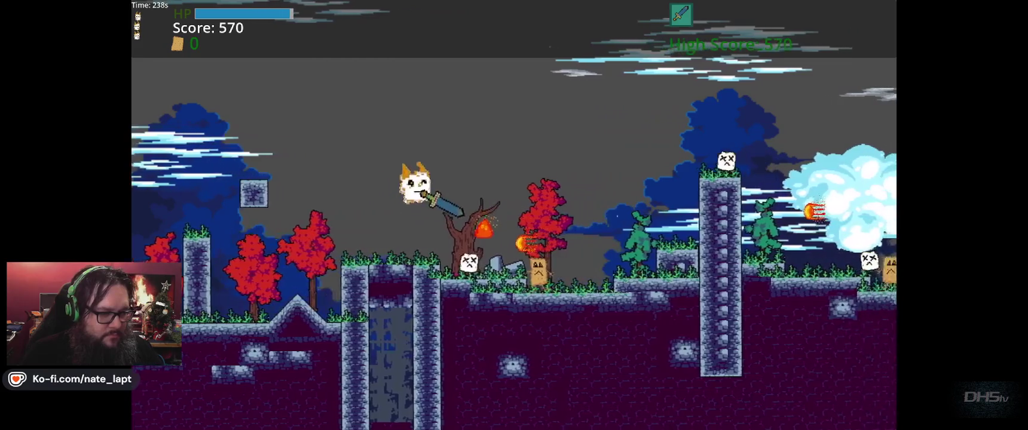
key(Right)
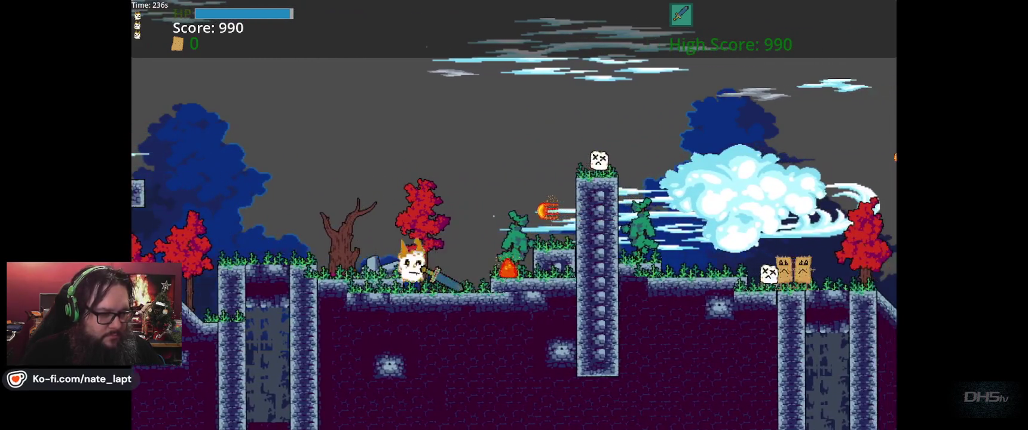
key(Right)
key(space)
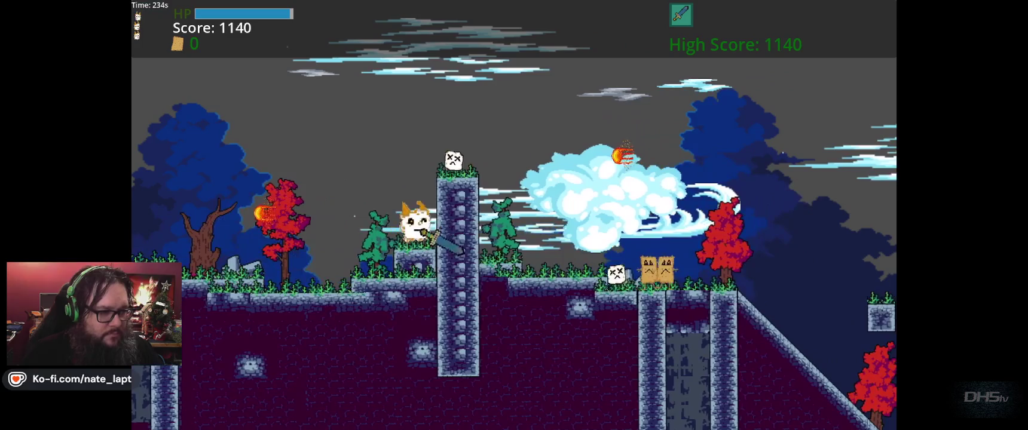
key(Right)
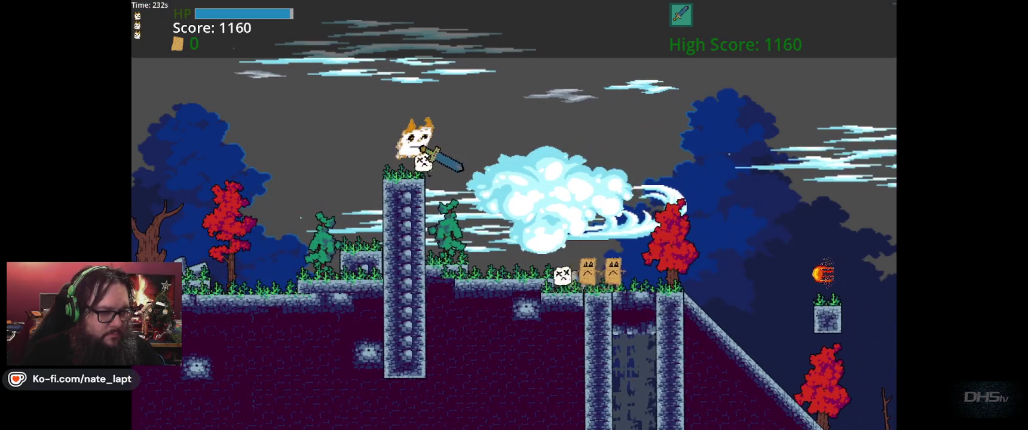
key(Left)
key(Right)
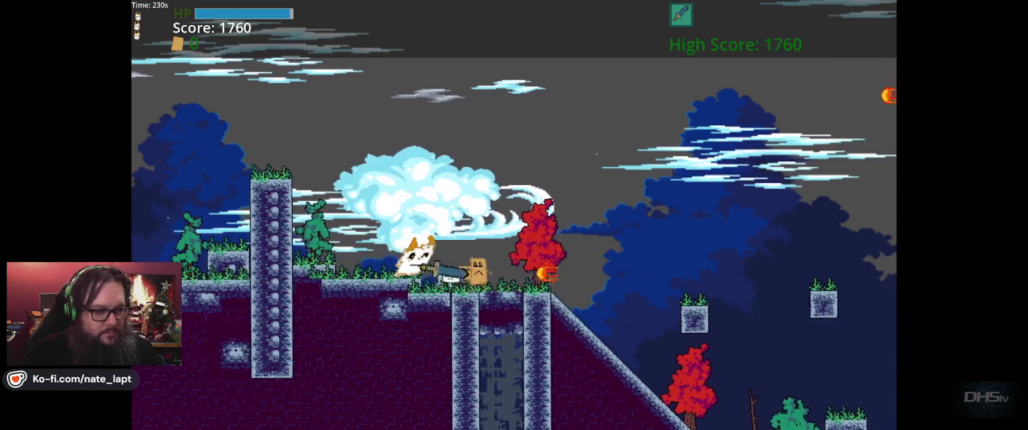
key(Right)
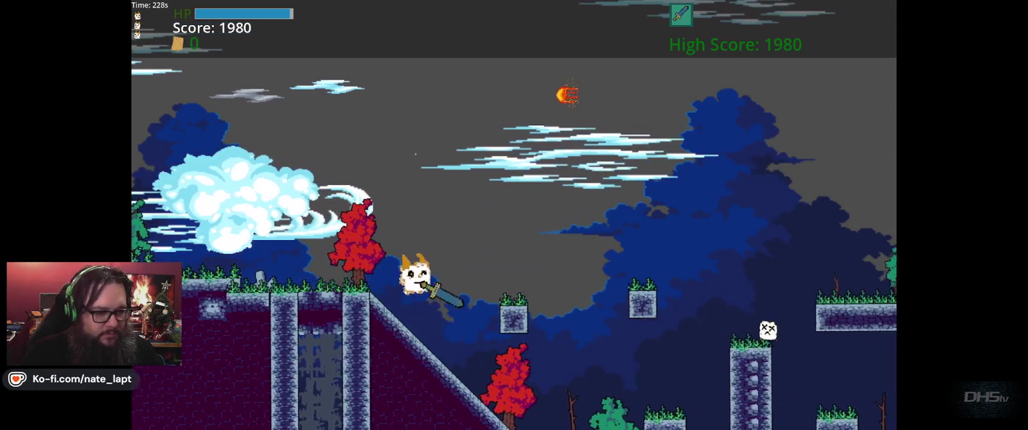
key(Left)
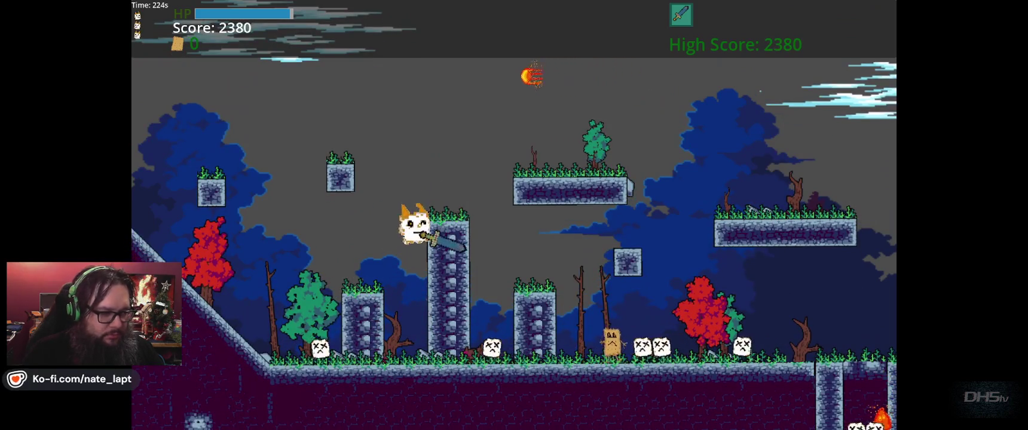
Jump right across the pillars and ledges, defeating enemies, onto the next stone pillar's top
key(Up)
key(Right)
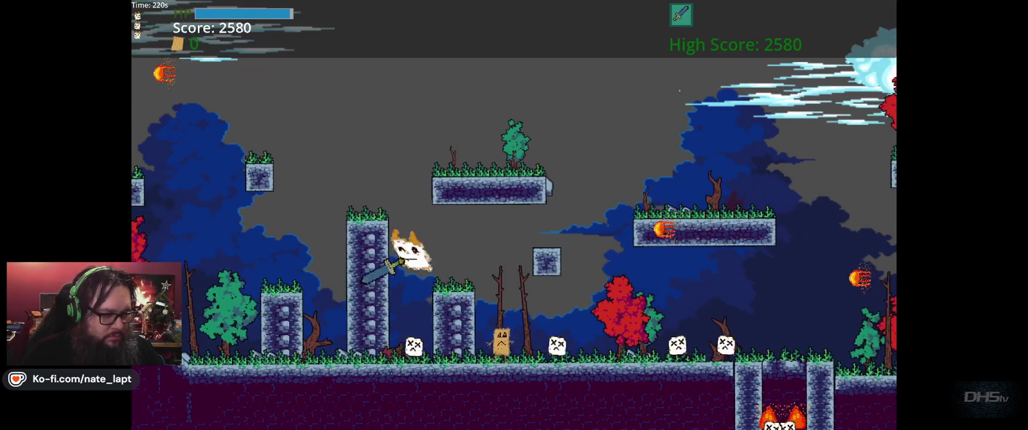
key(Right)
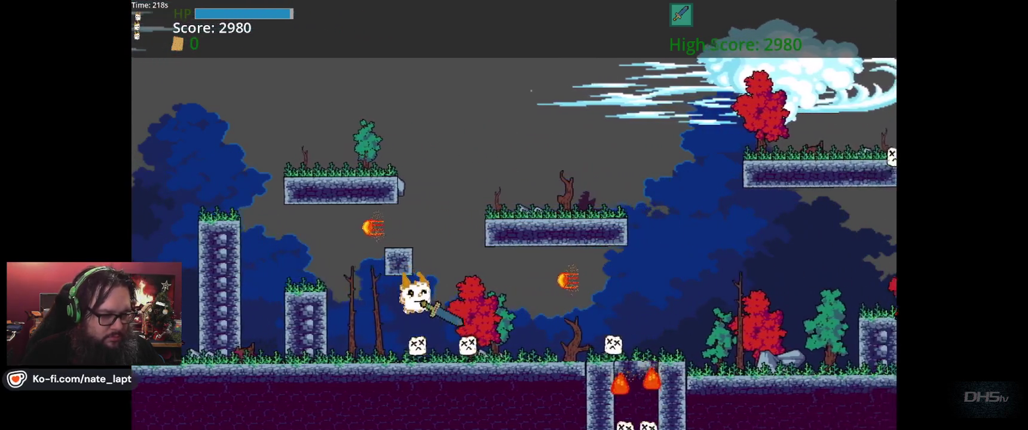
key(Right)
key(Up)
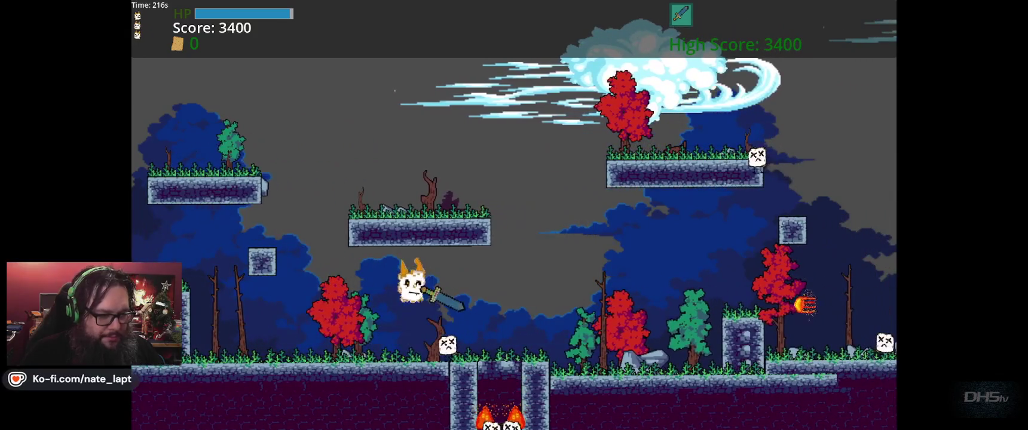
key(Right)
key(Up)
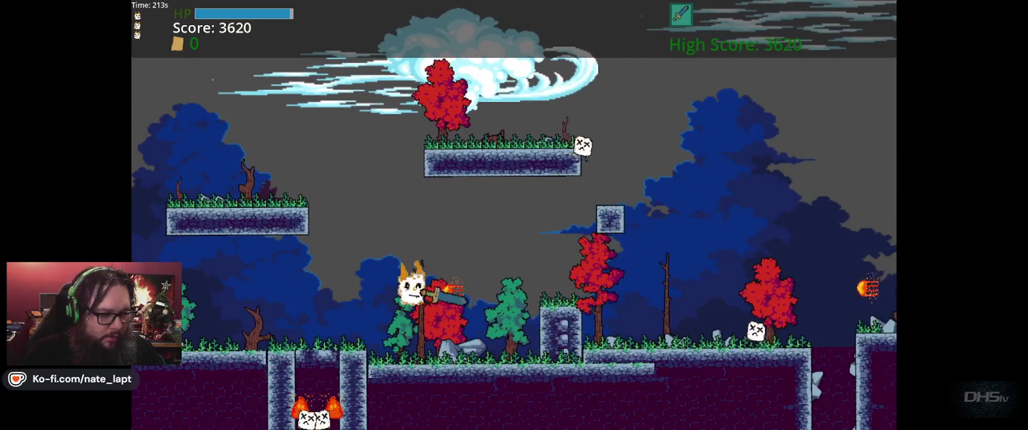
key(Right)
key(Up)
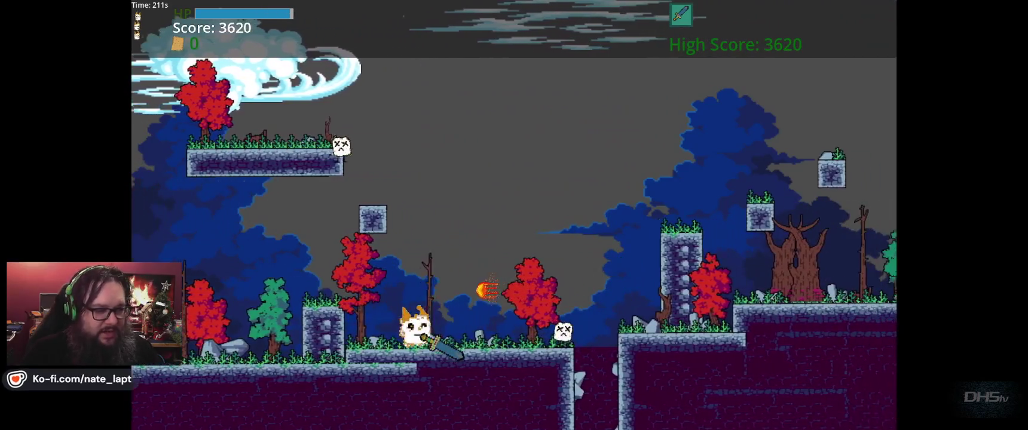
key(Right)
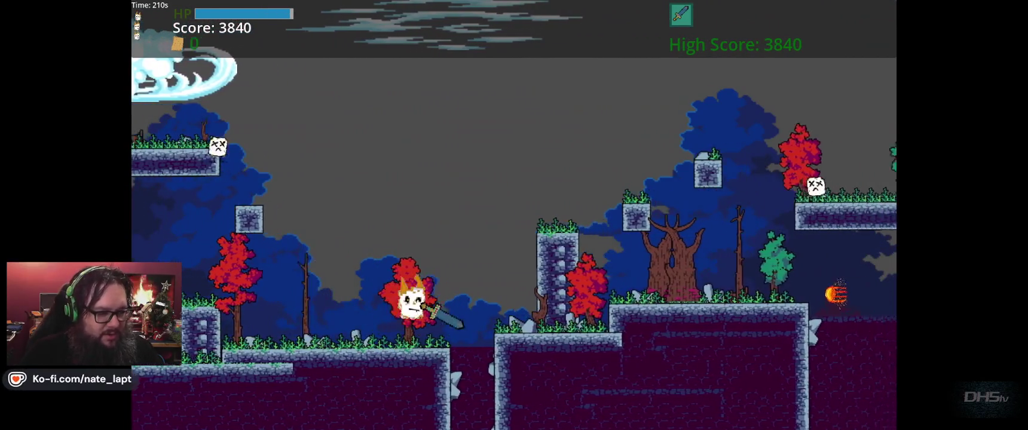
key(Up)
key(Right)
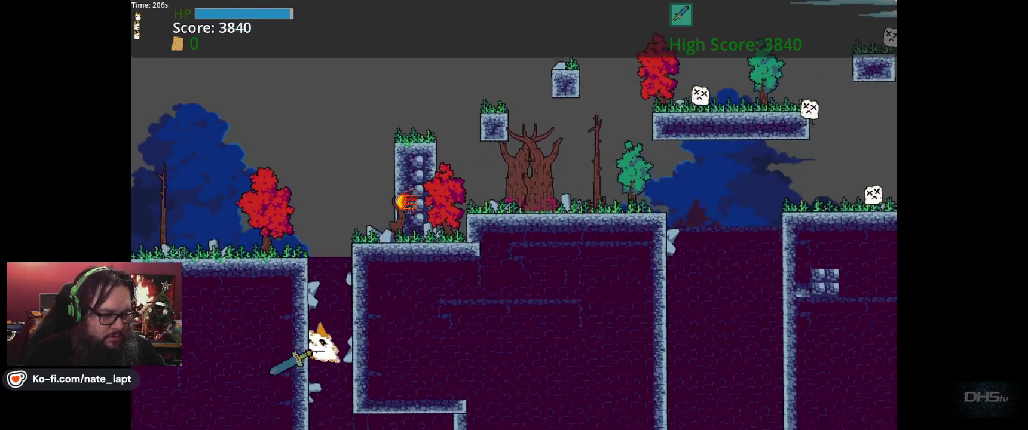
Drop down the shaft, wall-jump to the upper ledge, cross the pit and run off the next ledge
key(Right)
key(Right)
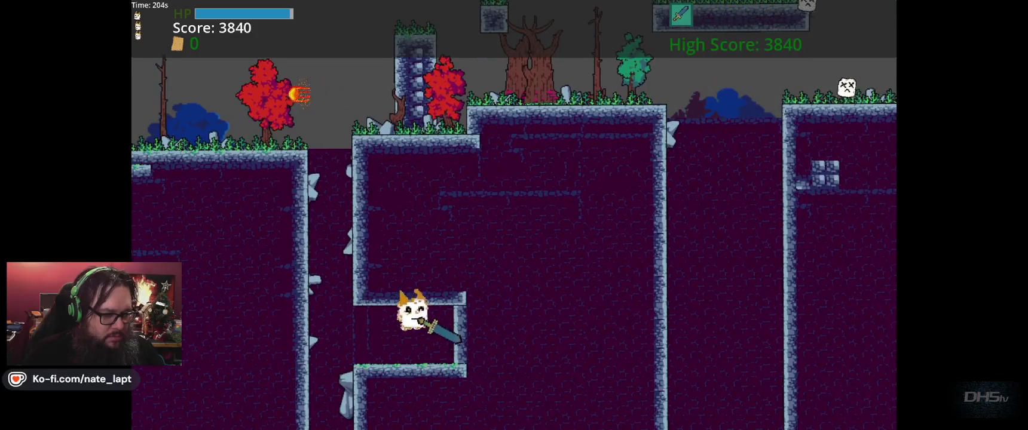
key(Left)
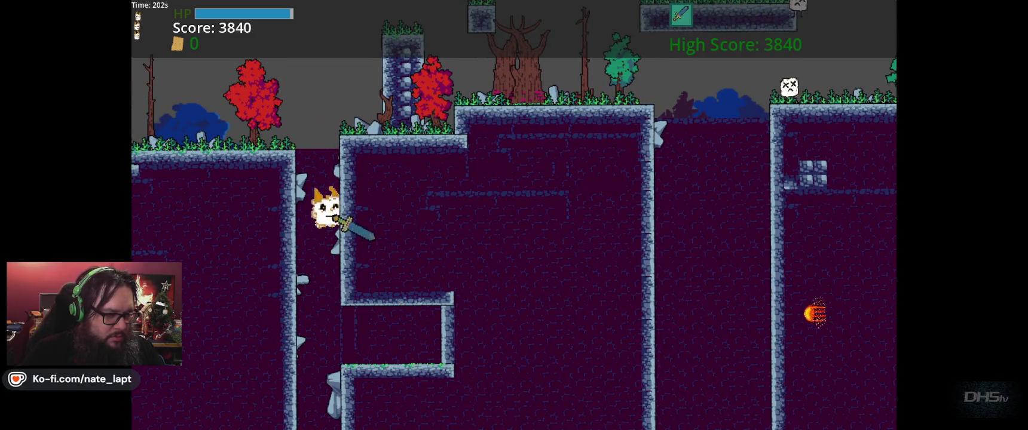
key(Up)
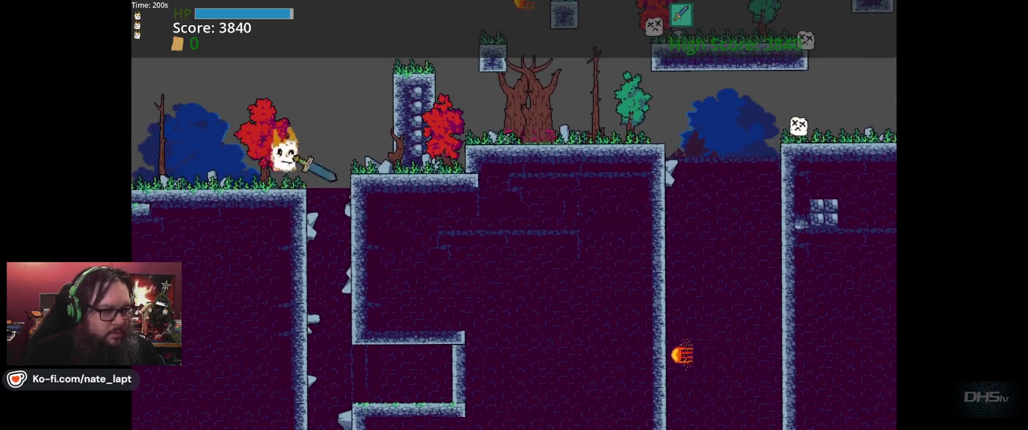
key(Right)
key(Up)
key(Right)
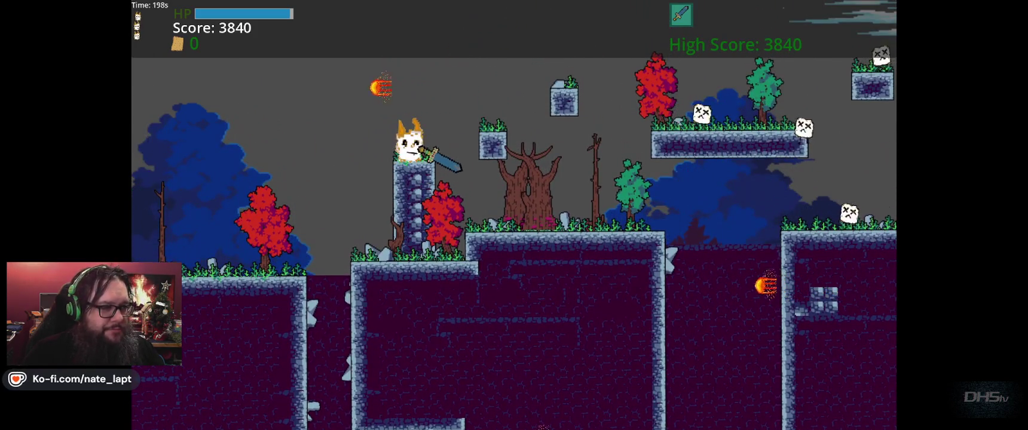
key(Right)
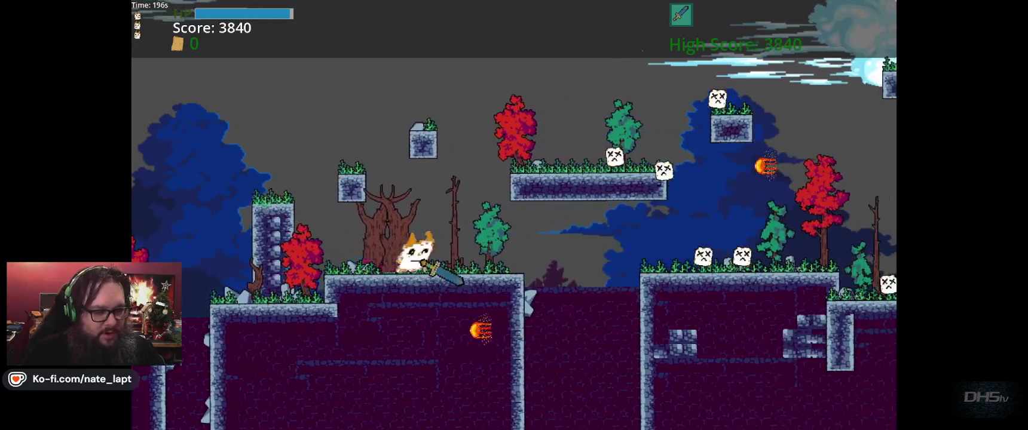
key(Right)
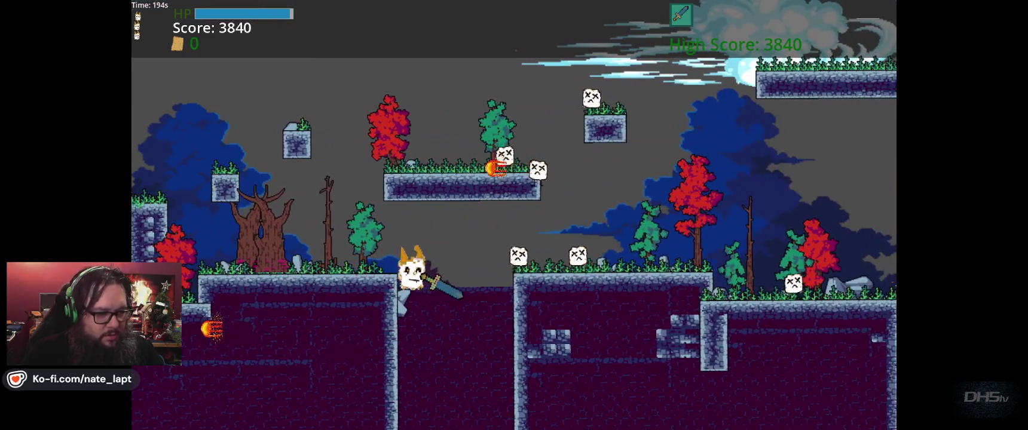
key(Up)
key(Right)
key(Up)
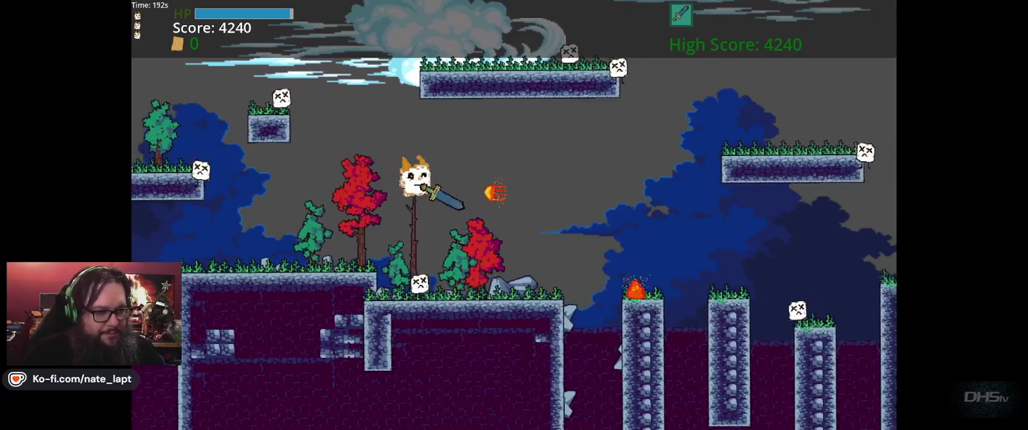
key(Right)
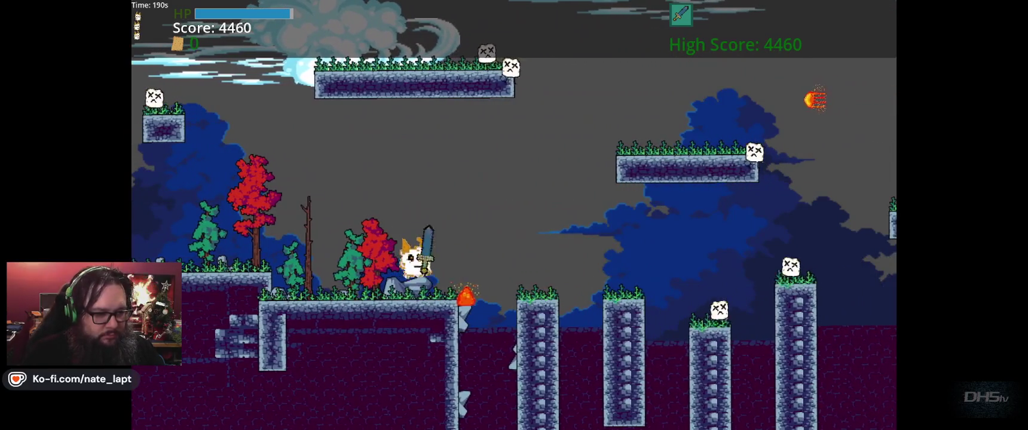
key(Right)
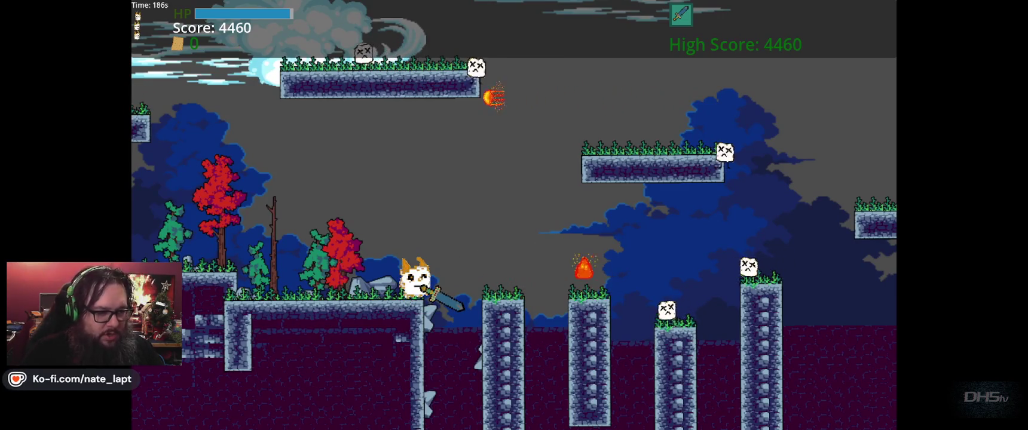
key(Right)
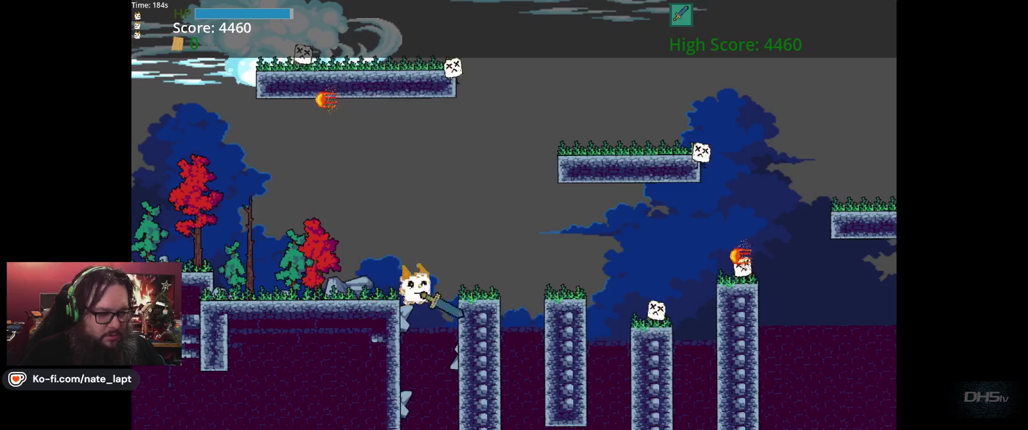
key(Right)
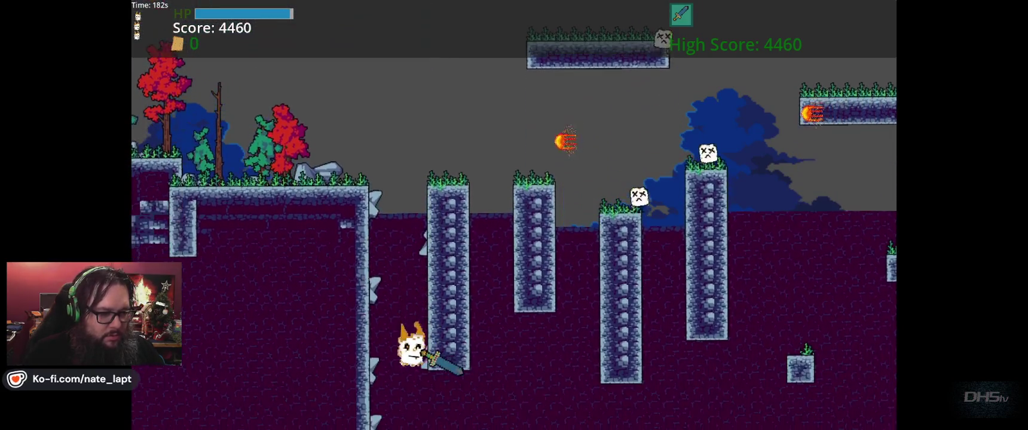
Fall into the cavern and work right across the small lower platforms
key(Left)
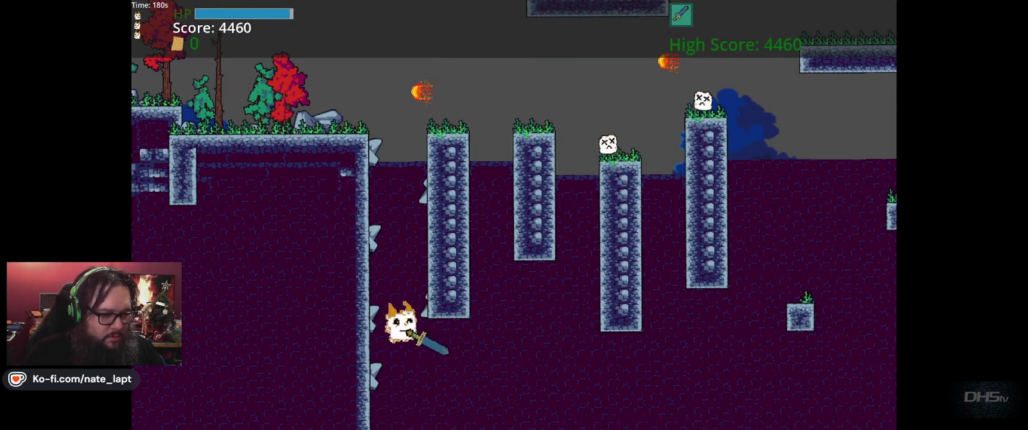
key(Left)
key(Right)
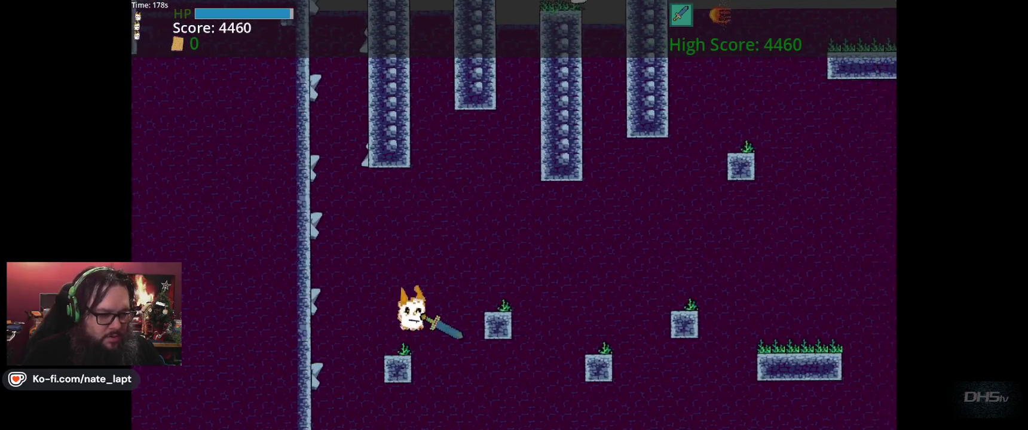
key(Right)
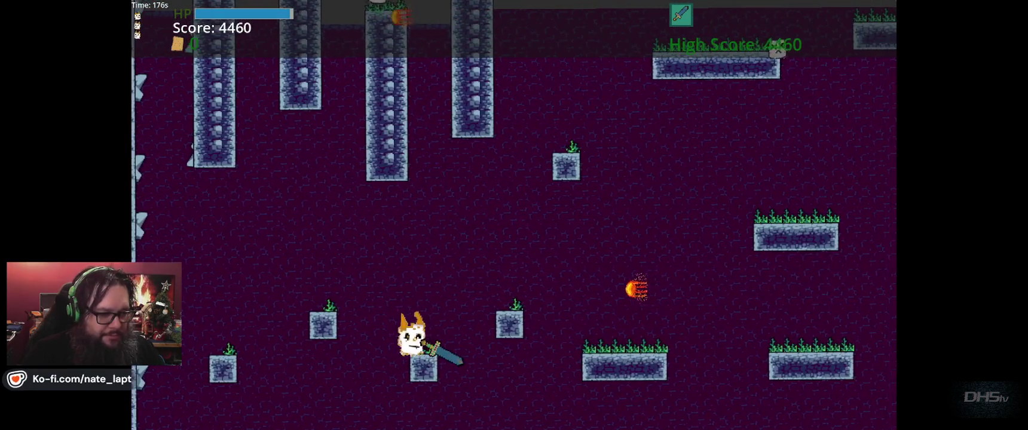
key(Right)
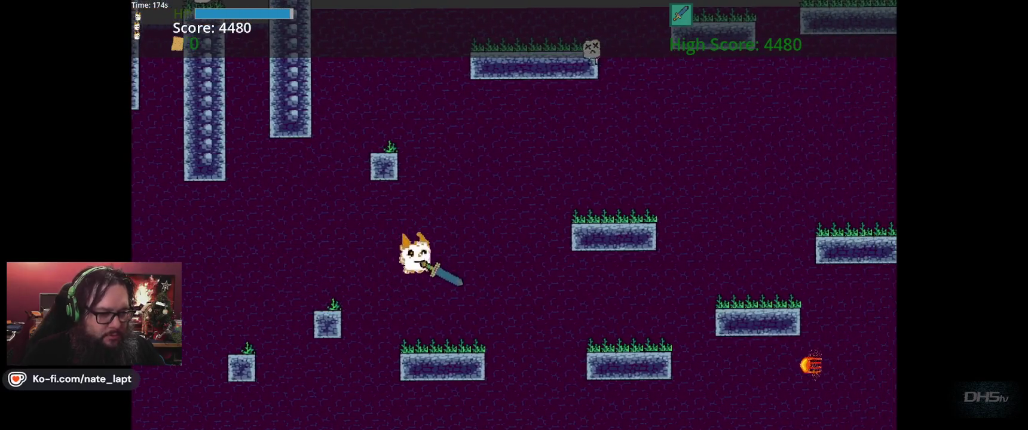
key(Right)
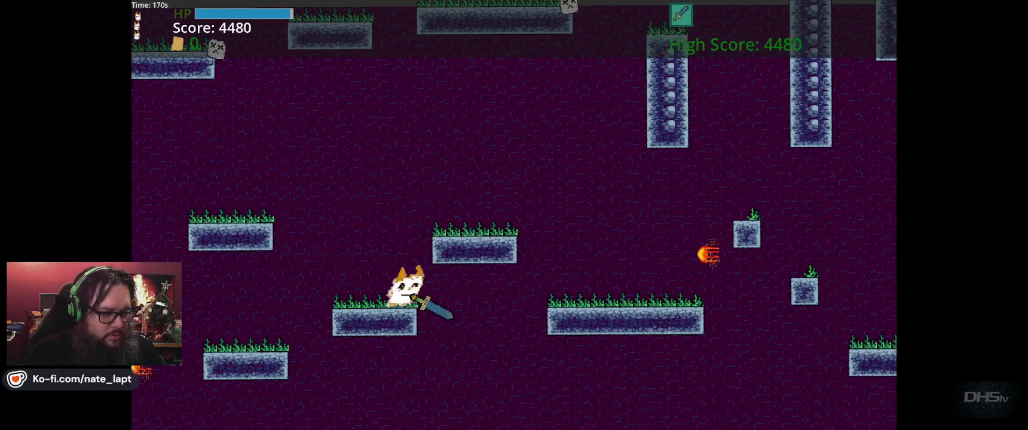
Jump along the blocks and block stairs down into the STUFF enclosure
key(Right)
key(space)
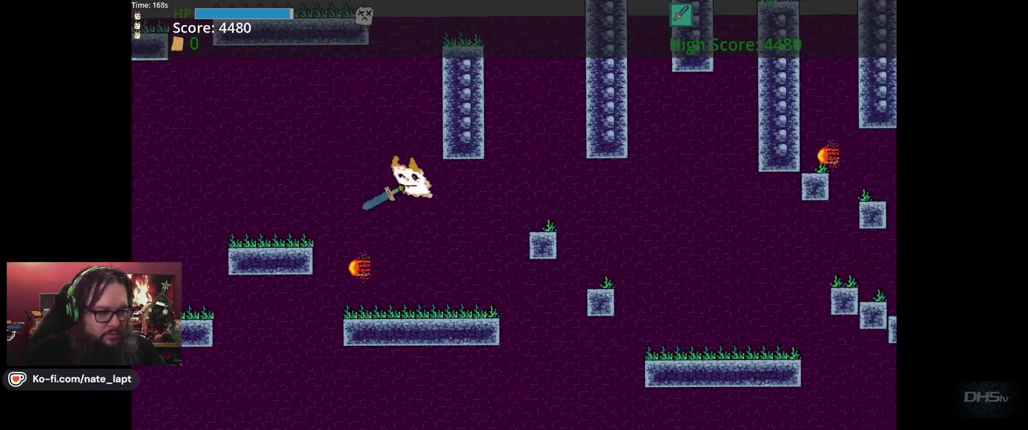
key(Right)
key(space)
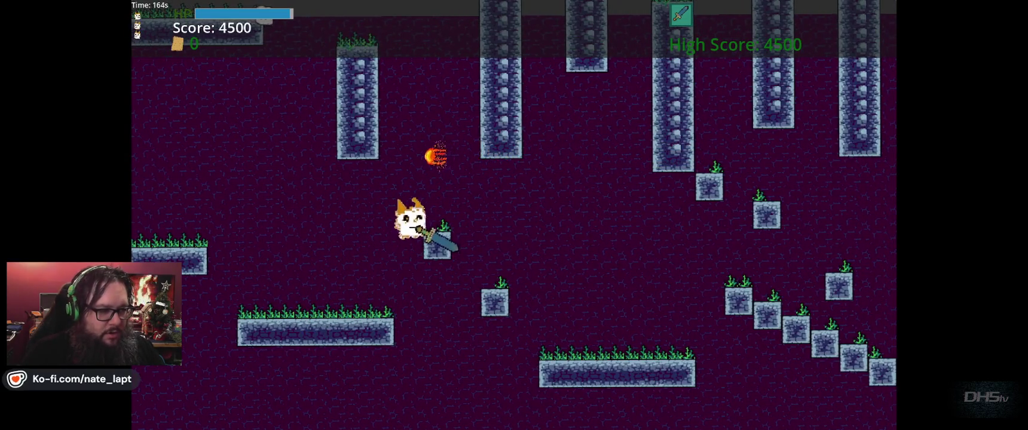
key(Right)
key(space)
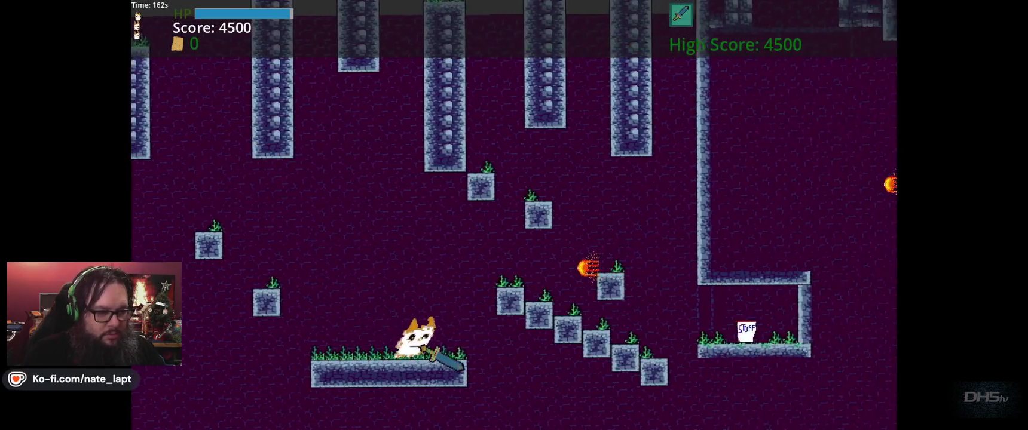
key(Right)
key(space)
key(Left)
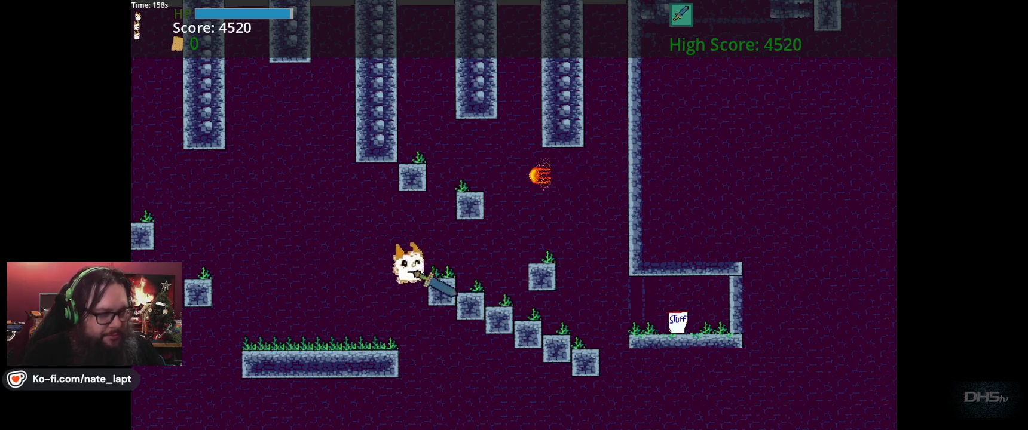
key(Right)
key(space)
key(Right)
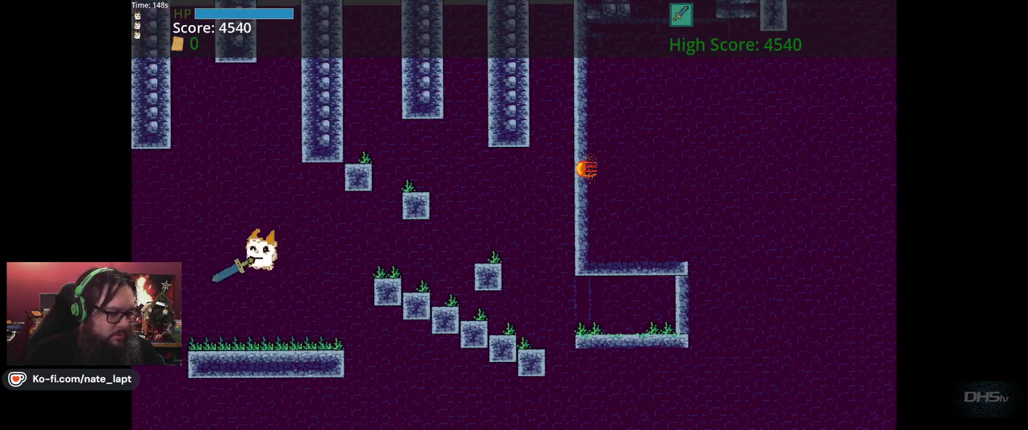
Head back left to the spiked wall and climb it onto the top ledge
key(Left)
key(Left)
key(Up)
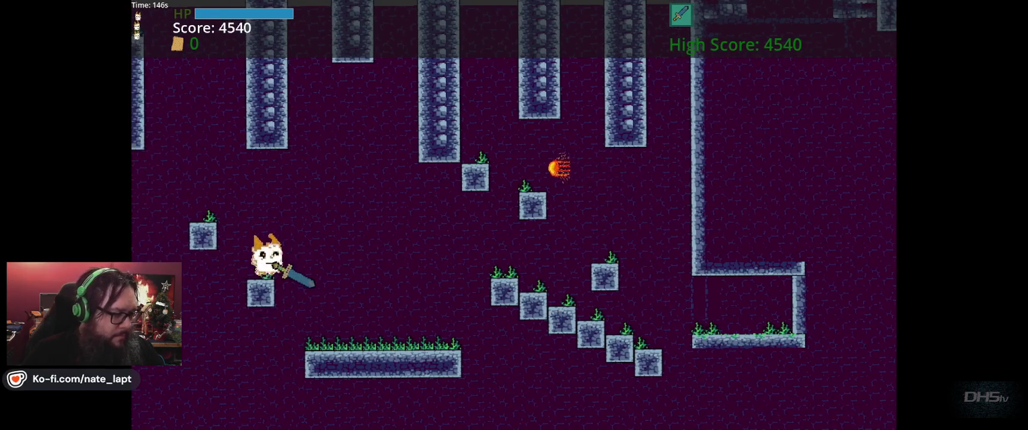
key(Left)
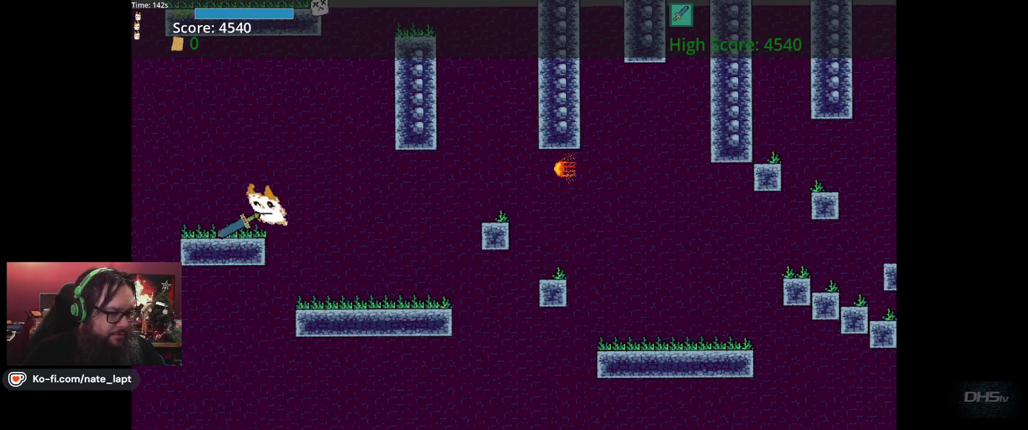
key(Left)
key(Up)
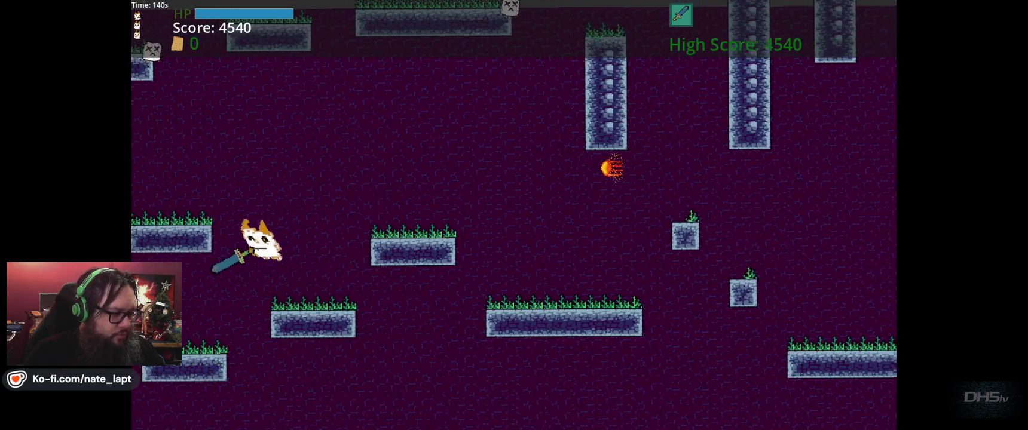
key(Left)
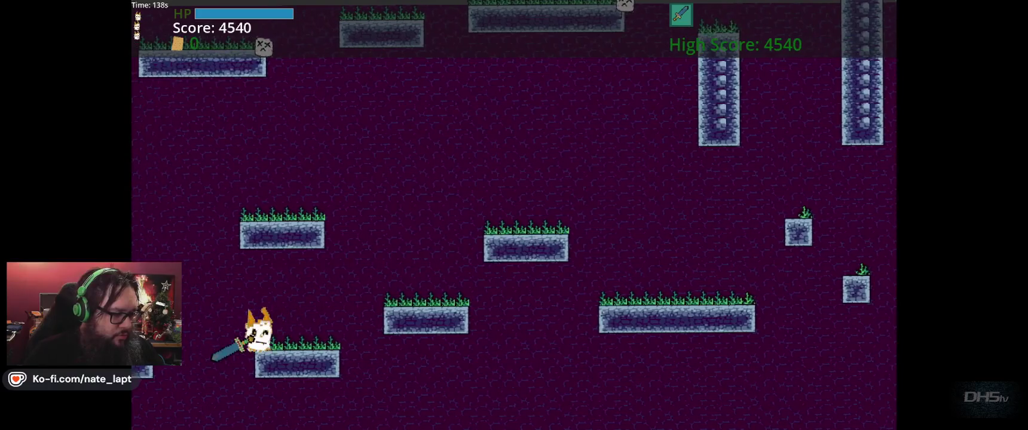
key(Left)
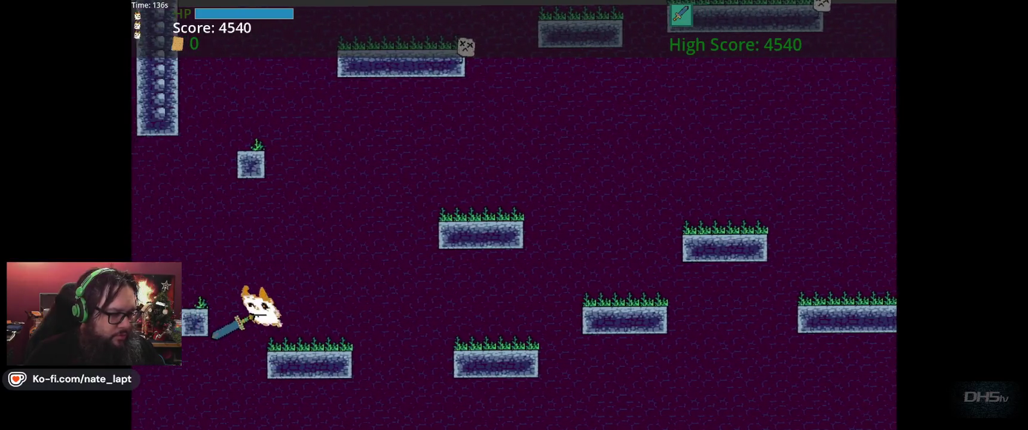
key(Left)
key(Up)
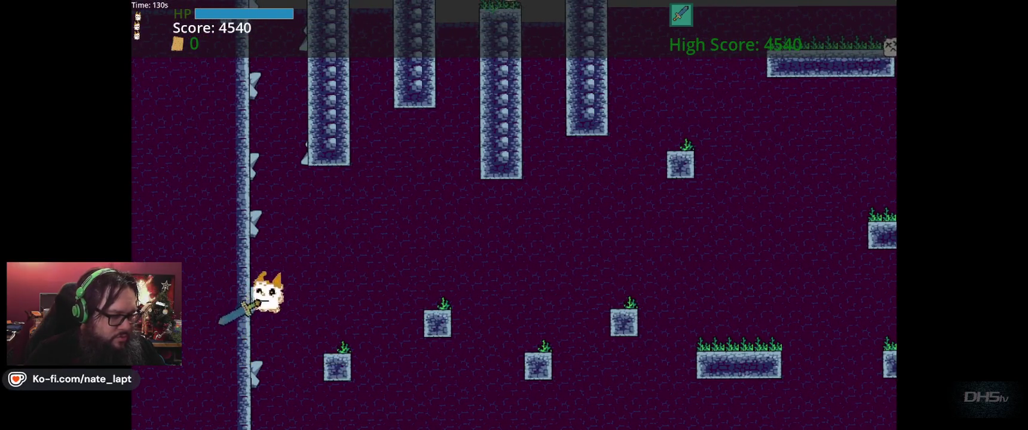
key(Up)
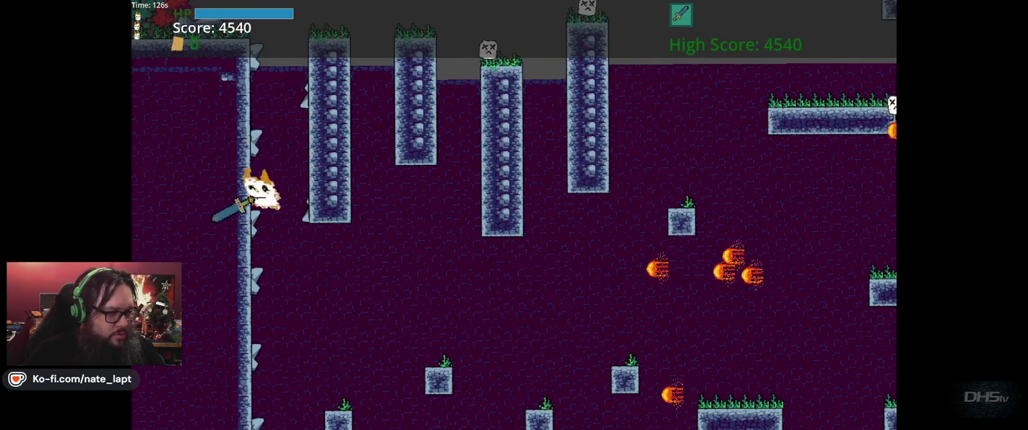
key(Up)
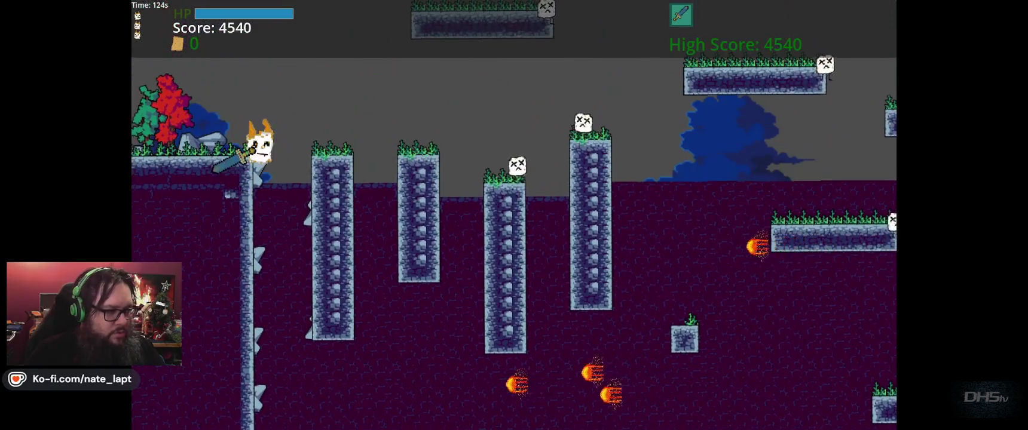
Run right across the floating platforms, then come back left down the blocks to the spiked wall
key(Right)
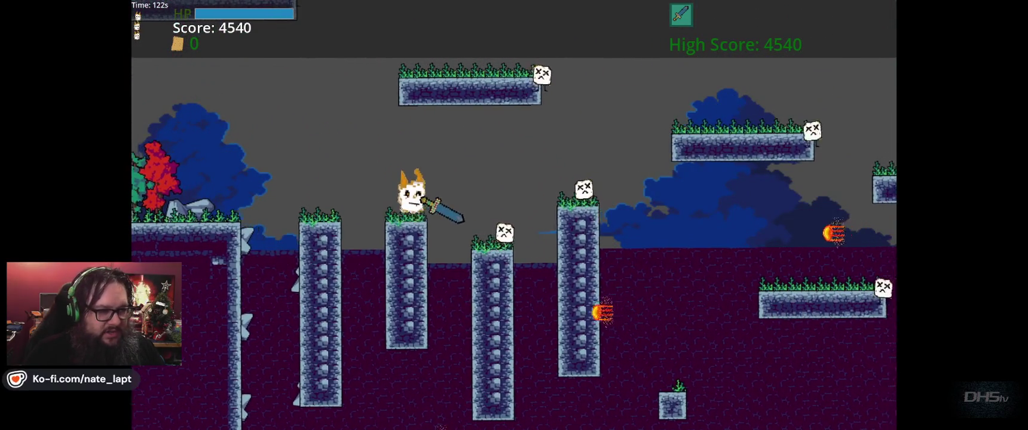
key(Left)
key(Up)
key(Right)
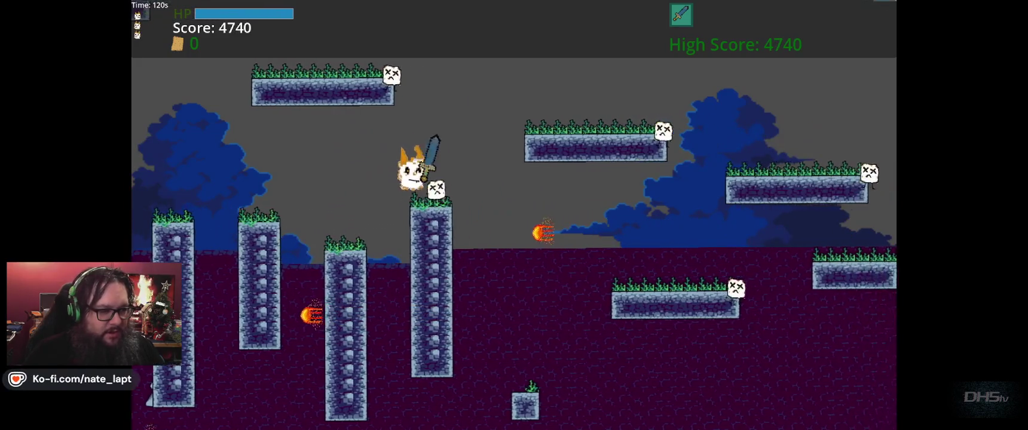
key(Right)
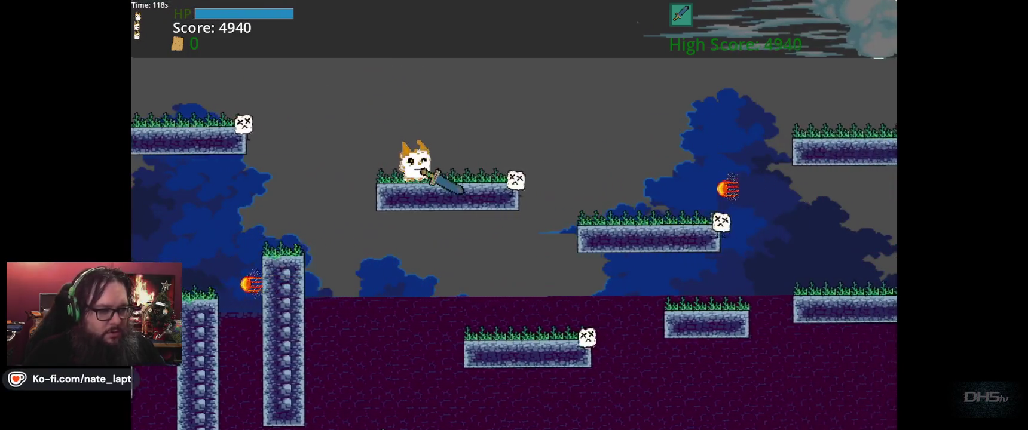
key(Up)
key(Right)
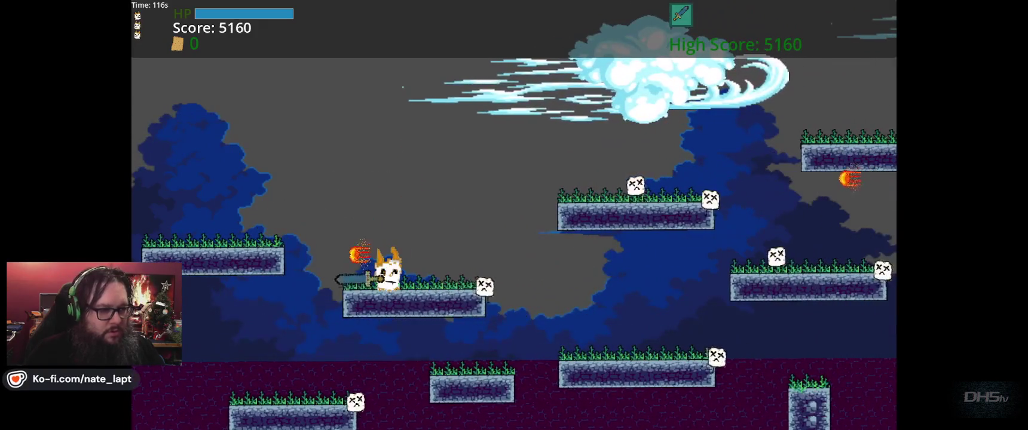
key(Right)
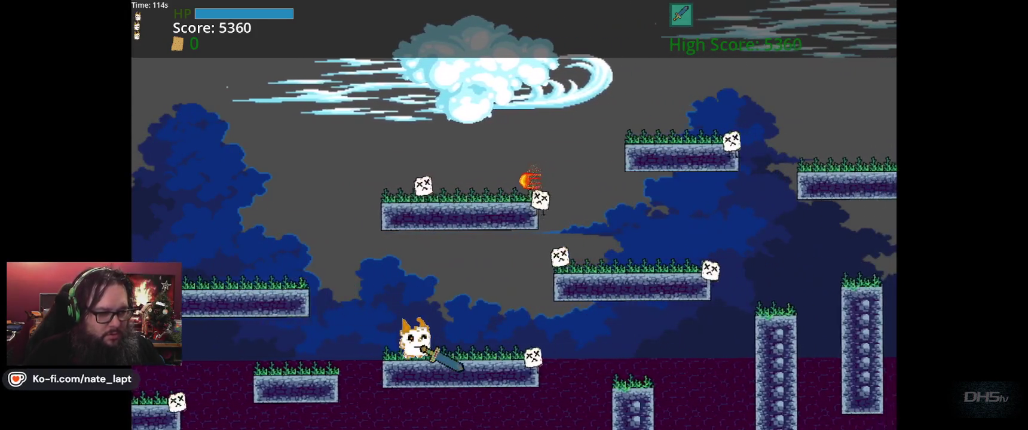
key(Right)
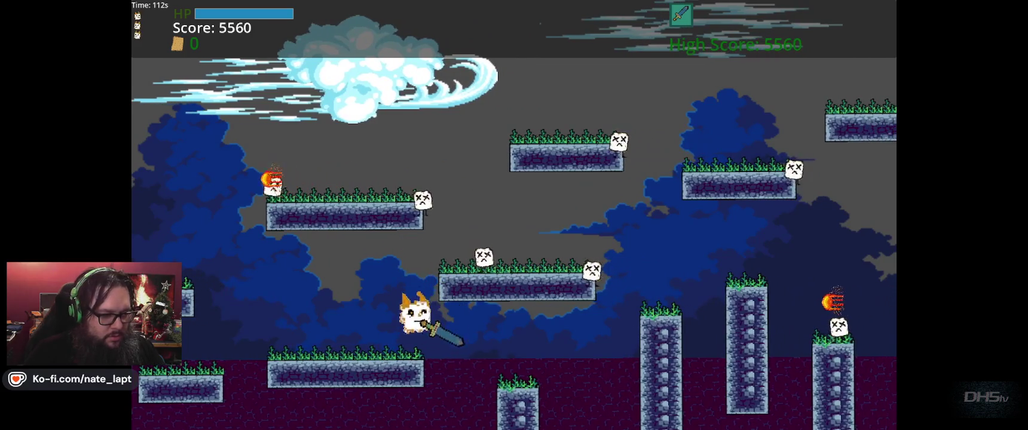
key(Right)
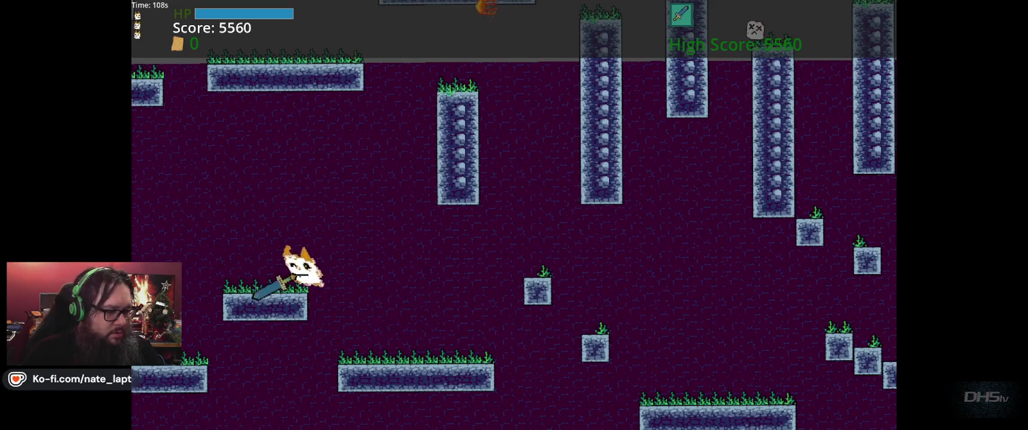
key(Left)
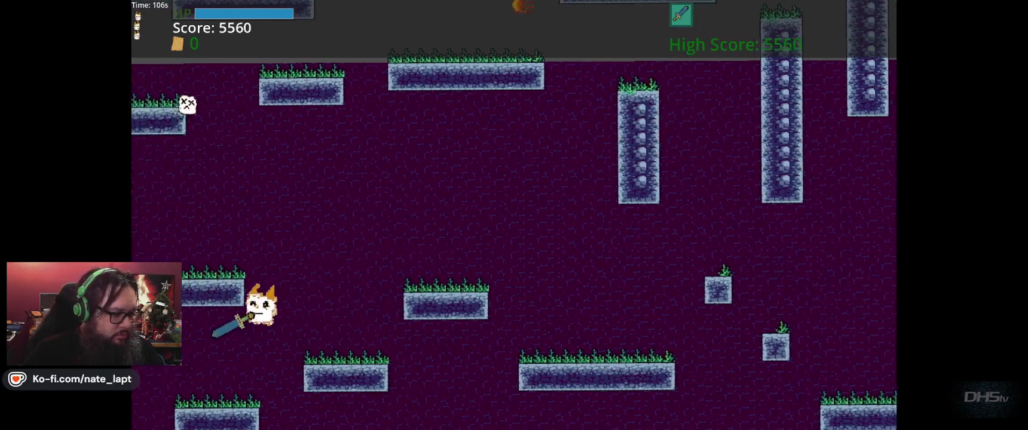
key(Left)
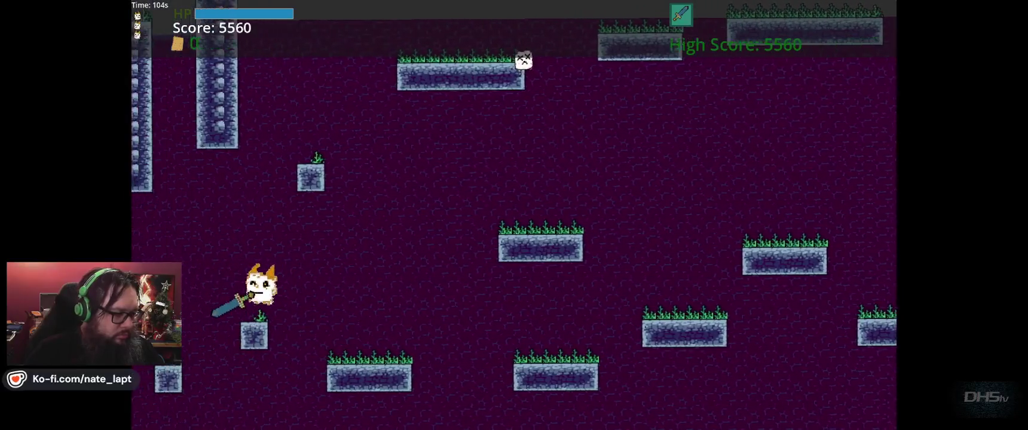
key(Left)
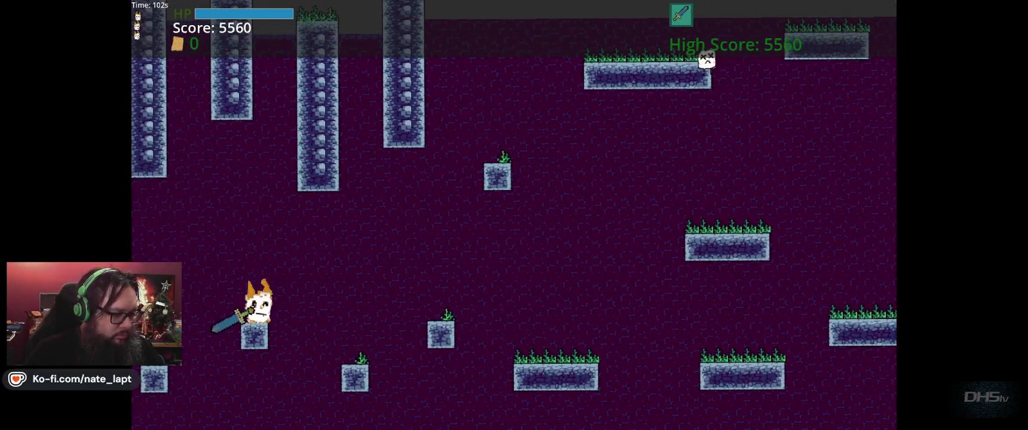
key(Left)
Wall-jump repeatedly to the top of the spiked wall, then stop the game with F8
key(space)
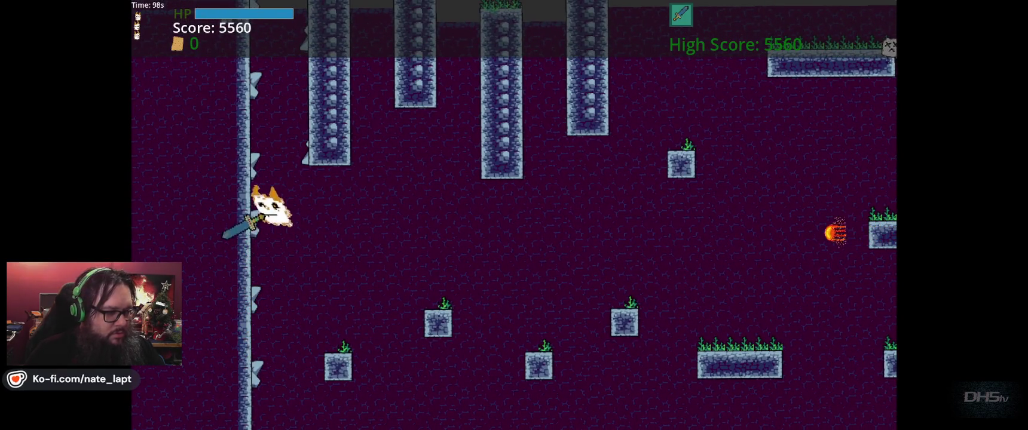
key(Left)
key(space)
key(space)
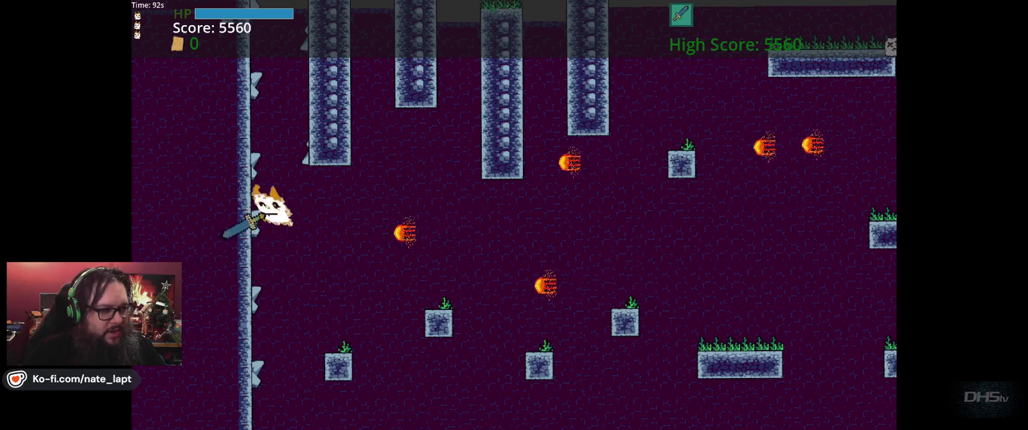
key(space)
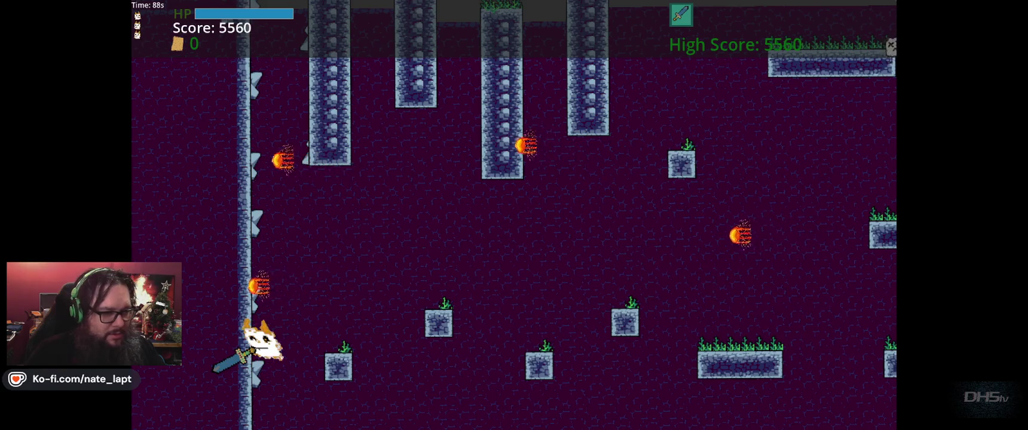
key(space)
key(space)
key(space)
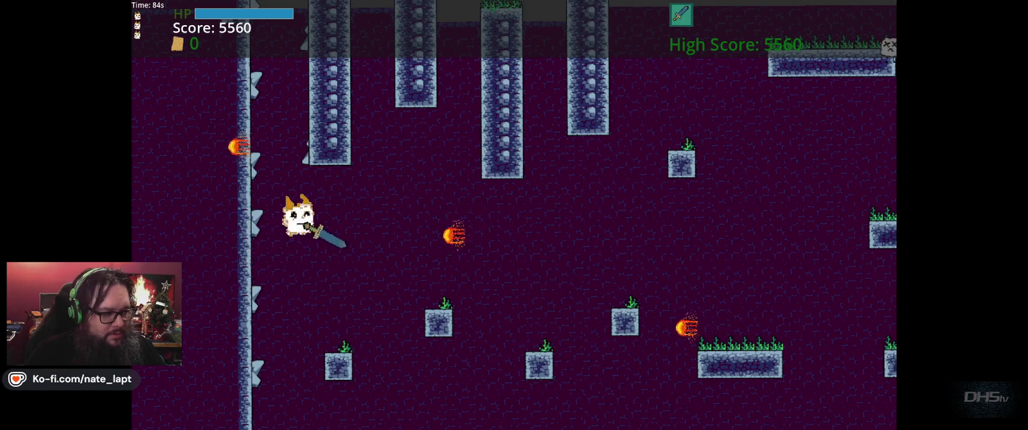
key(space)
key(space)
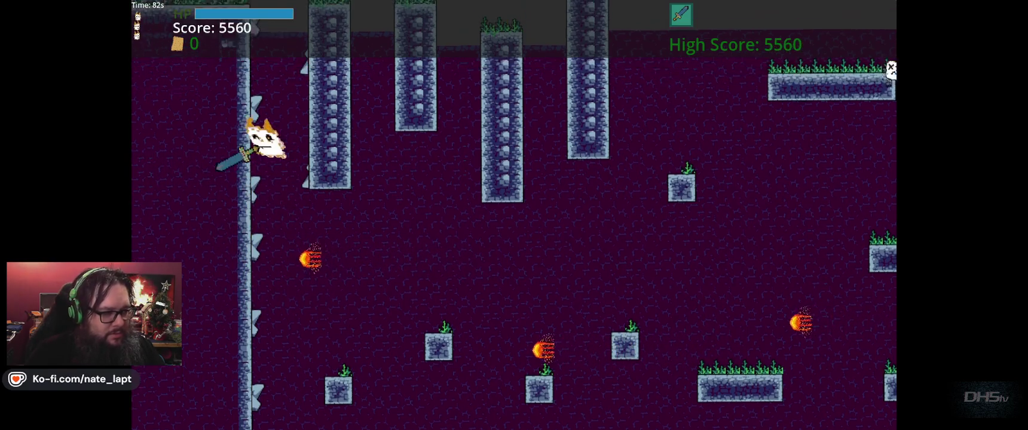
key(space)
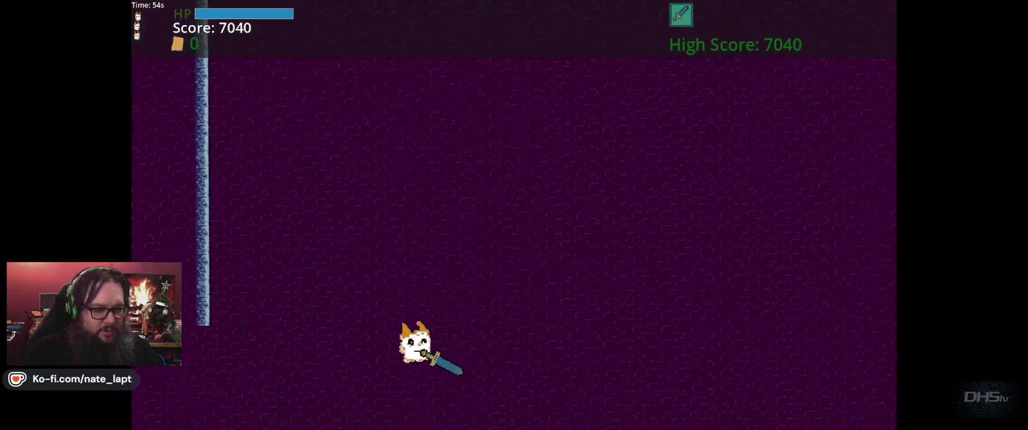
key(F8)
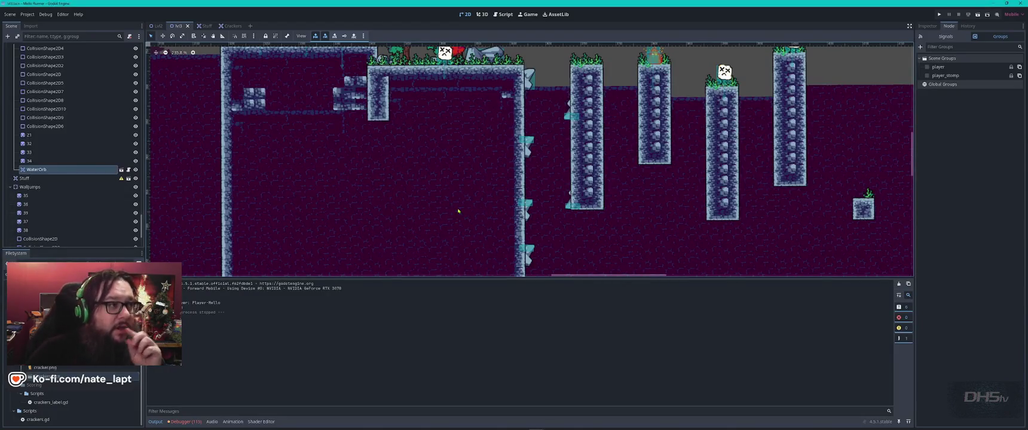
Zoom the 2D view out and pan to centre the level, then switch to the YouTube browser
scroll(459, 211, down, 8)
mouse_move(612, 224)
mouse_down()
mouse_move(365, 193)
mouse_move(433, 192)
mouse_up()
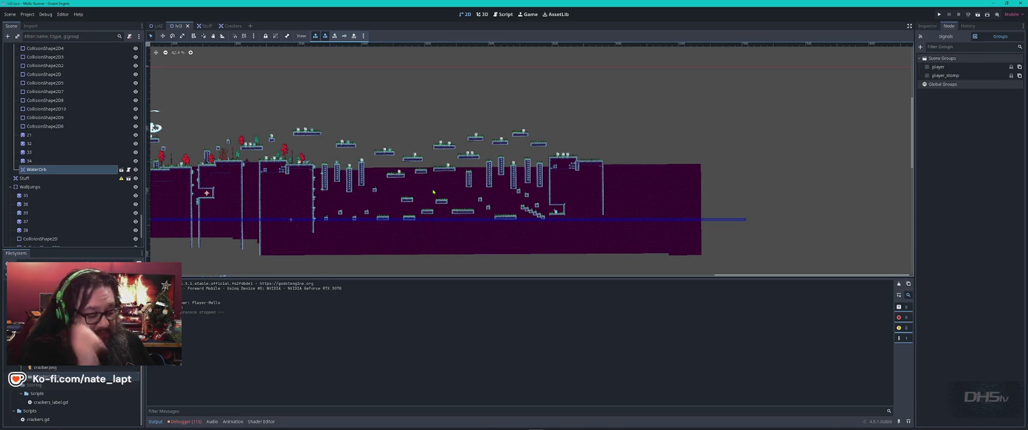
key(alt+Tab)
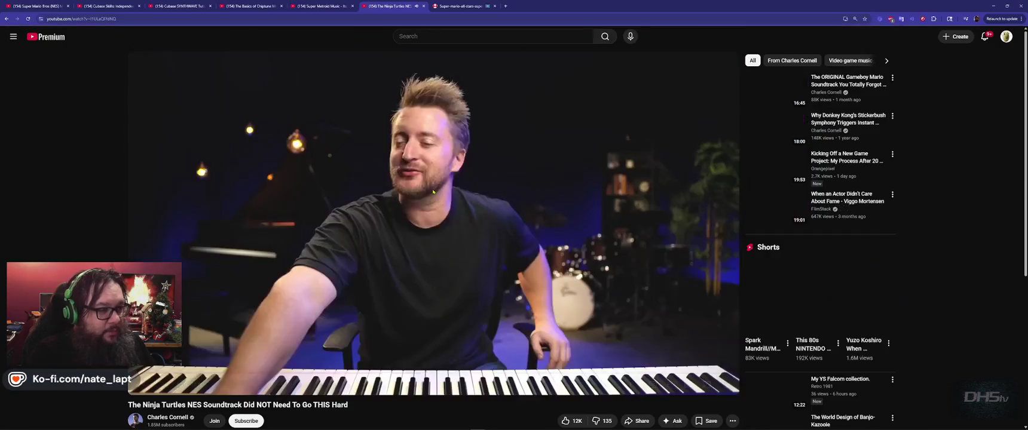
Pause the Ninja Turtles soundtrack video and return to the Godot editor
click(433, 191)
key(alt+Tab)
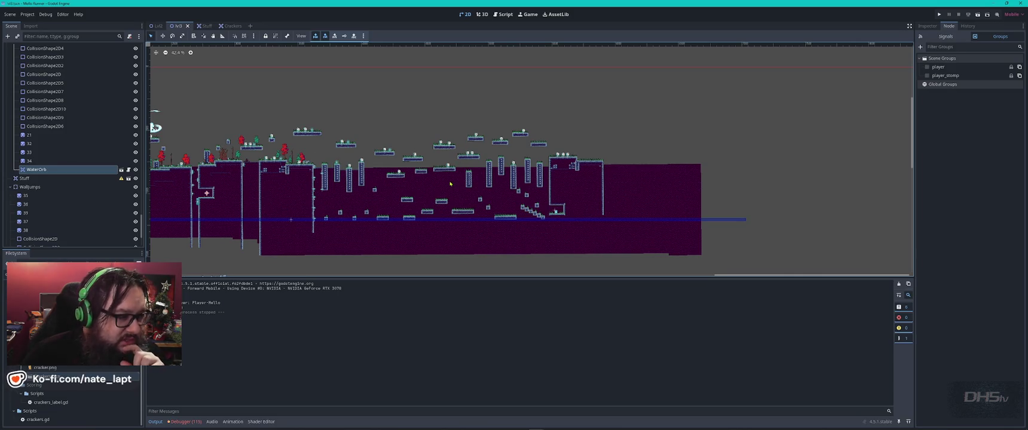
Zoom out and back in while panning up and along the level layout
scroll(450, 184, down, 3)
drag(344, 186, 384, 190)
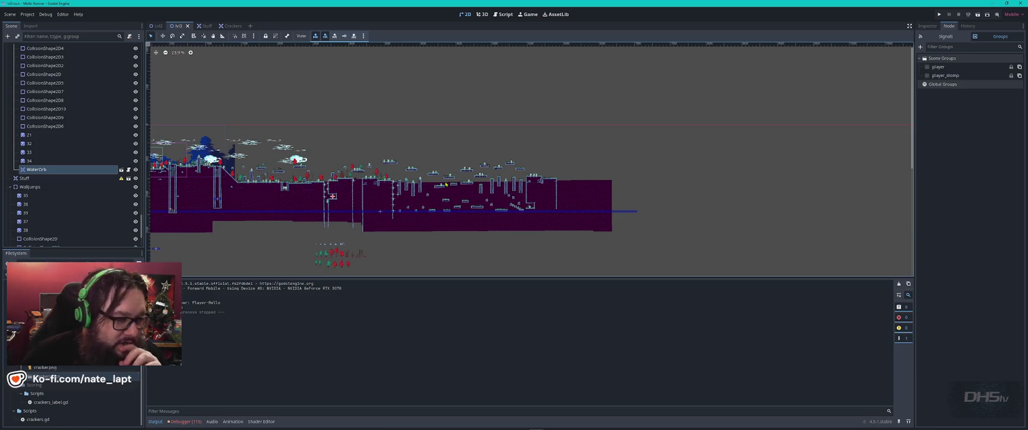
scroll(499, 160, up, 3)
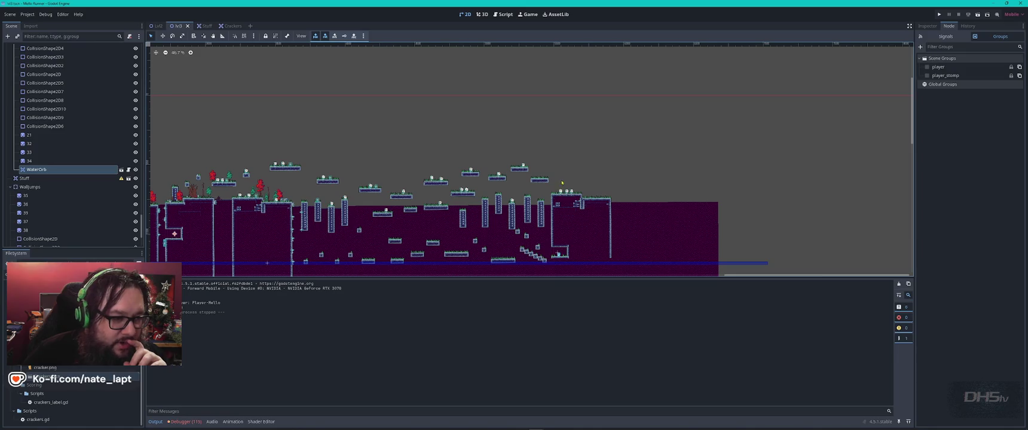
drag(562, 163, 514, 111)
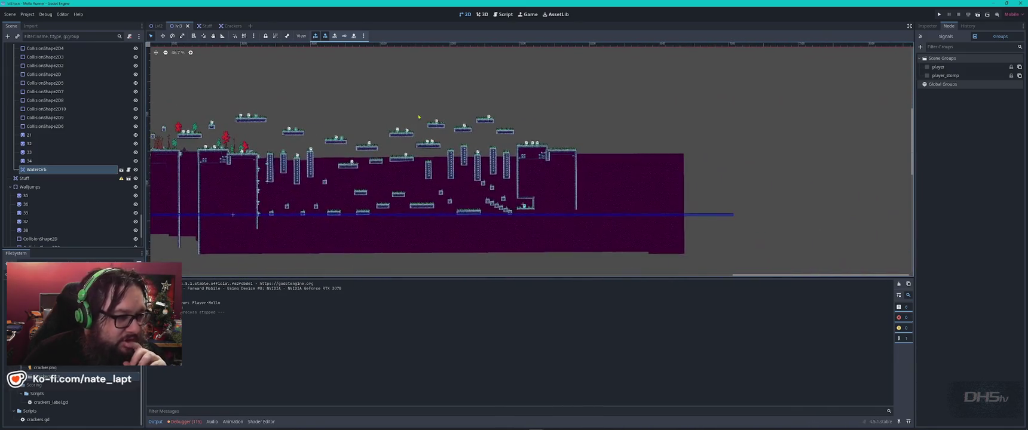
scroll(520, 110, up, 1)
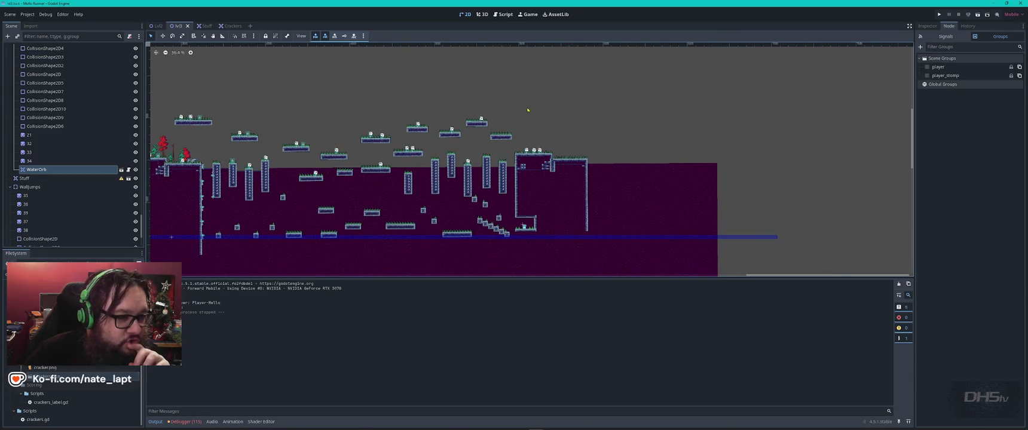
drag(605, 126, 383, 114)
Pan over the level's right portion, then zoom out to frame the whole level
scroll(447, 146, up, 6)
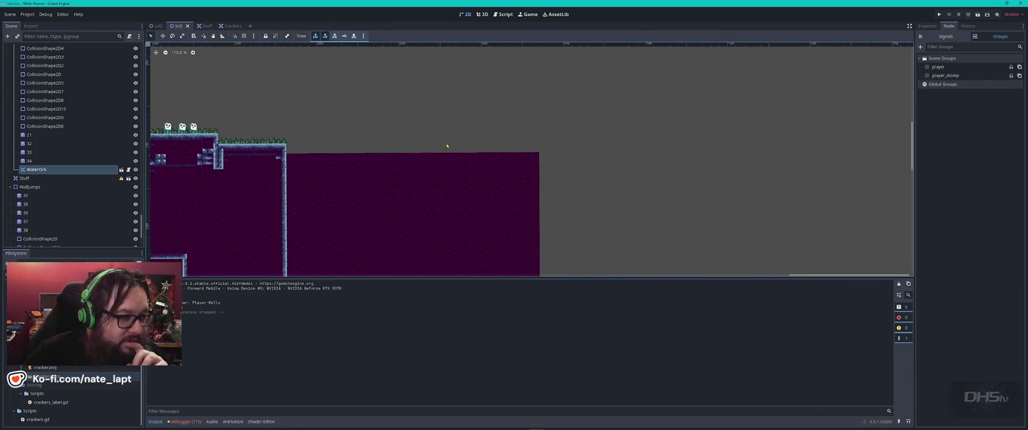
scroll(220, 162, down, 5)
drag(258, 170, 305, 175)
scroll(305, 176, left, 10)
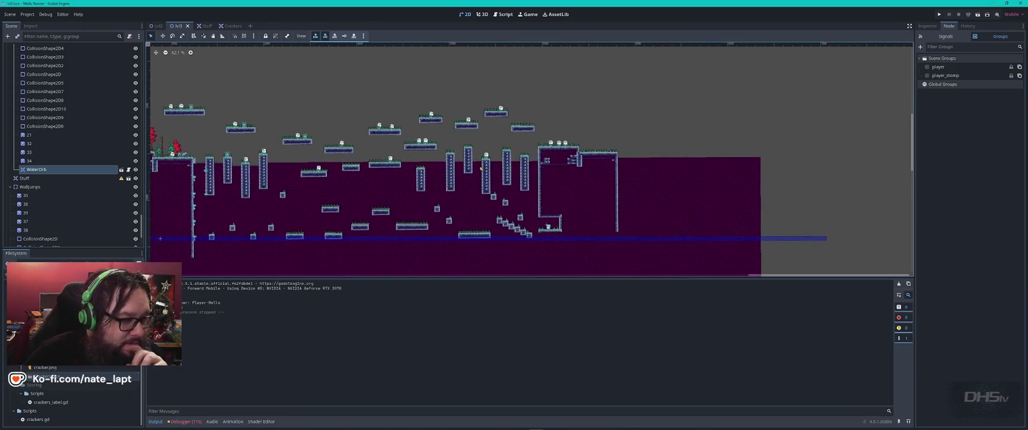
drag(599, 162, 290, 131)
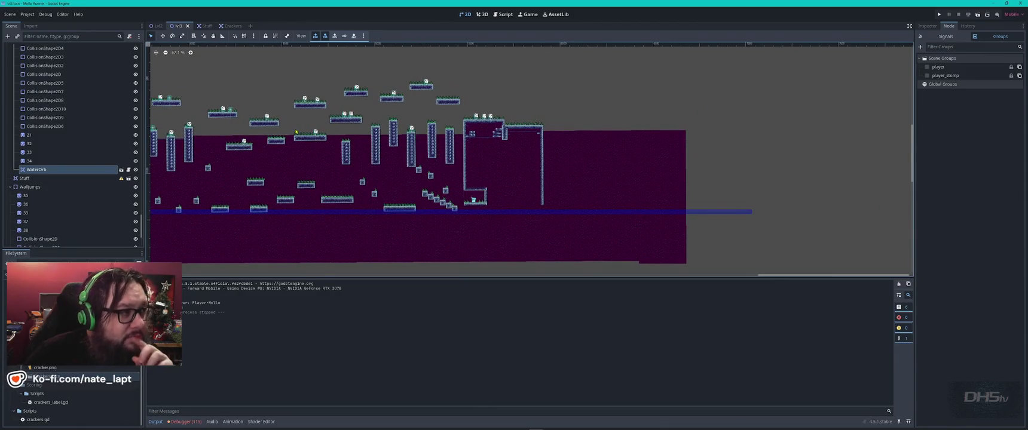
scroll(308, 131, down, 5)
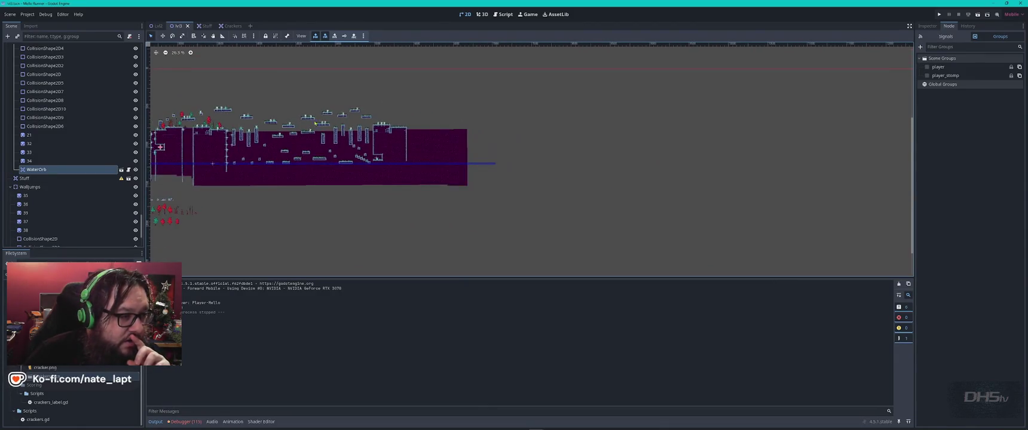
drag(307, 119, 615, 160)
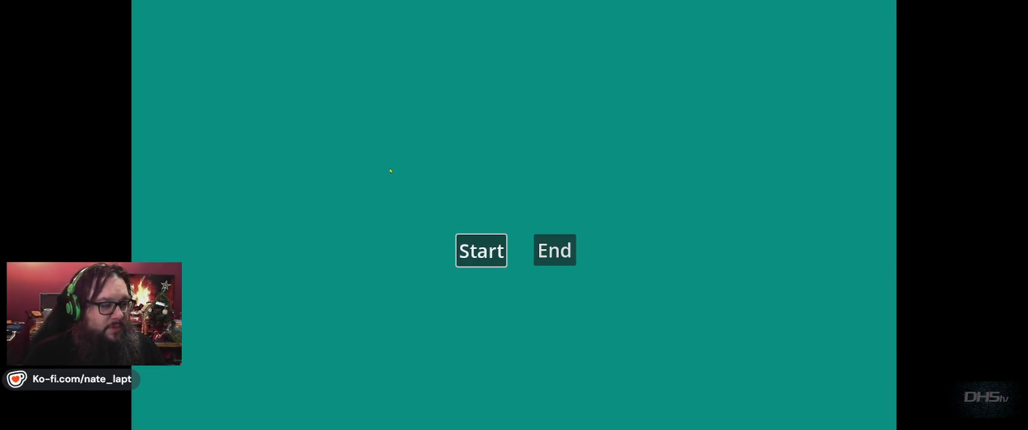
Start the game, stomp the first enemy, grab the sword, and cross the first pillars down the slope
key(Return)
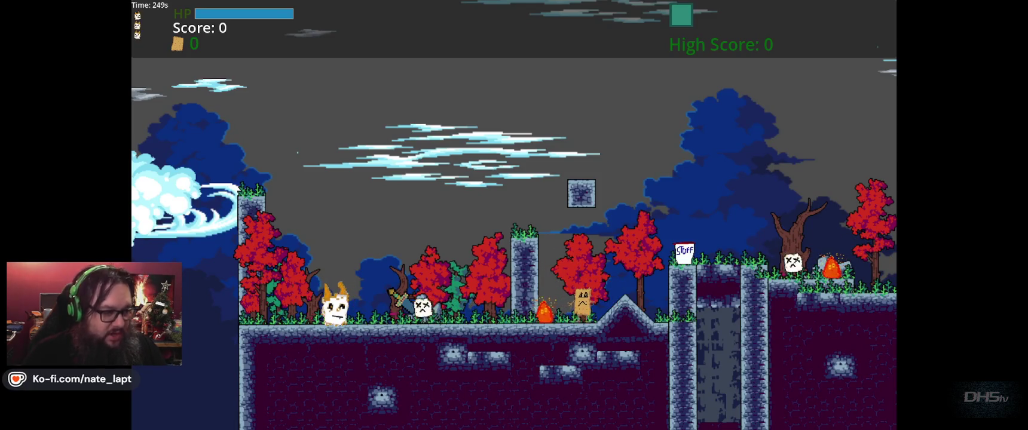
key(Right)
key(space)
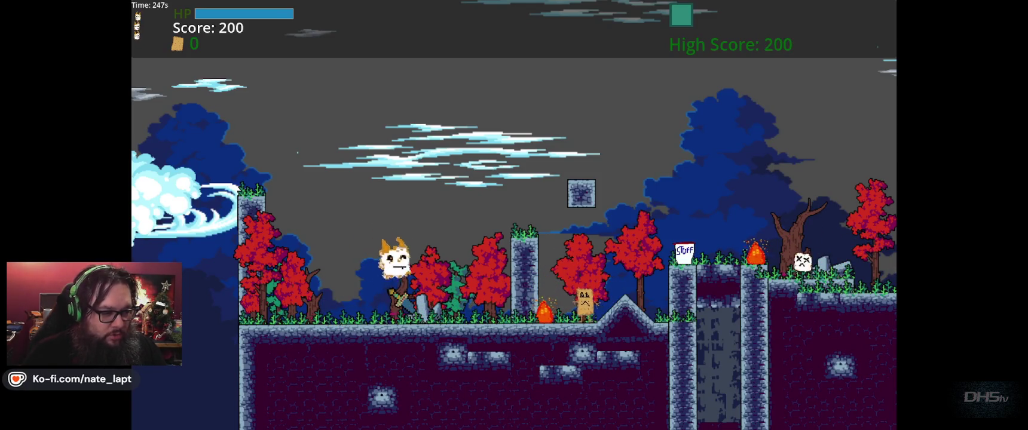
key(Left)
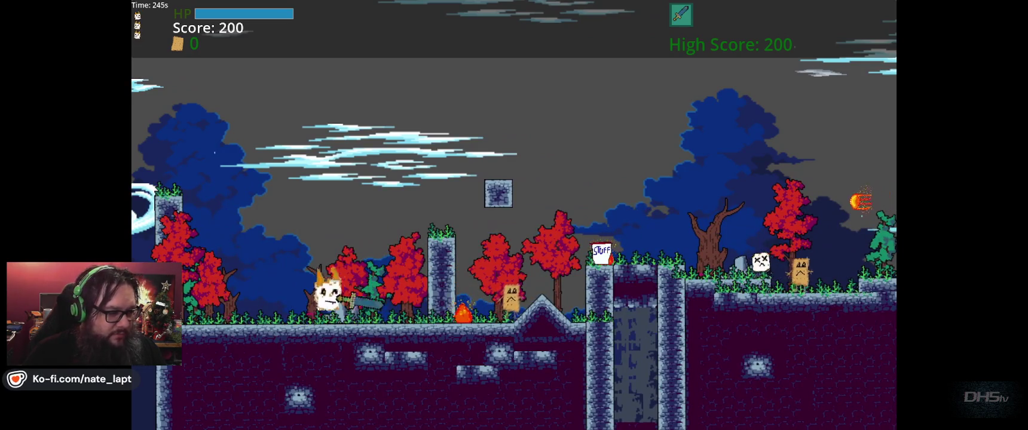
key(Right)
key(space)
key(space)
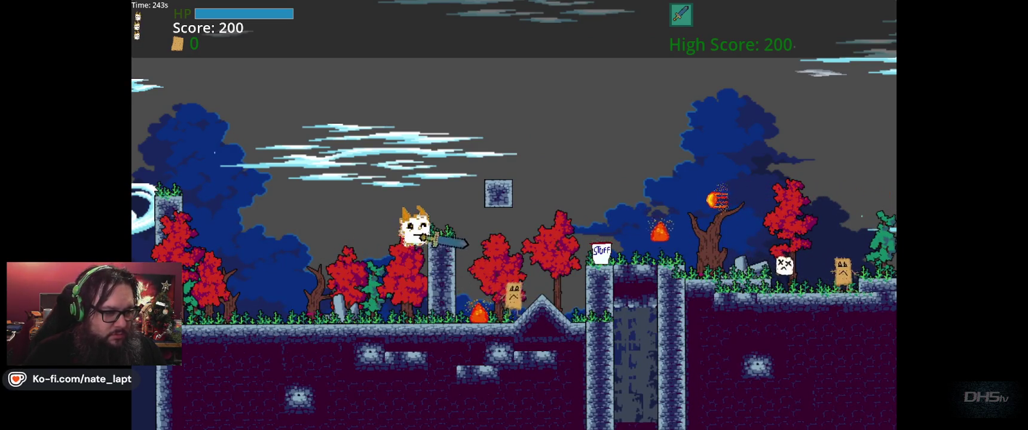
key(Right)
key(Right)
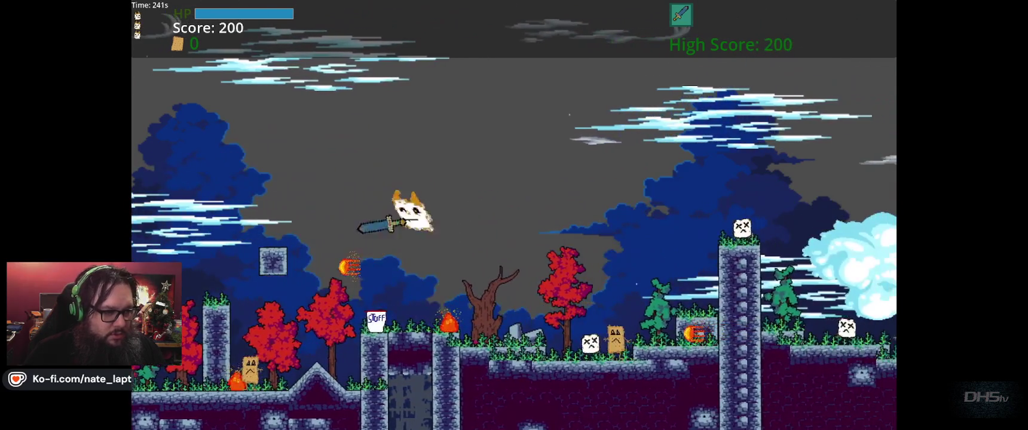
key(Right)
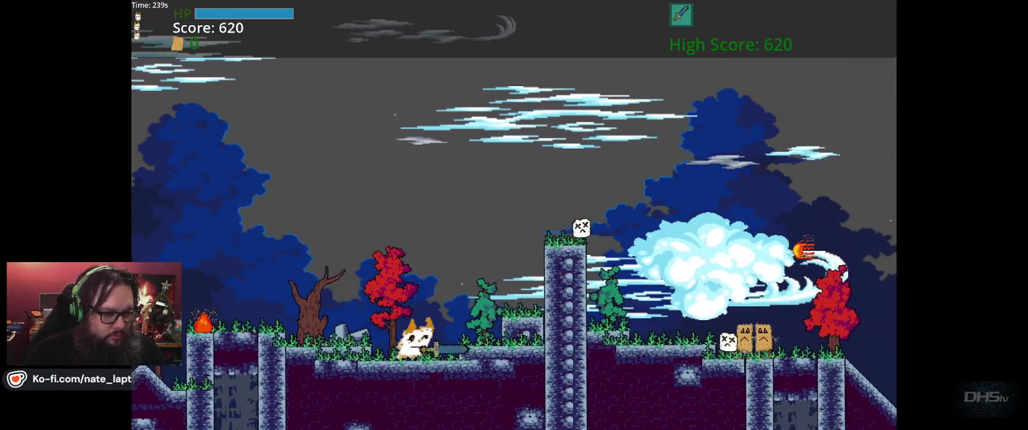
key(Right)
key(space)
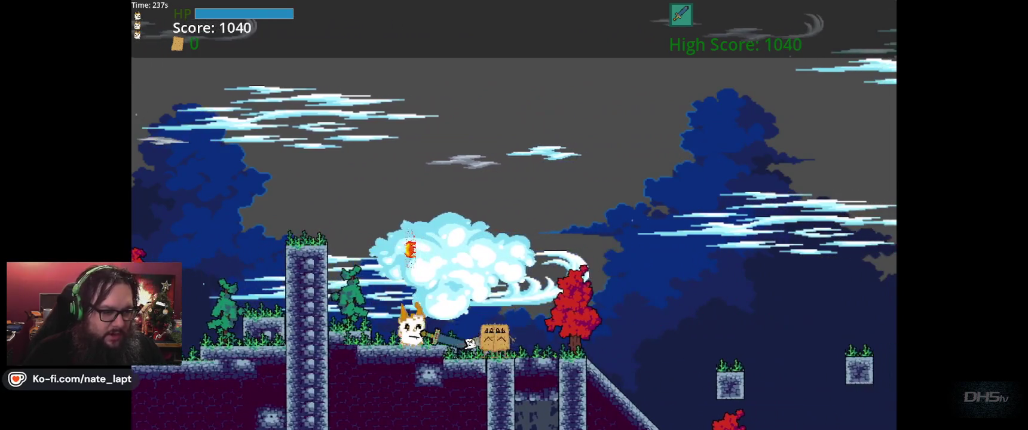
key(Right)
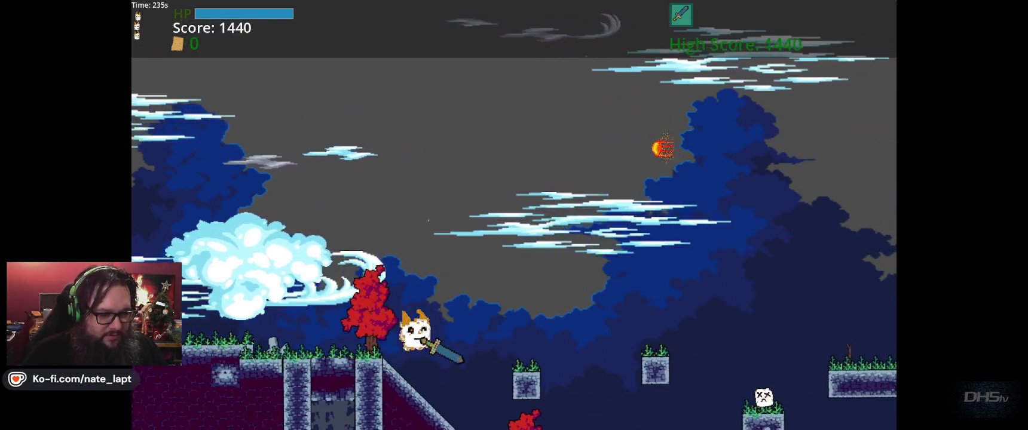
key(Right)
Run the cat right over the tall pillar, across the pit and past enemies along the pillars
key(space)
key(space)
key(Right)
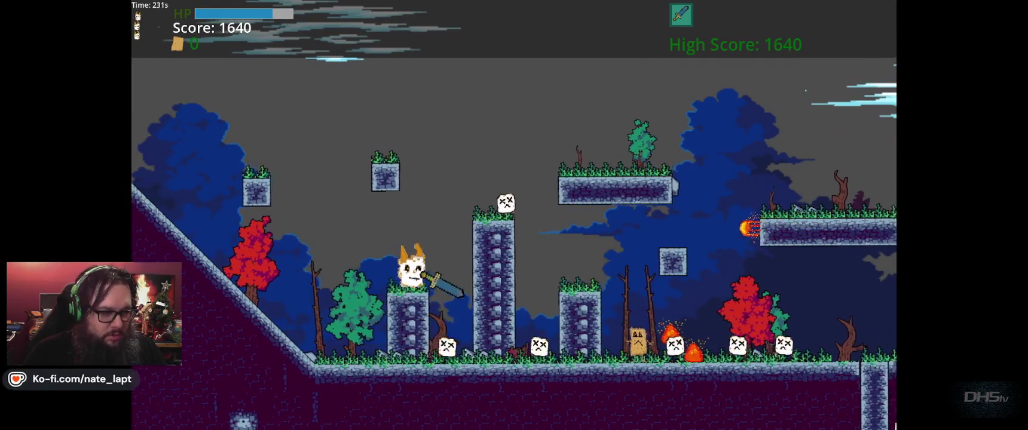
key(Right)
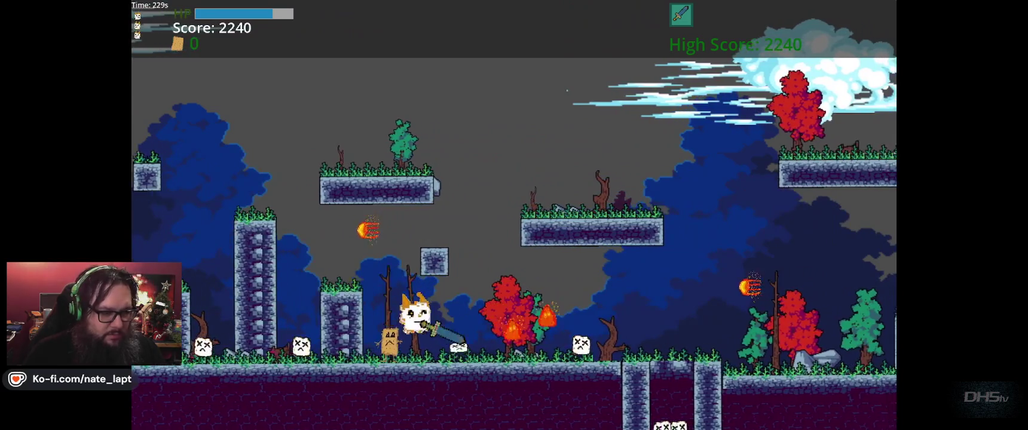
key(Right)
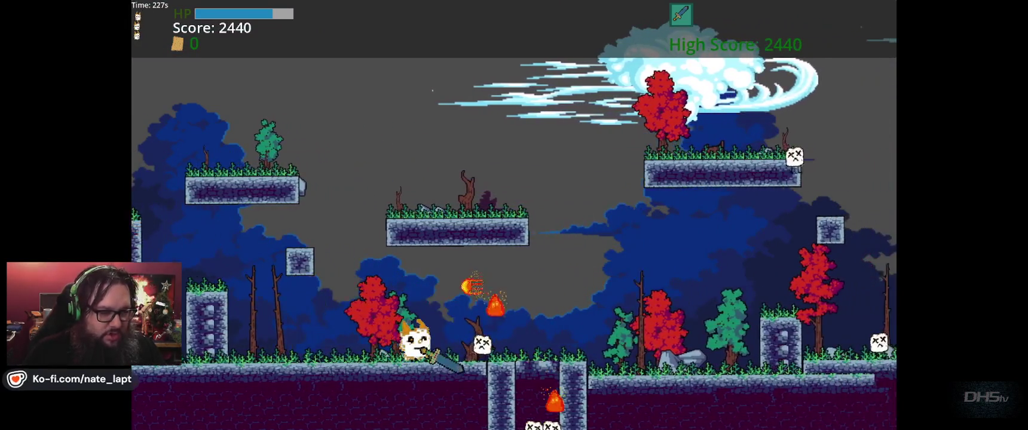
key(Right)
key(space)
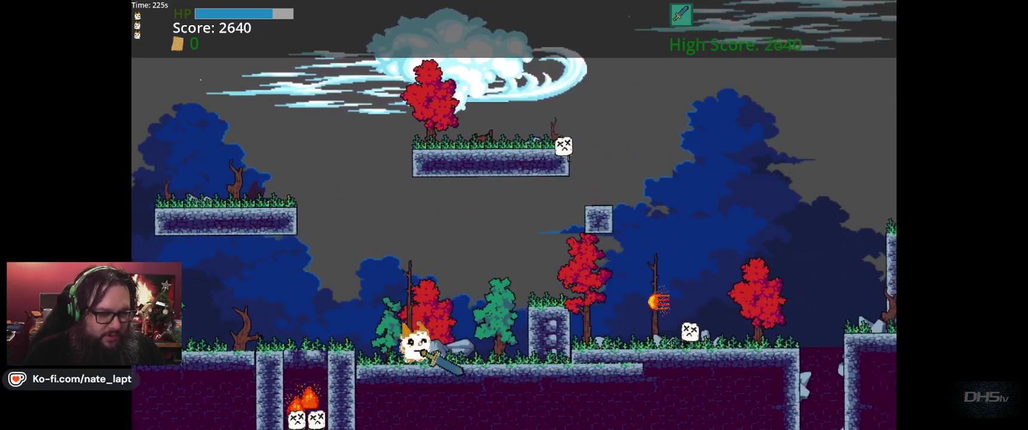
key(Right)
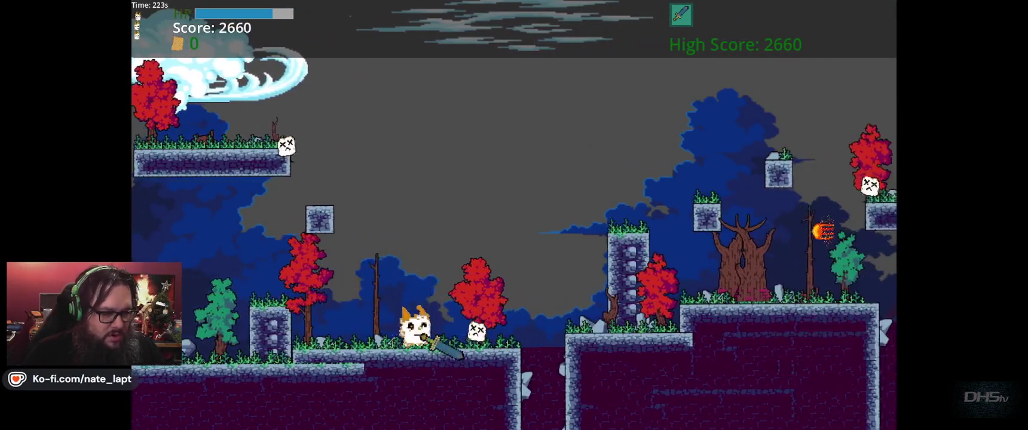
key(space)
key(Right)
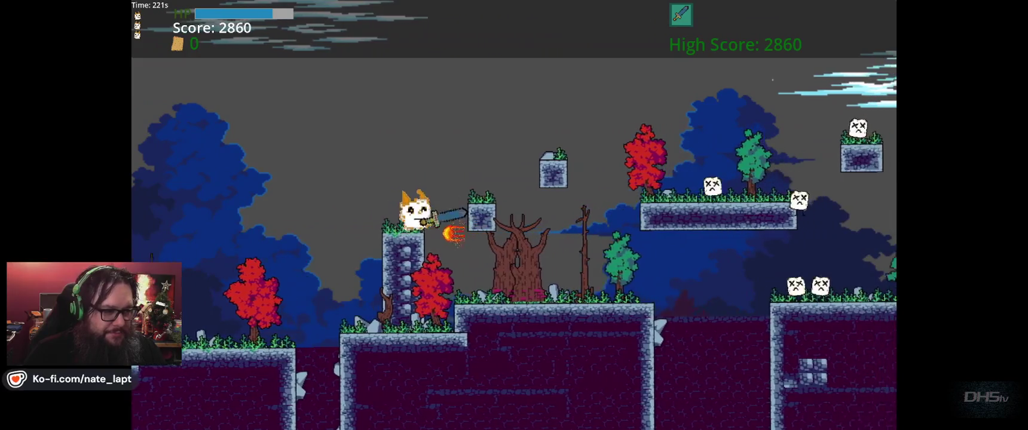
key(Right)
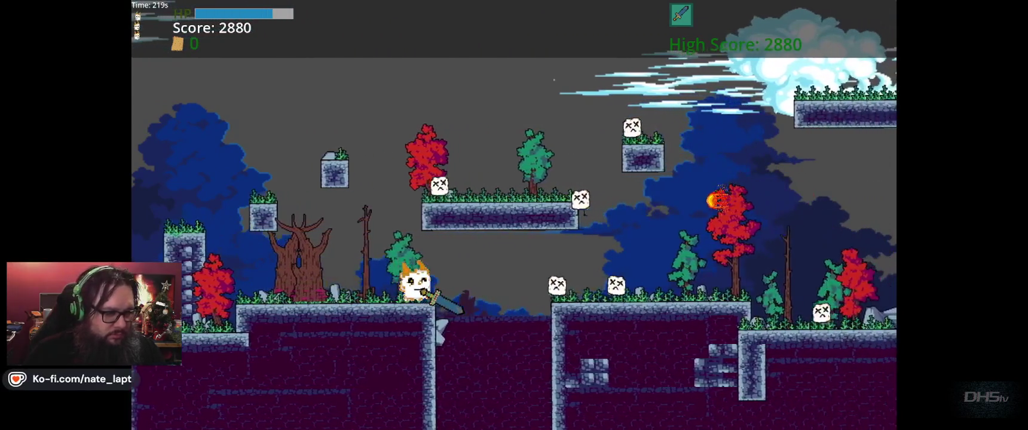
key(Right)
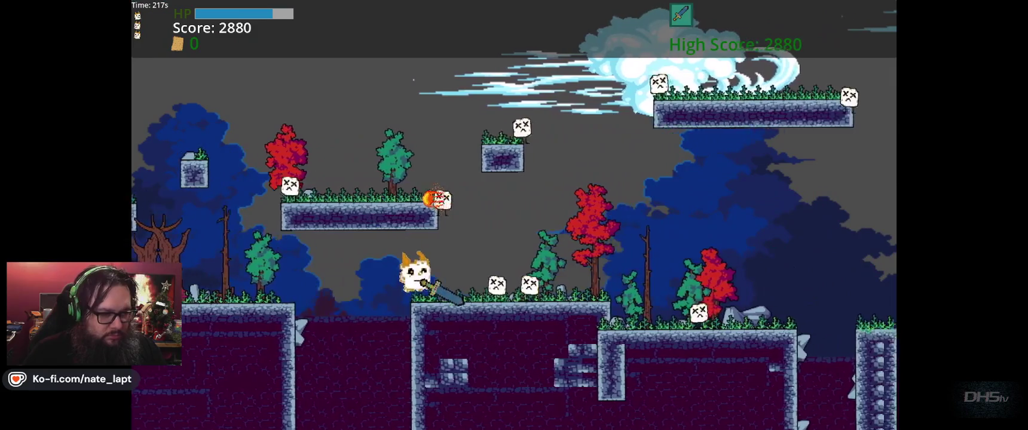
key(Right)
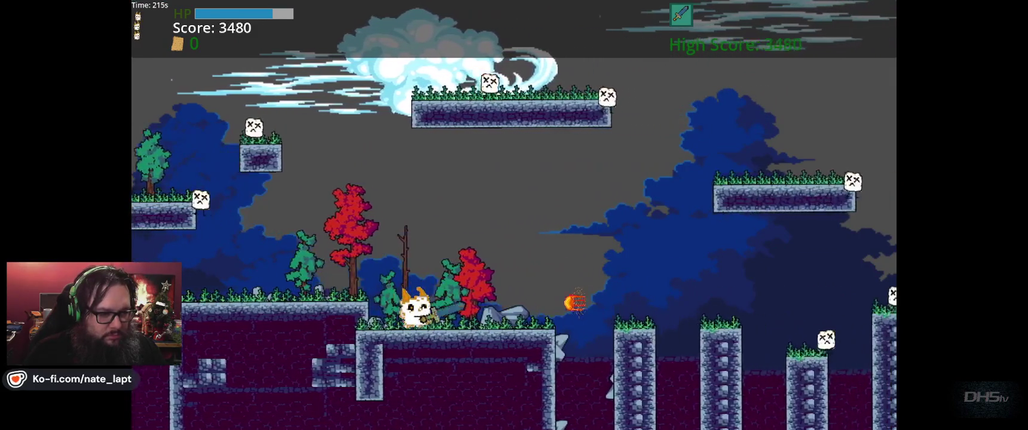
key(Right)
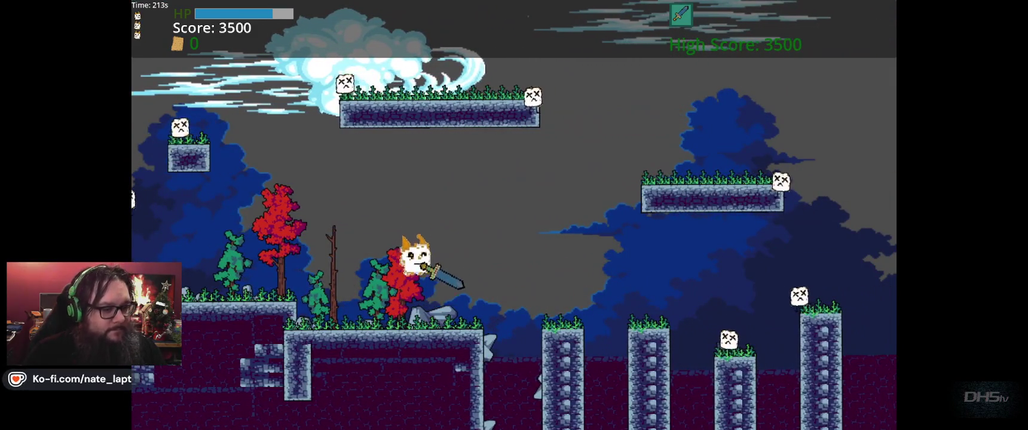
key(Right)
key(space)
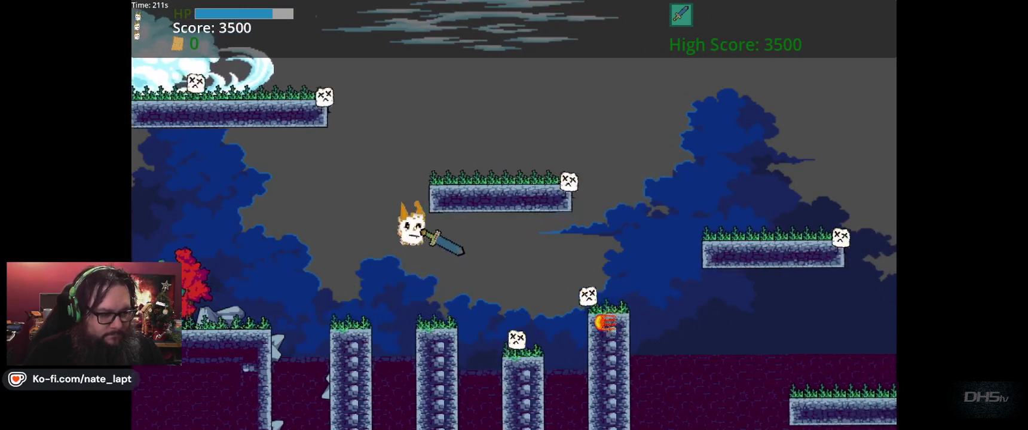
key(Right)
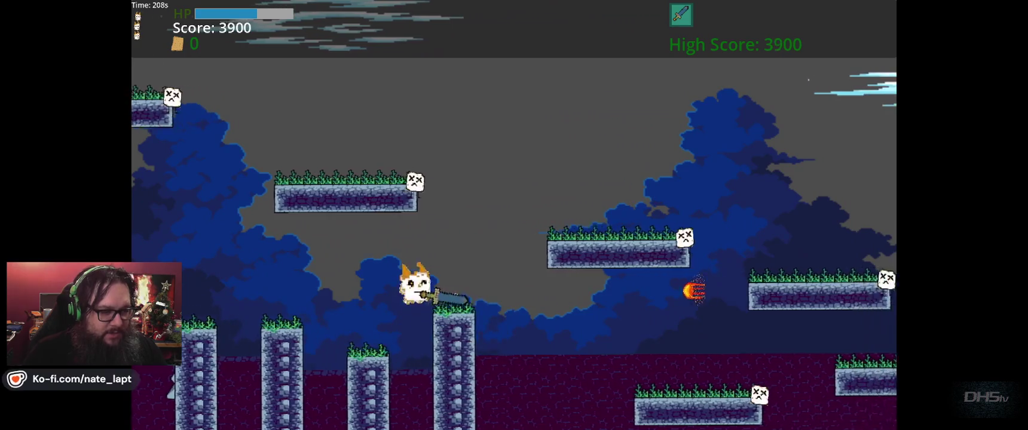
Jump the cat across the floating platforms toward the wide block, then stop the game
key(Right)
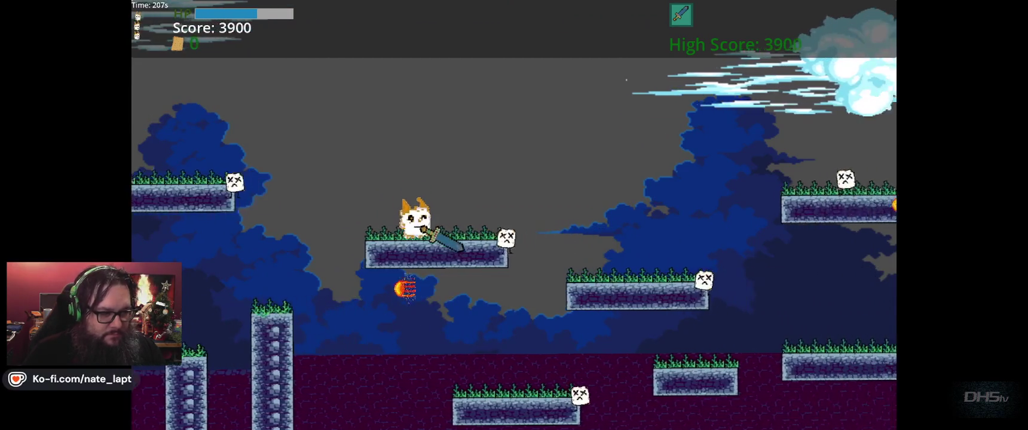
key(space)
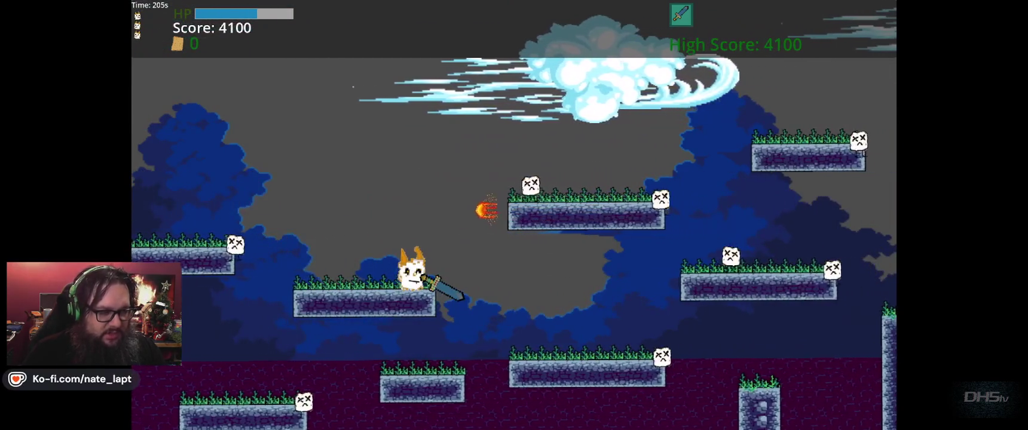
key(space)
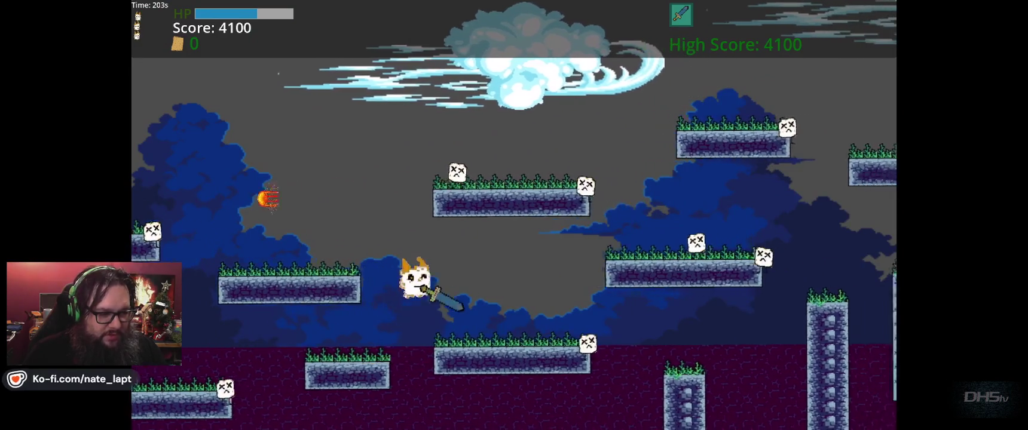
key(space)
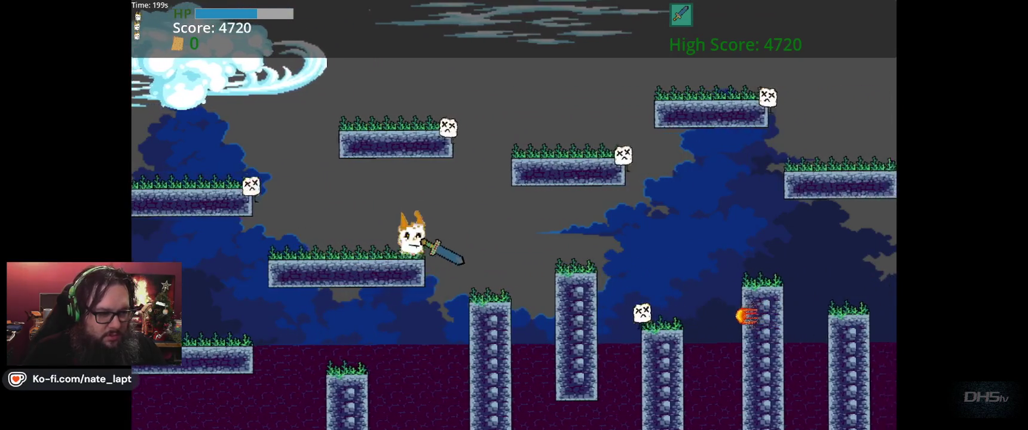
key(space)
key(space)
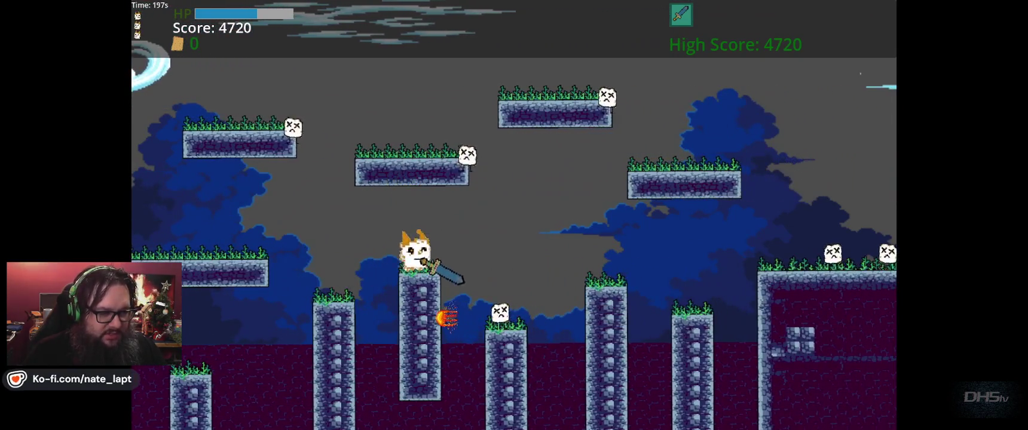
key(space)
key(space)
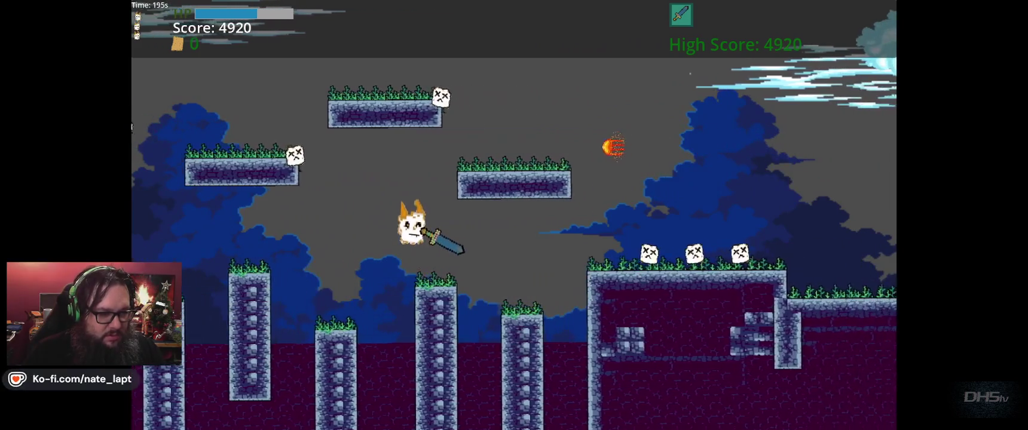
key(space)
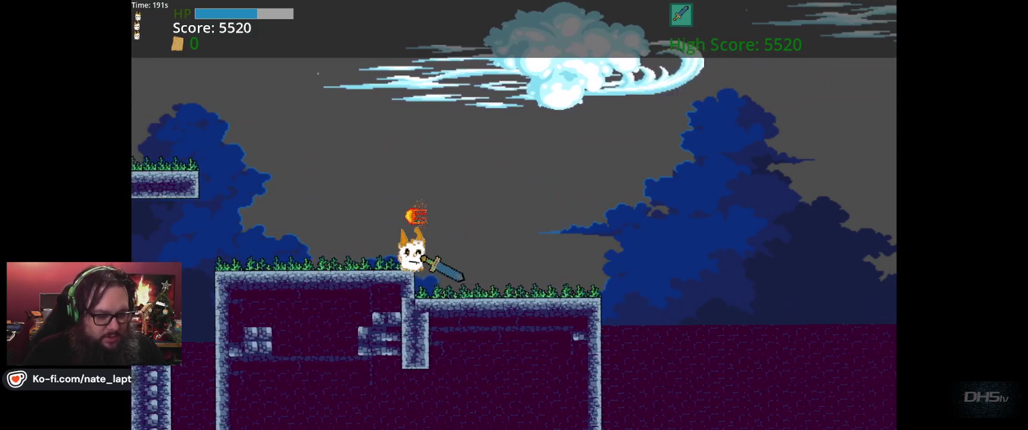
key(Escape)
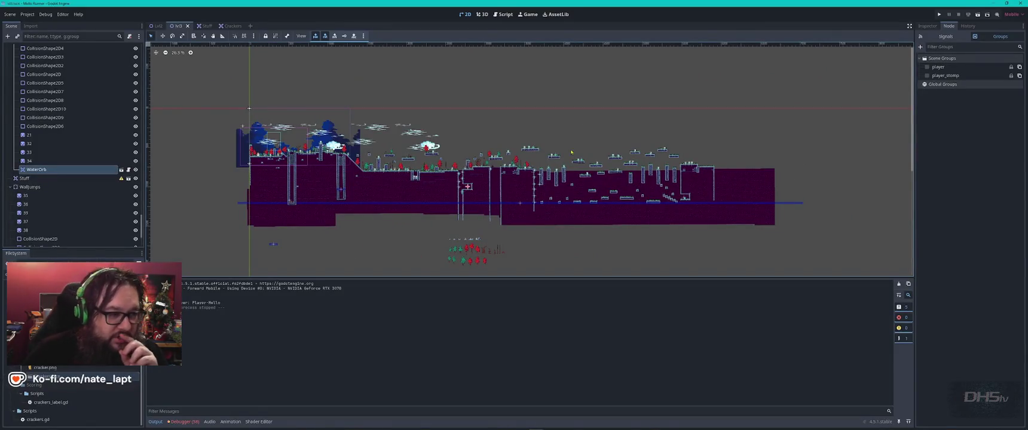
Zoom and pan the 2D view over the level's tiles, trees and clouds, then resume the YouTube video
scroll(486, 157, up, 4)
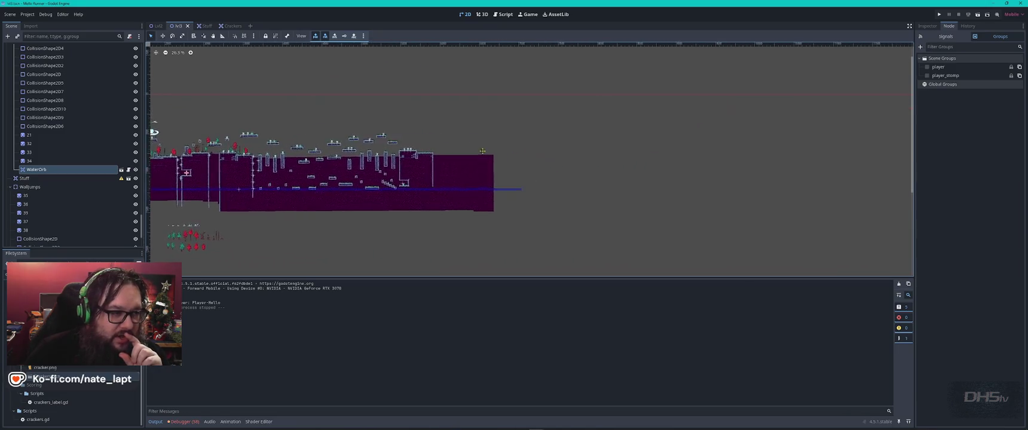
drag(326, 160, 777, 188)
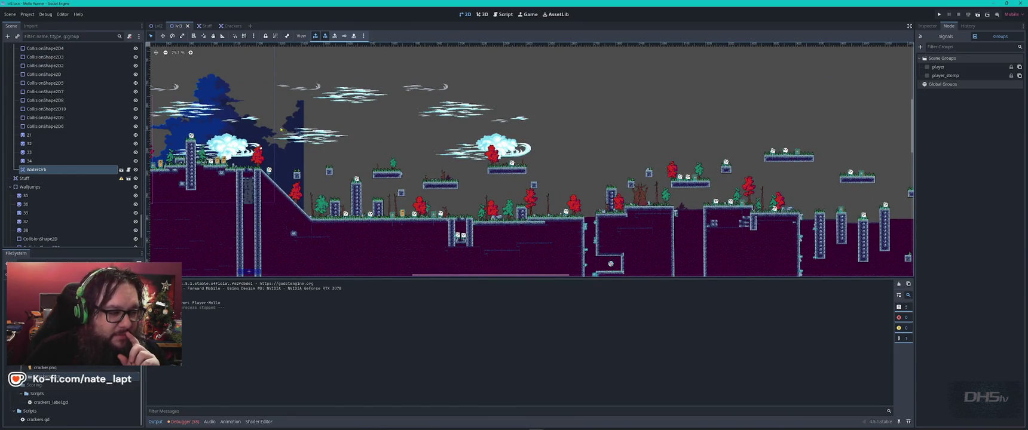
scroll(404, 201, up, 5)
scroll(404, 201, down, 3)
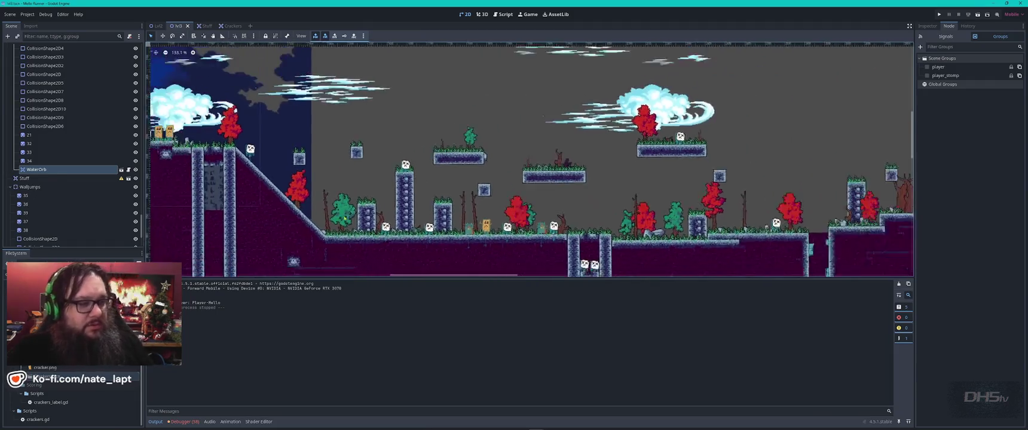
scroll(404, 201, up, 1)
key(alt+Tab)
click(404, 201)
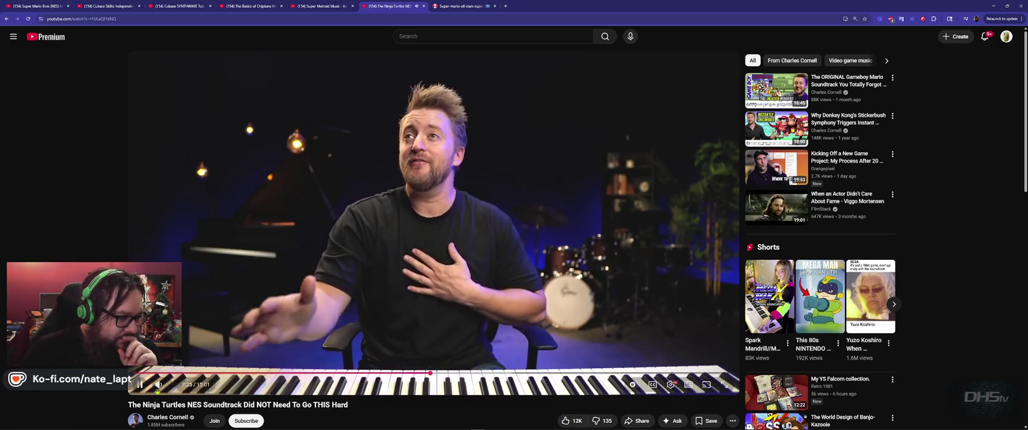
mouse_move(170, 388)
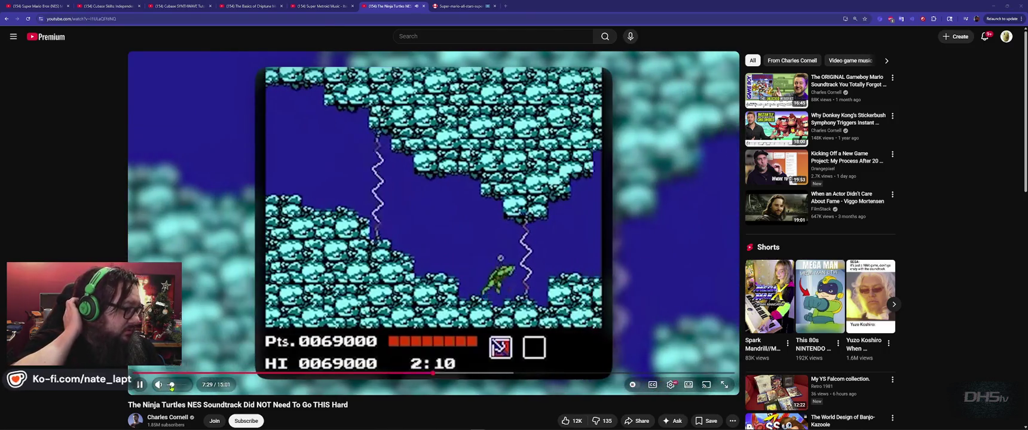
key(alt+Tab)
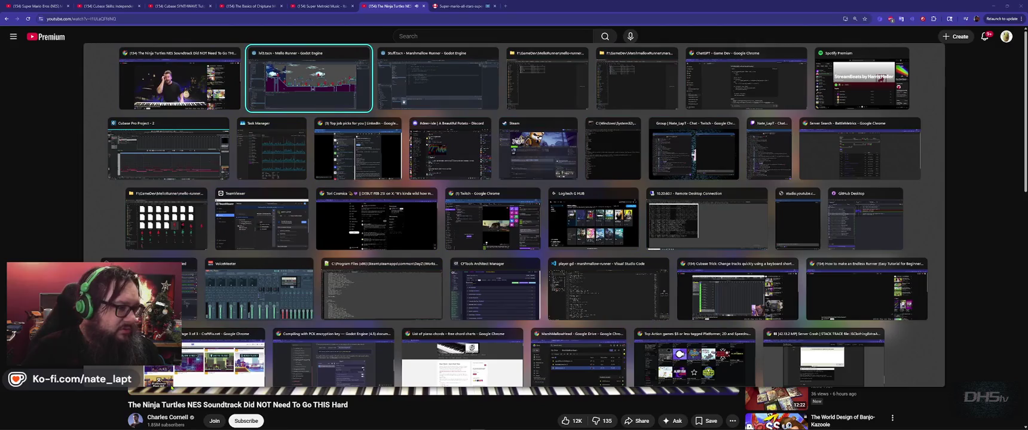
key(Escape)
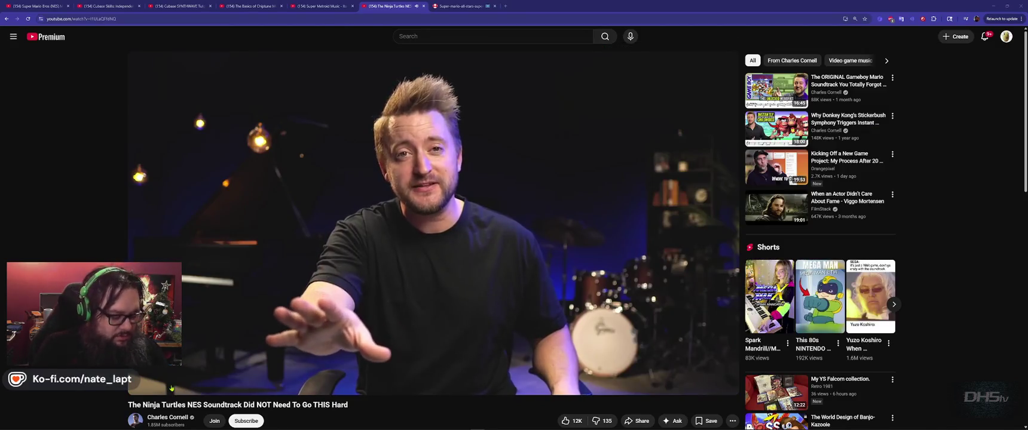